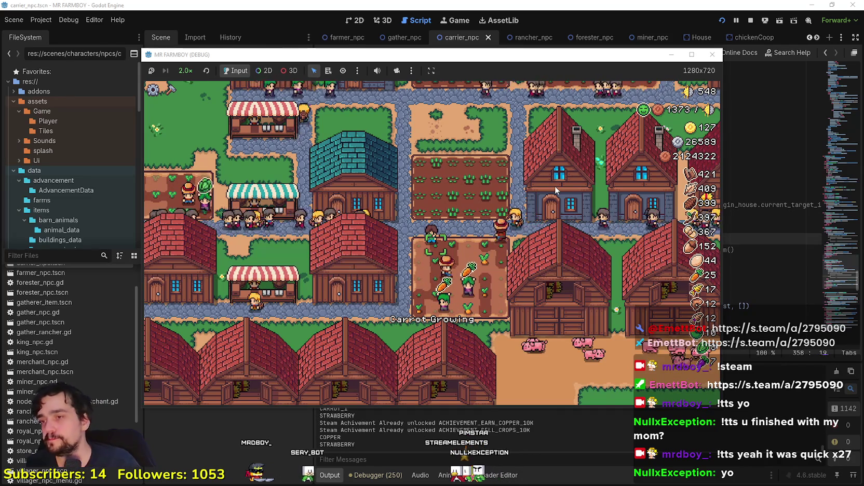
Maximize the Mr Farmboy window, keep 2.0× zoom, and open the Market stall
left_click(692, 54)
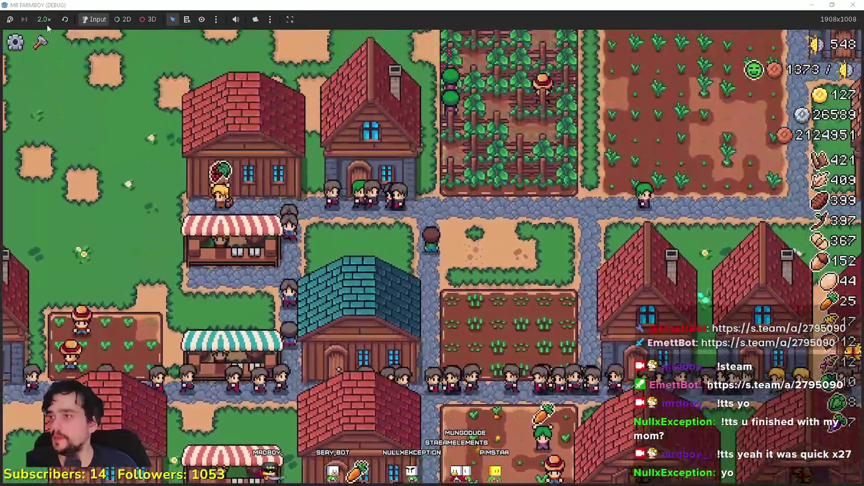
left_click(45, 19)
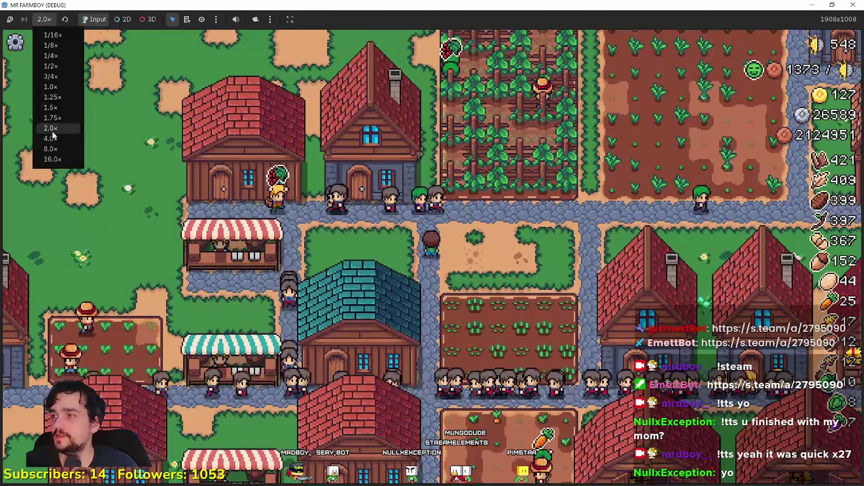
left_click(50, 128)
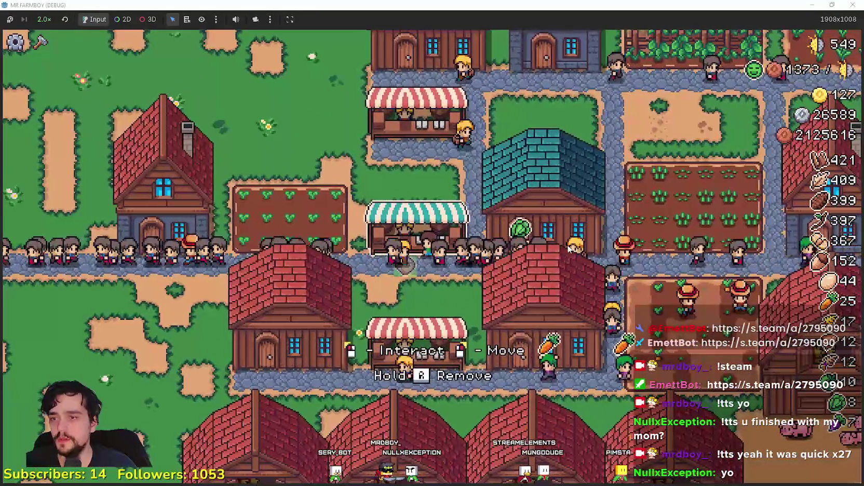
left_click(569, 248)
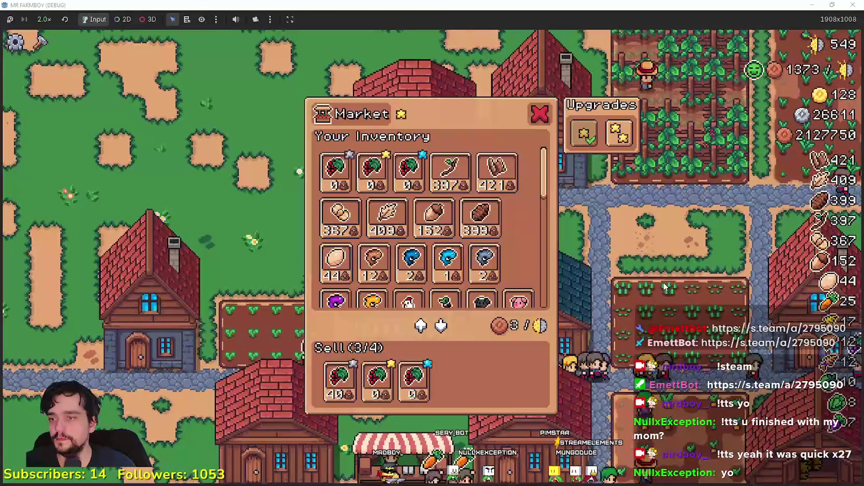
Close the Market with Escape and reopen it from another stall
key("Escape")
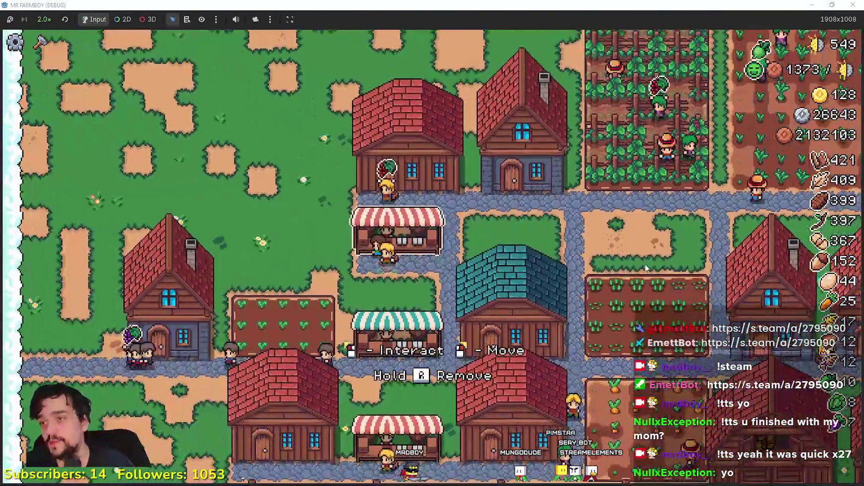
left_click(470, 369)
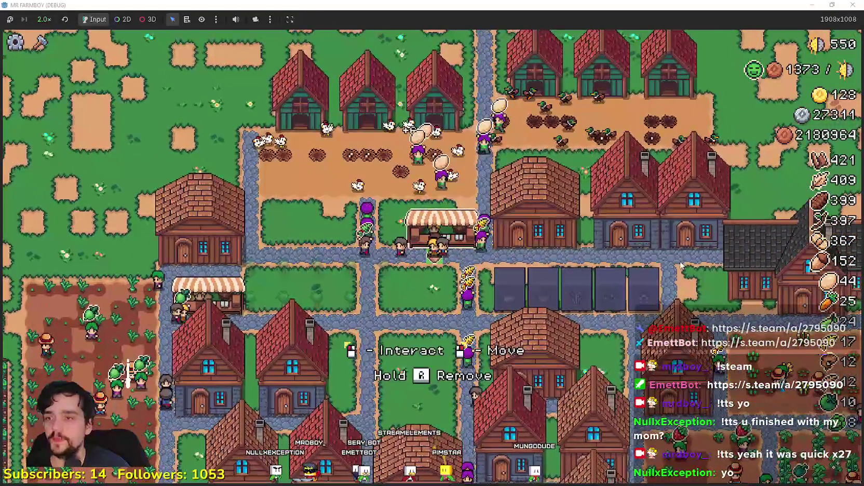
left_click(681, 265)
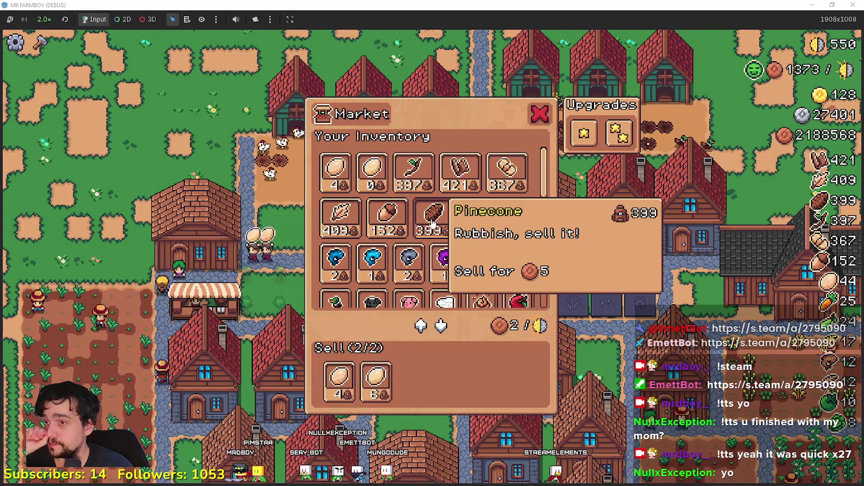
scroll(467, 277, "down", 3)
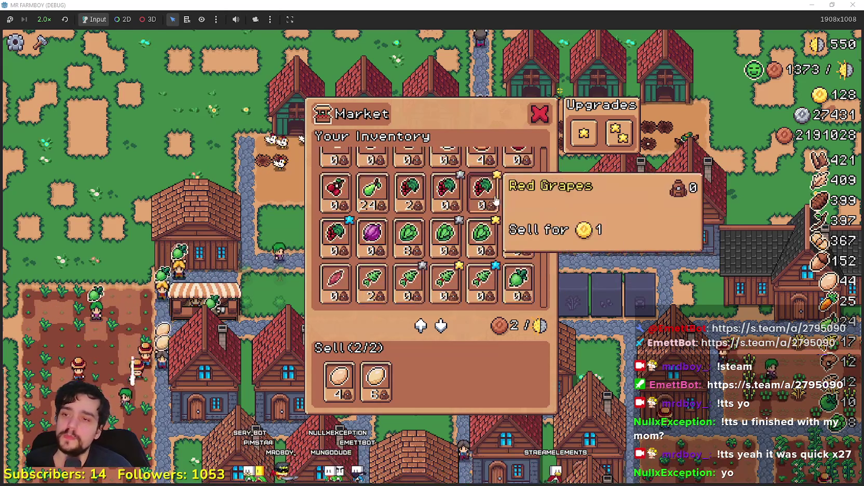
scroll(467, 277, "up", 3)
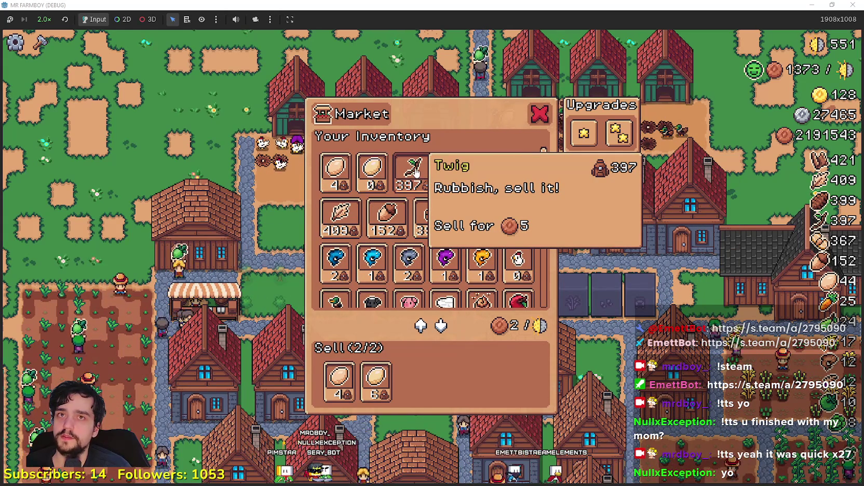
key("Escape")
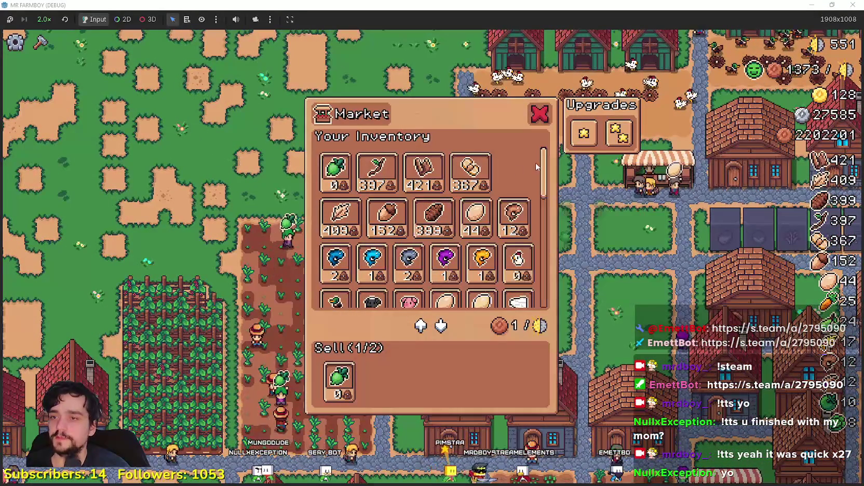
left_click_drag(544, 167, 552, 293)
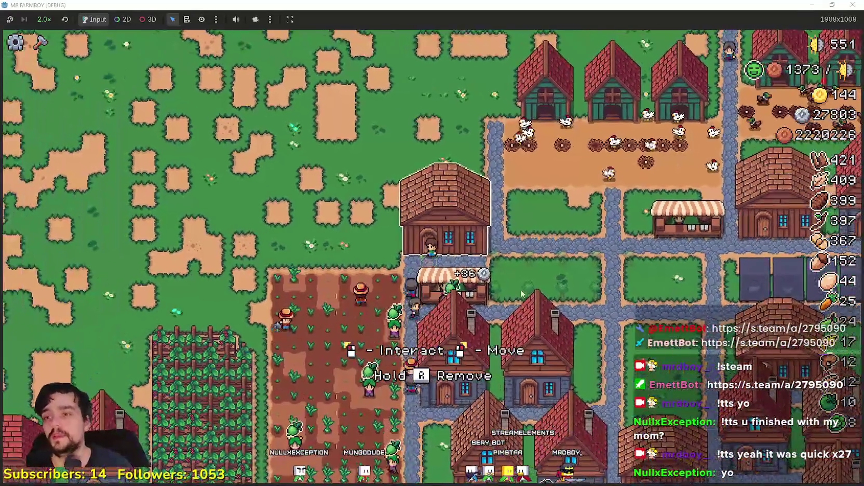
left_click(523, 294)
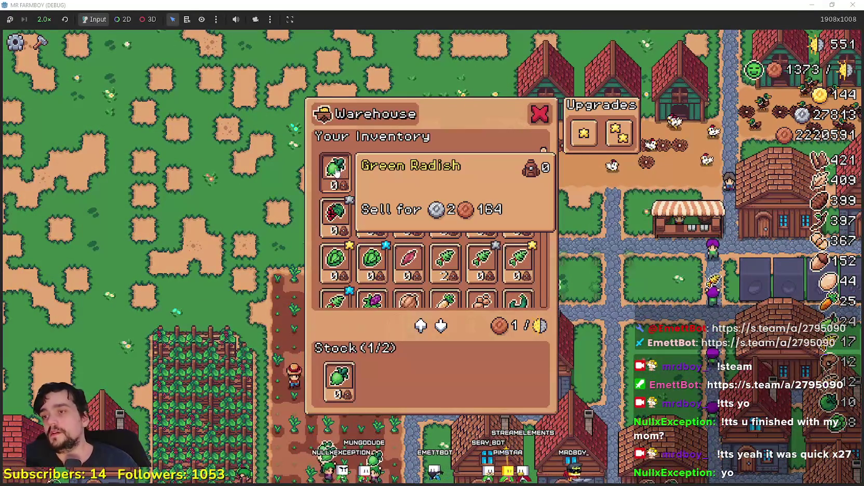
scroll(338, 218, "down", 3)
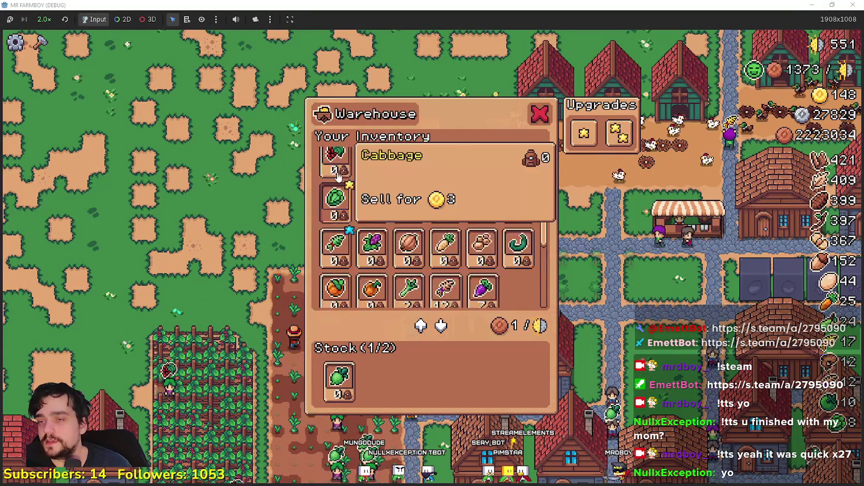
scroll(372, 231, "up", 2)
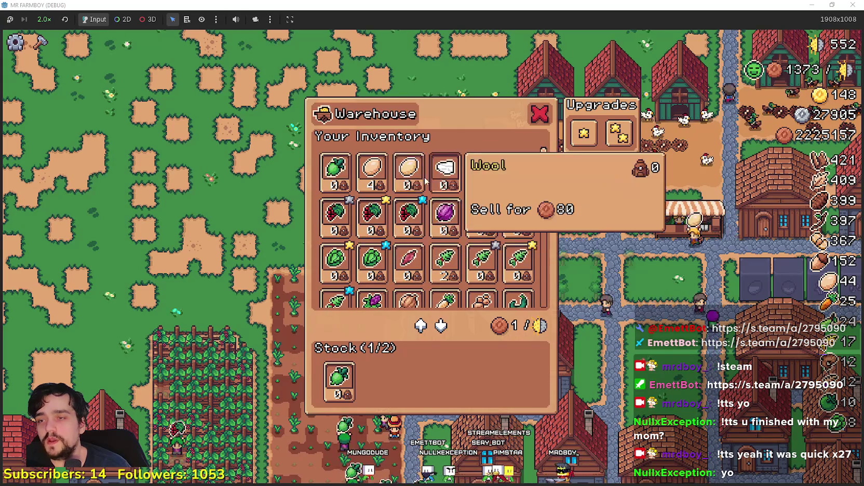
scroll(506, 259, "down", 3)
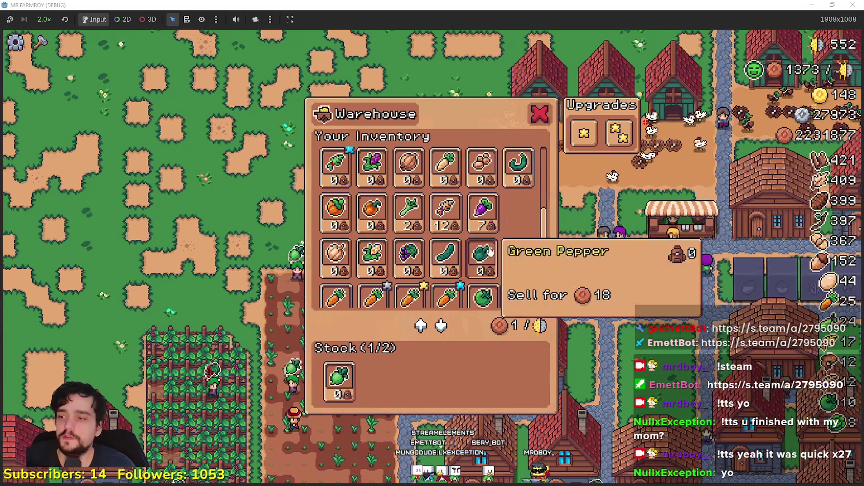
key("Escape")
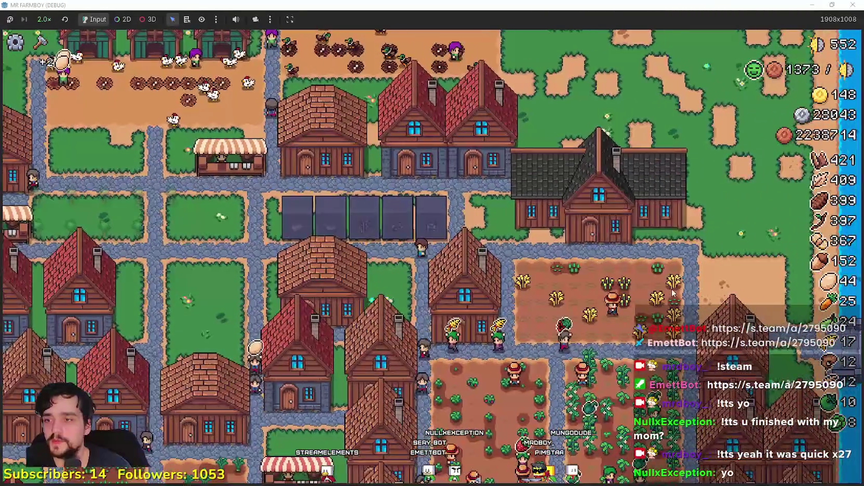
Deposit 5000 copper into the Worker Speed Poneglyph upgrade stage, then return to the editor
left_click(420, 192)
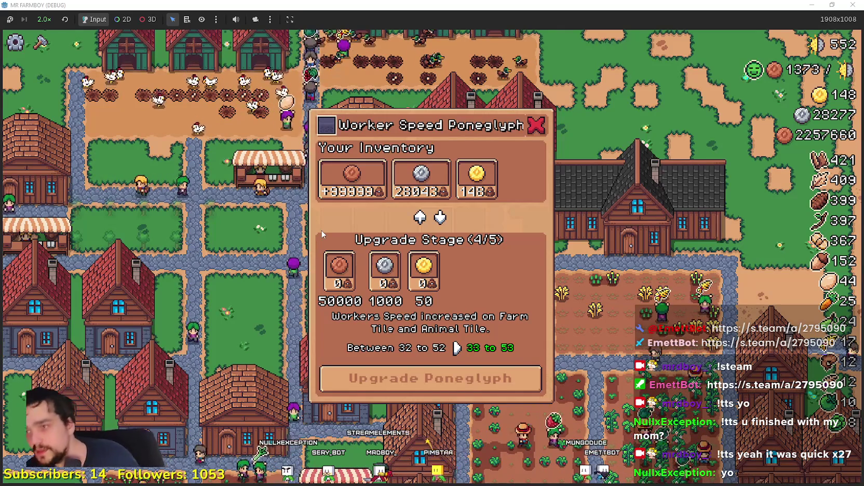
mouse_move(348, 192)
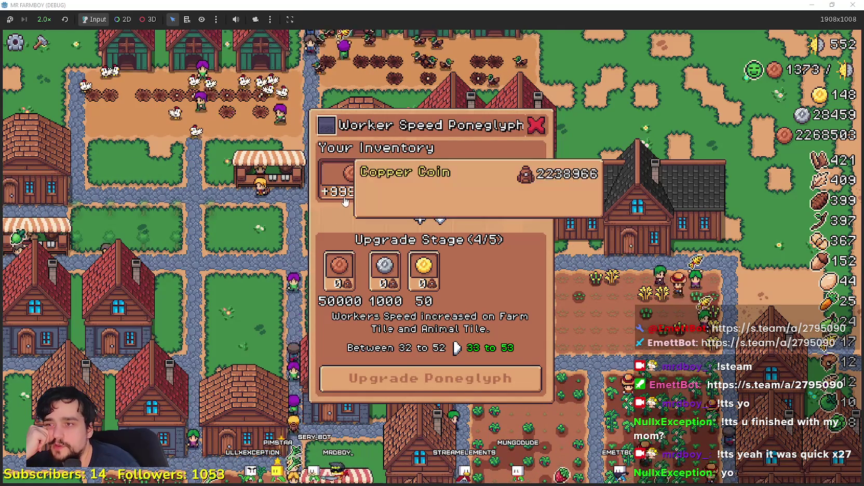
left_click(343, 200)
left_click(343, 200)
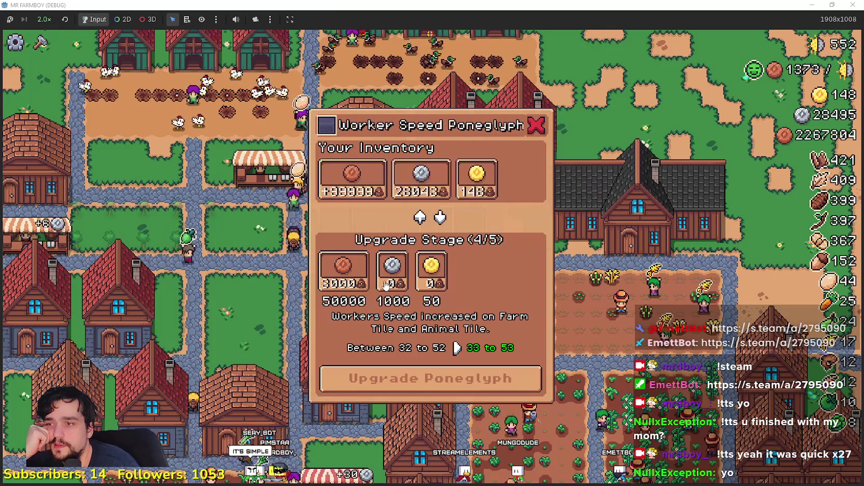
left_click(342, 200)
left_click(343, 200)
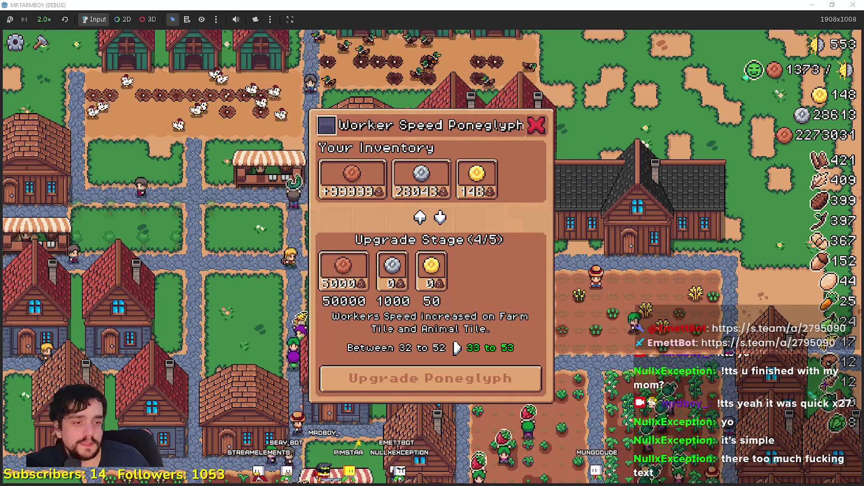
key("alt+Tab")
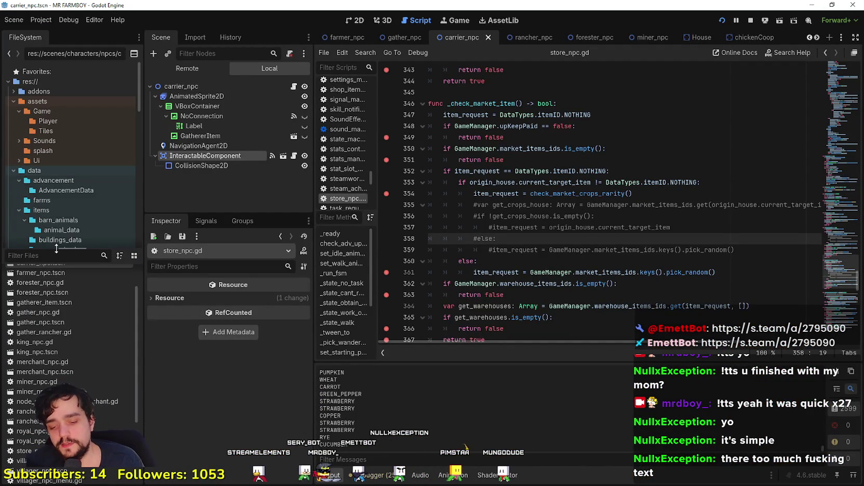
Filter FileSystem by 'tool' and open tooltip_component_test.gd in the script editor
type("tool")
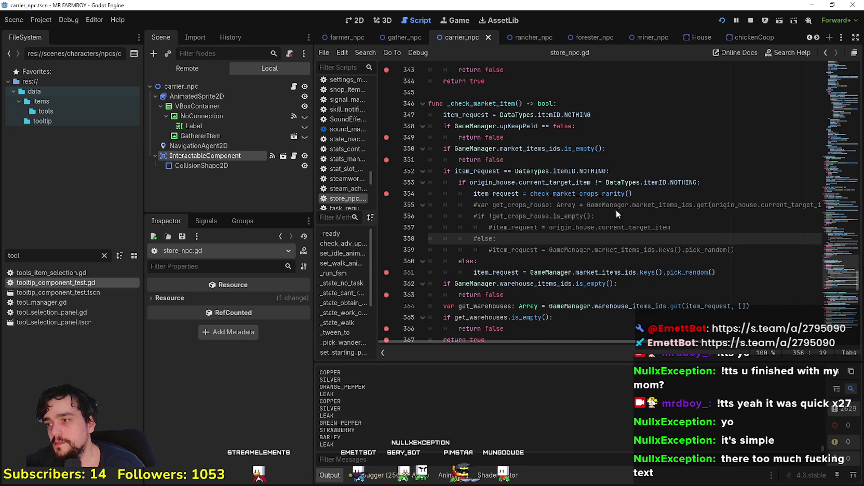
key("Return")
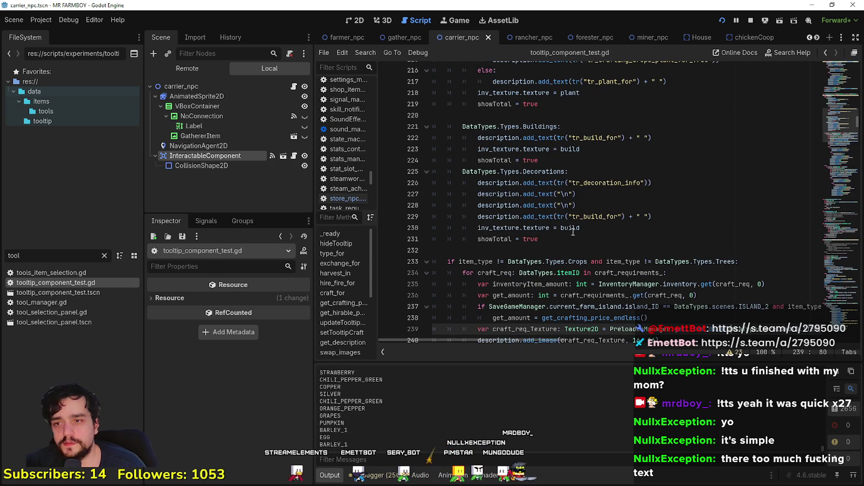
scroll(692, 223, "up", 5)
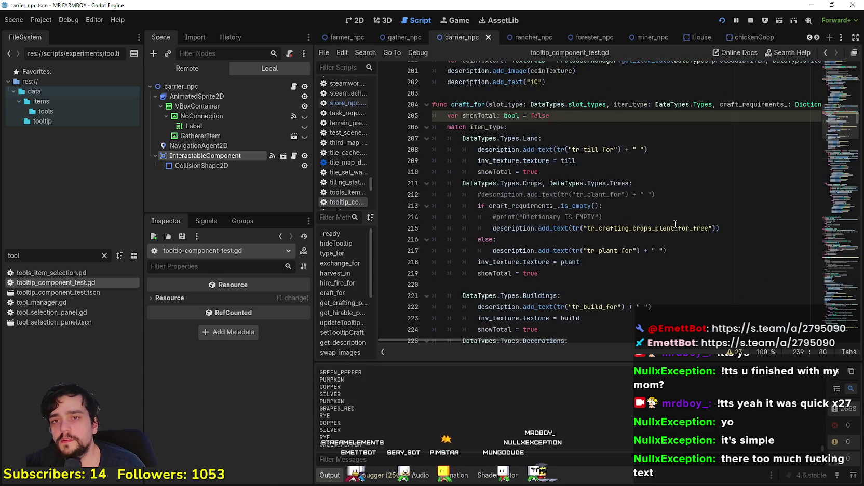
key("F5")
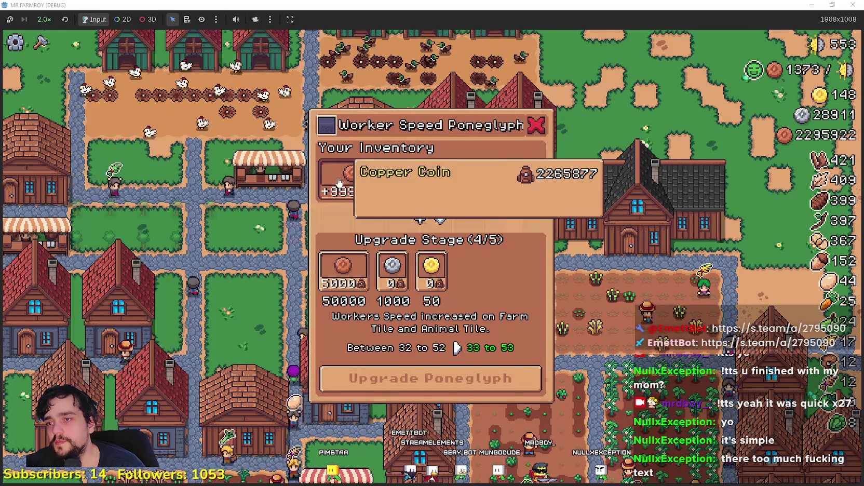
key("alt+Tab")
Use Lookup Symbol on the setTooltip connection to reach its definition, then return to the game
left_click(629, 206)
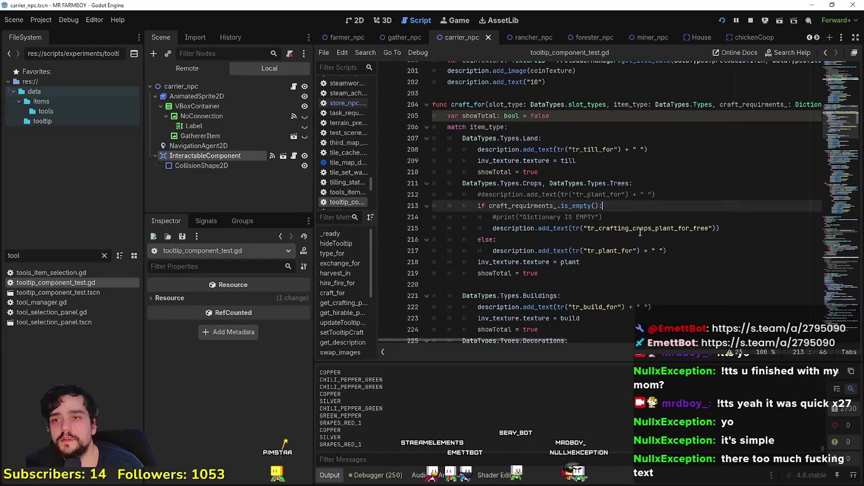
scroll(649, 283, "up", 2)
scroll(818, 151, "up", 20)
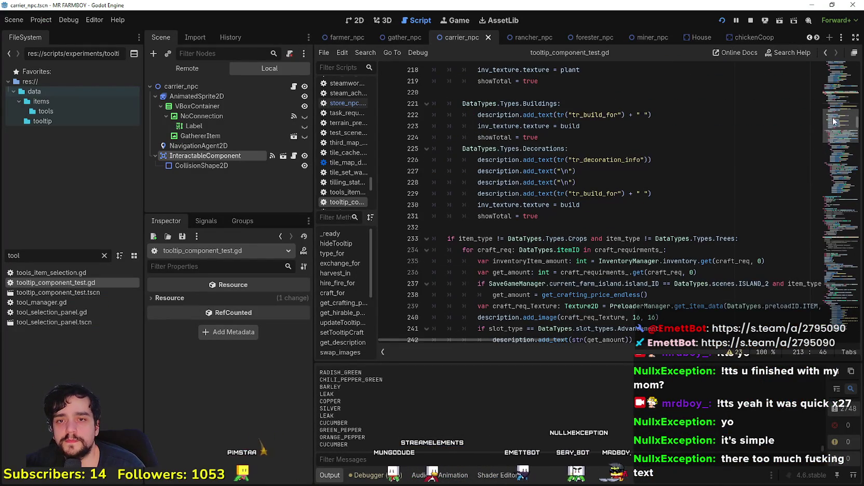
scroll(834, 90, "up", 17)
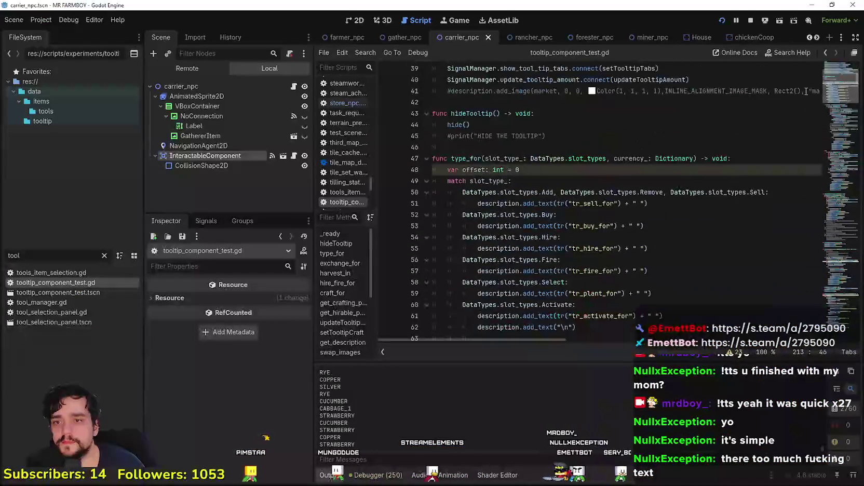
left_click(639, 148)
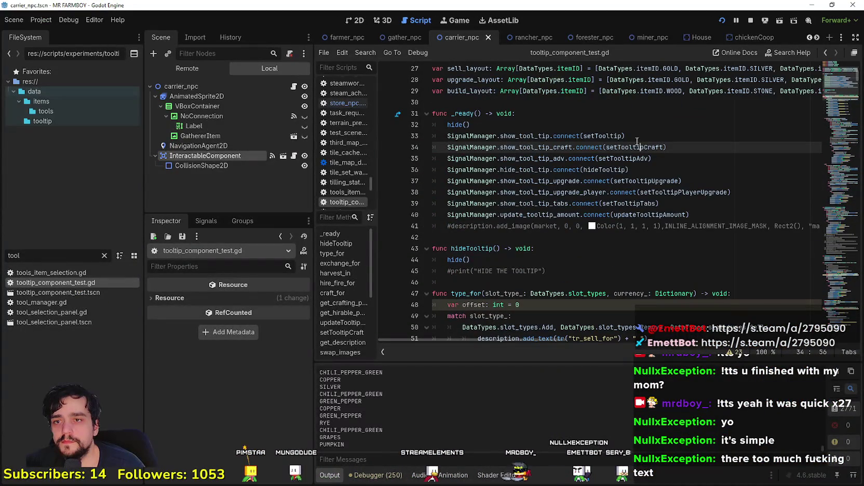
right_click(592, 134)
left_click(646, 277)
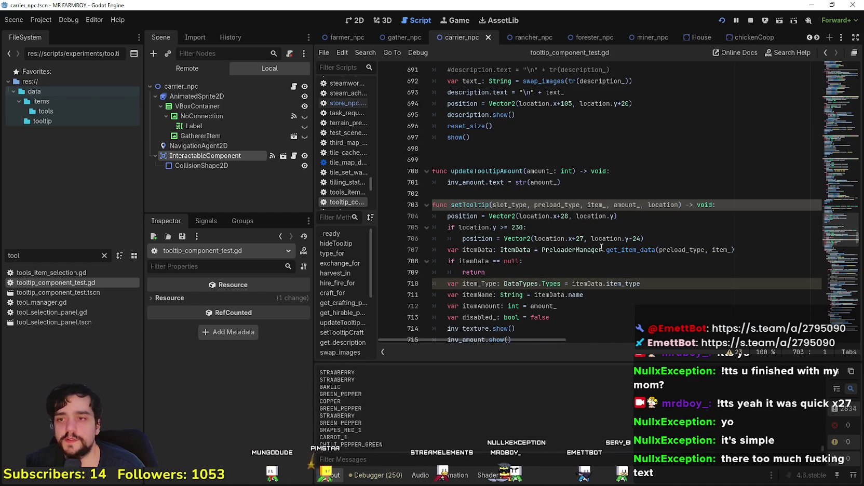
key("alt+Tab")
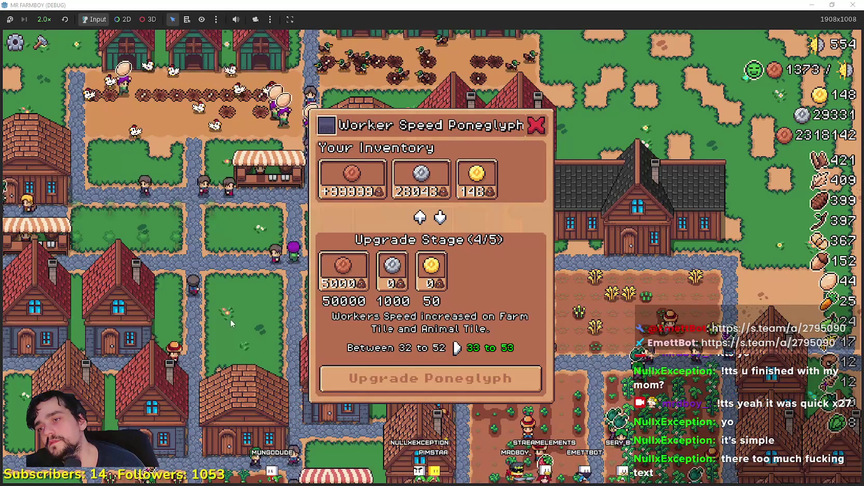
Close the Worker Speed Poneglyph and open the Warehouse to inspect its items
key("Escape")
key("a")
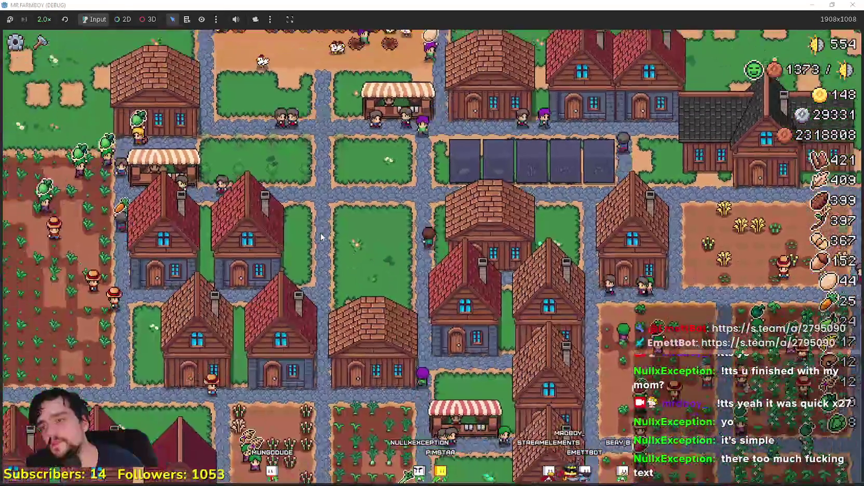
key("s")
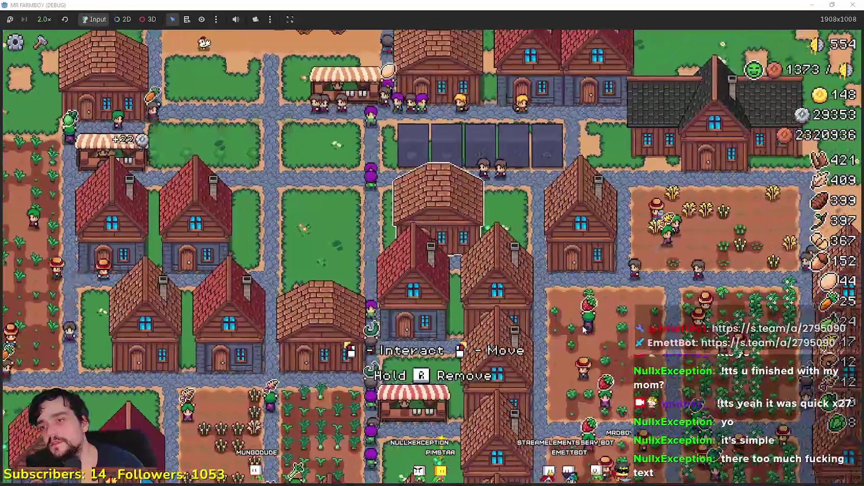
left_click(510, 312)
left_click_drag(543, 233, 555, 172)
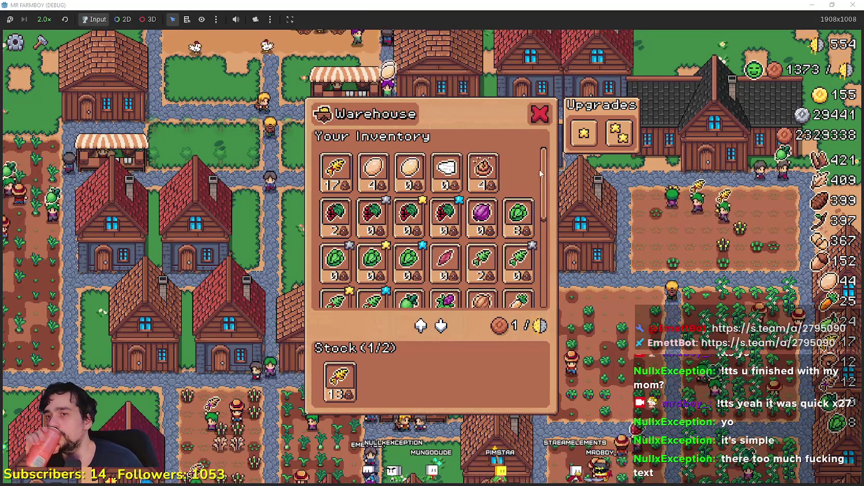
left_click_drag(543, 166, 548, 286)
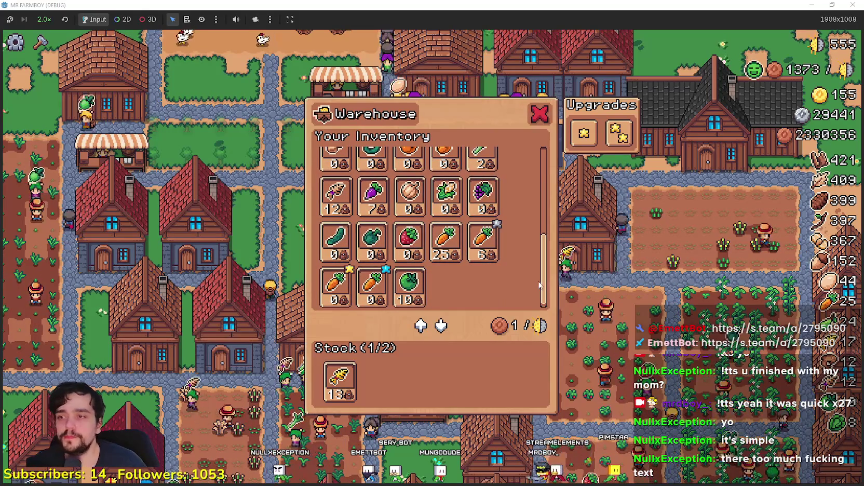
mouse_move(475, 249)
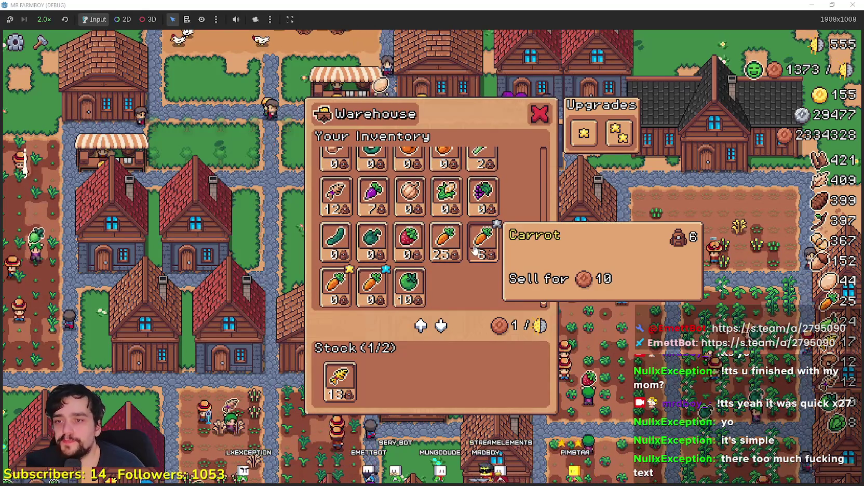
key("Escape")
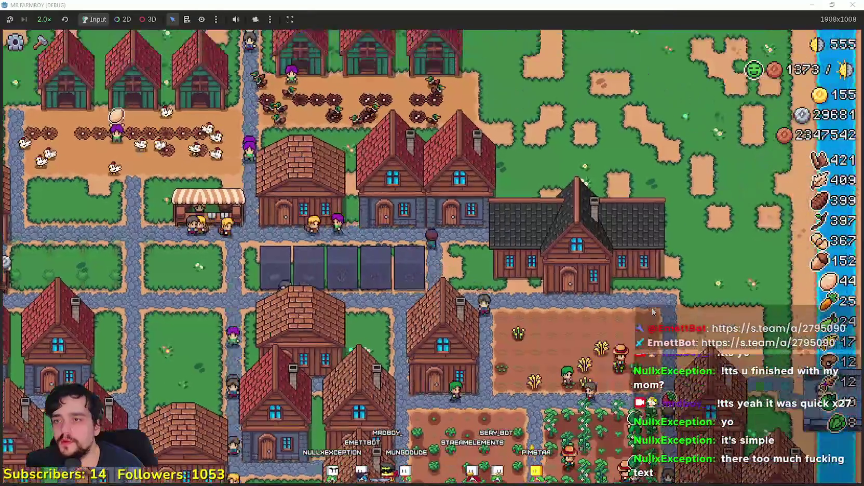
Reopen the Warehouse twice to check item tooltips and stock counts
left_click(411, 306)
mouse_move(423, 242)
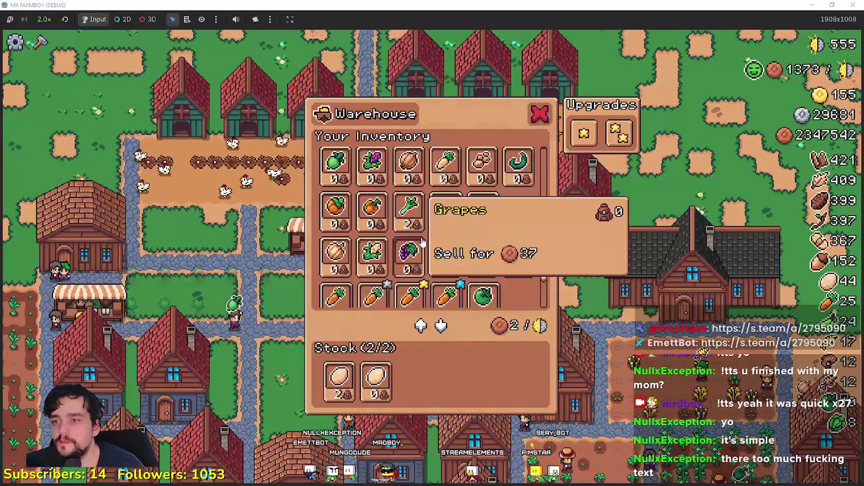
key("Escape")
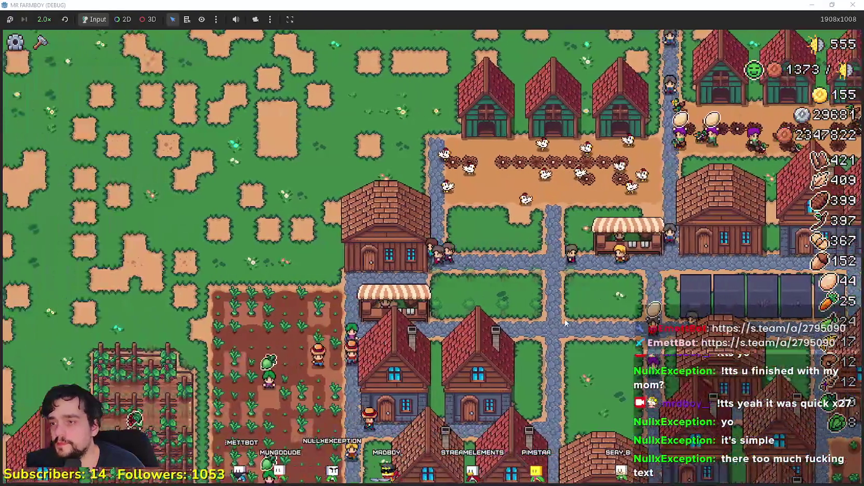
left_click(404, 330)
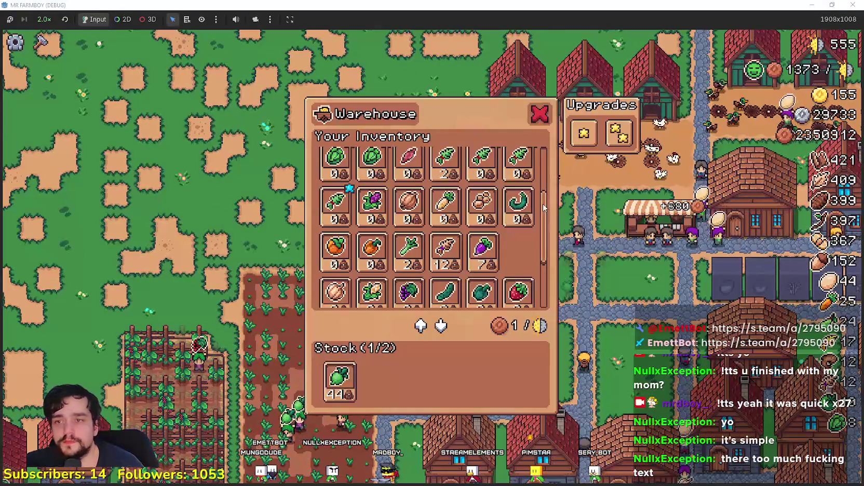
left_click_drag(543, 208, 540, 145)
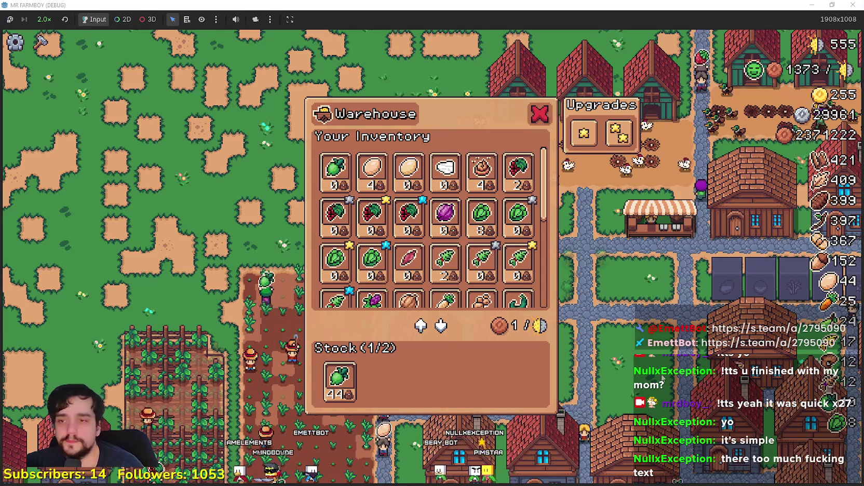
key("Escape")
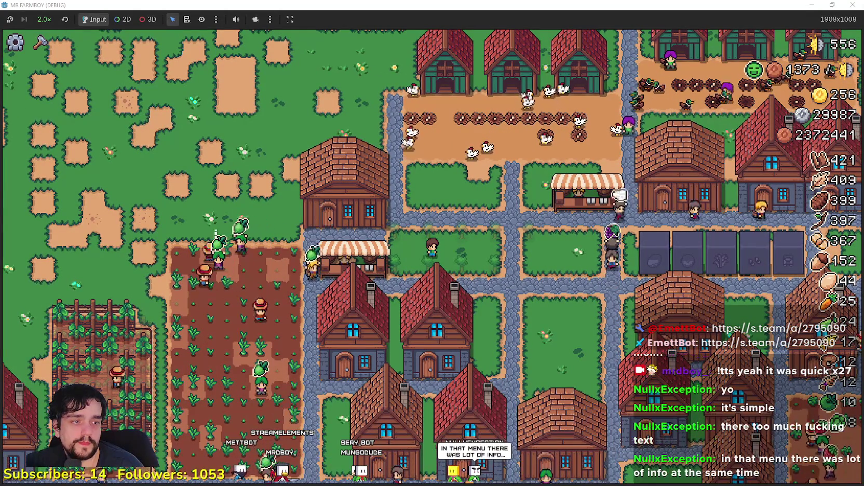
Pan around the town, briefly open the Crops Yield Poneglyph, then return to the editor
key("d")
key("w")
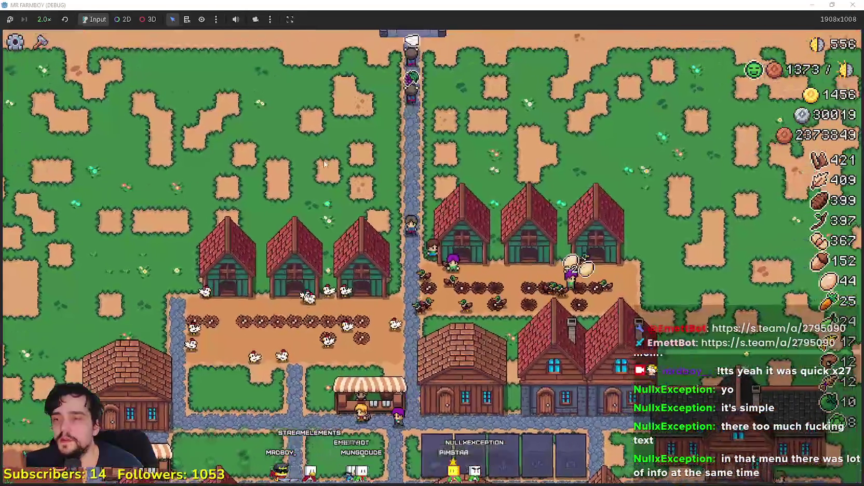
key("s")
key("s")
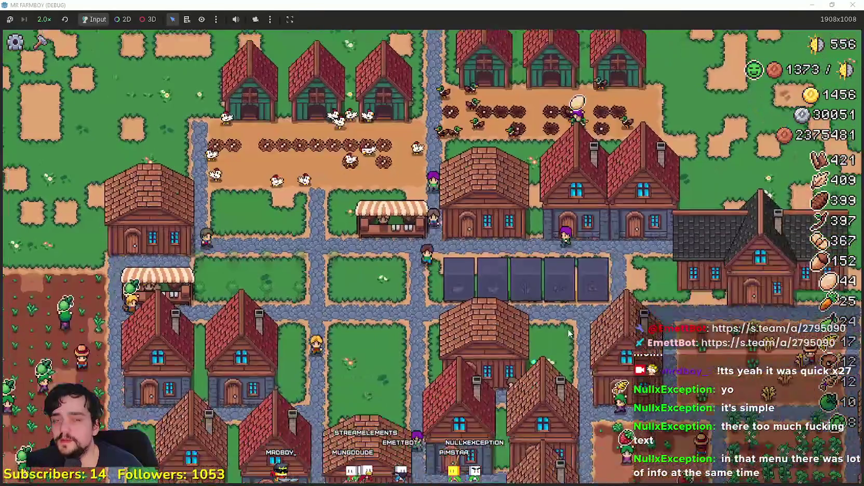
key("a")
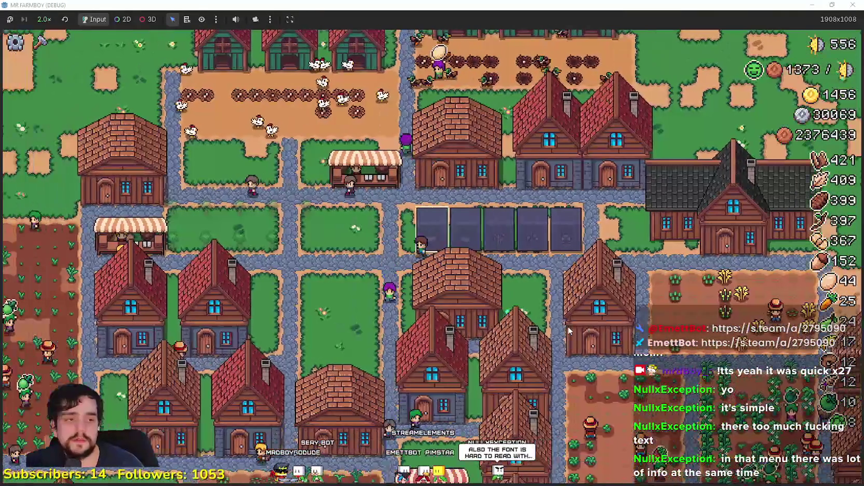
key("d")
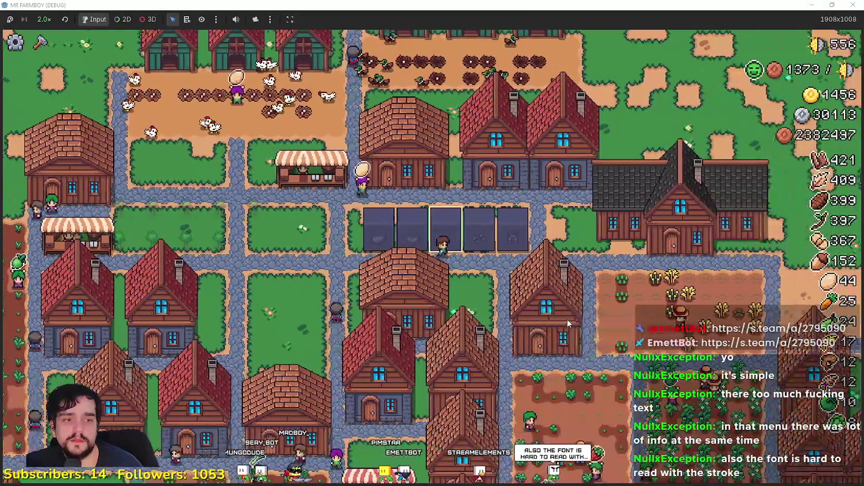
key("e")
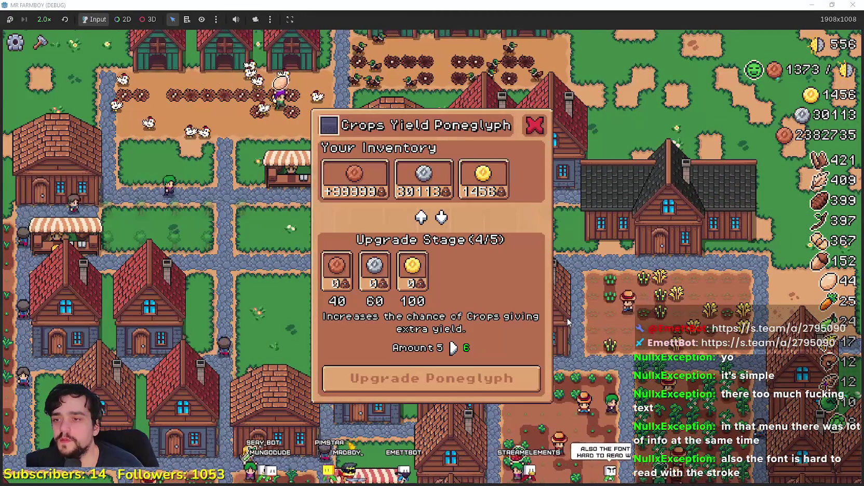
key("a")
key("a")
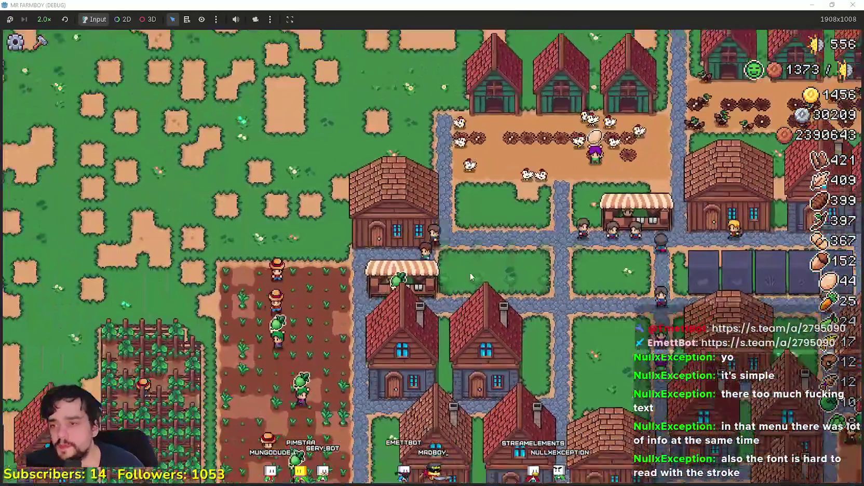
key("s")
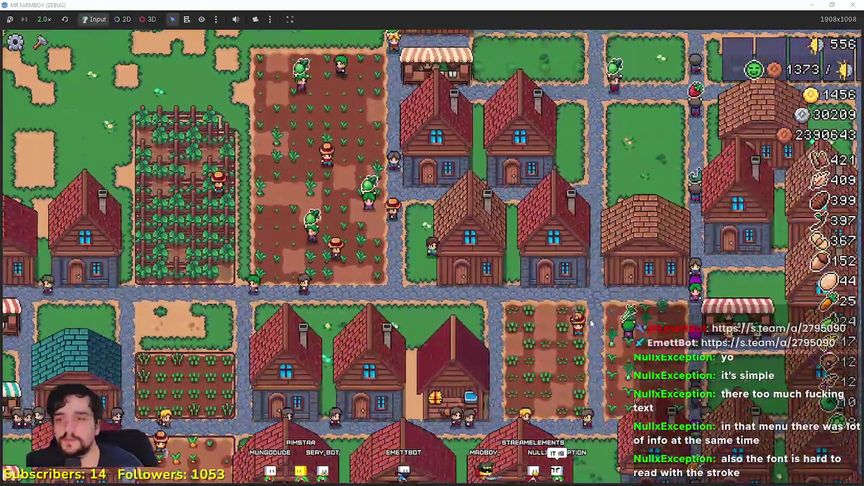
key("w")
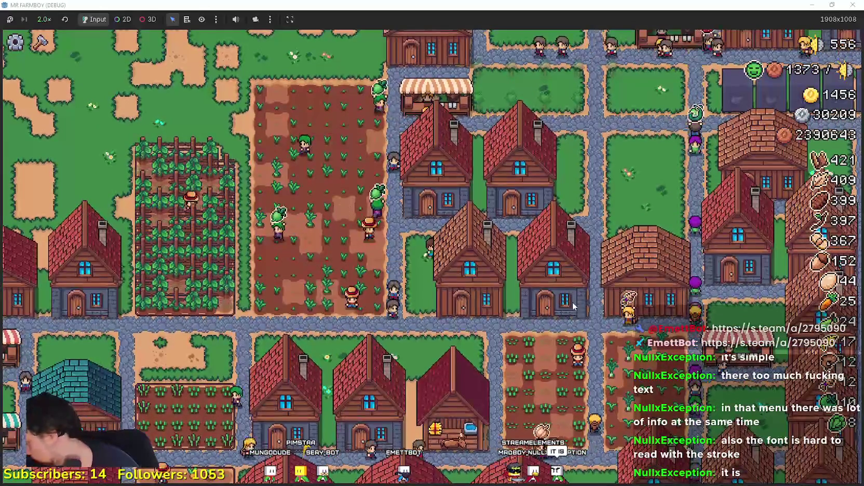
key("a")
key("s")
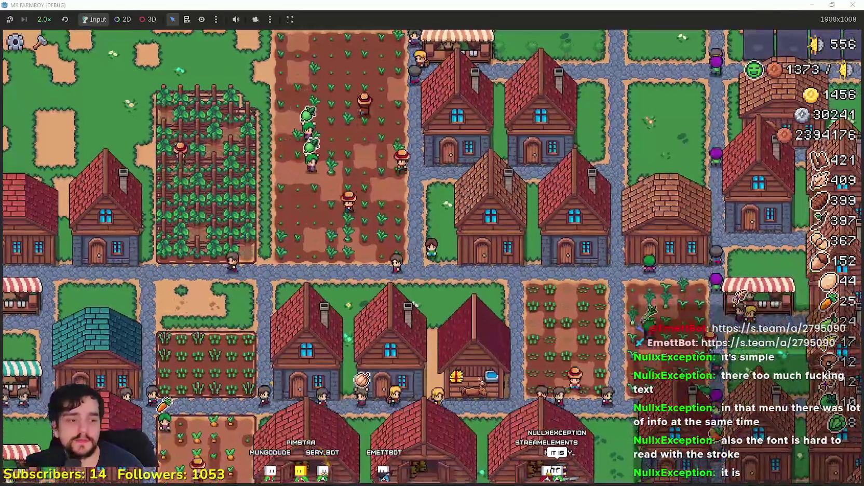
key("alt+Tab")
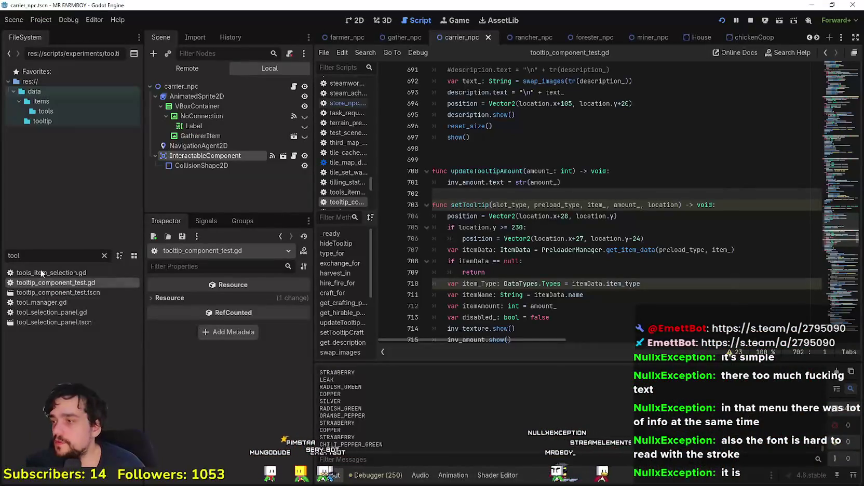
left_click(510, 182)
scroll(510, 182, "up", 5)
left_click(831, 91)
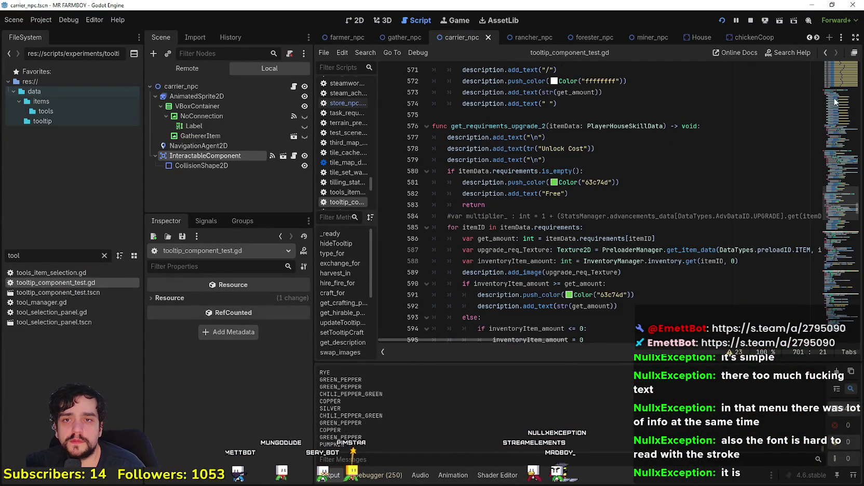
left_click_drag(844, 217, 838, 72)
right_click(626, 122)
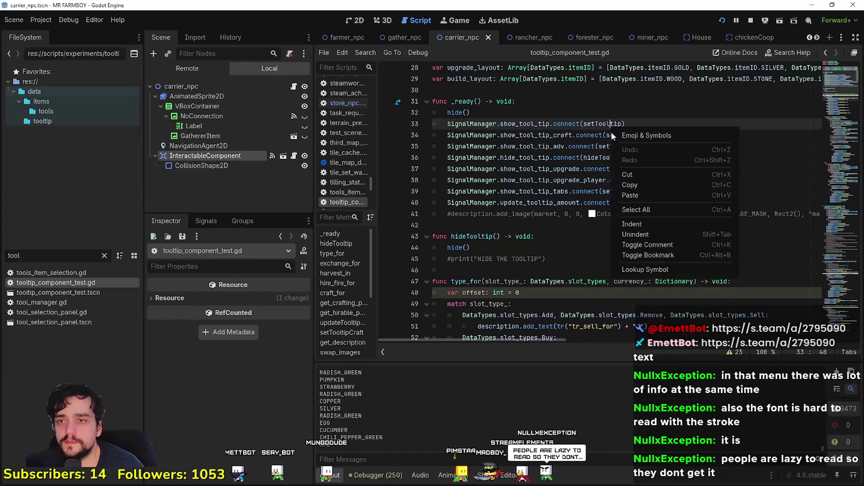
left_click(567, 255)
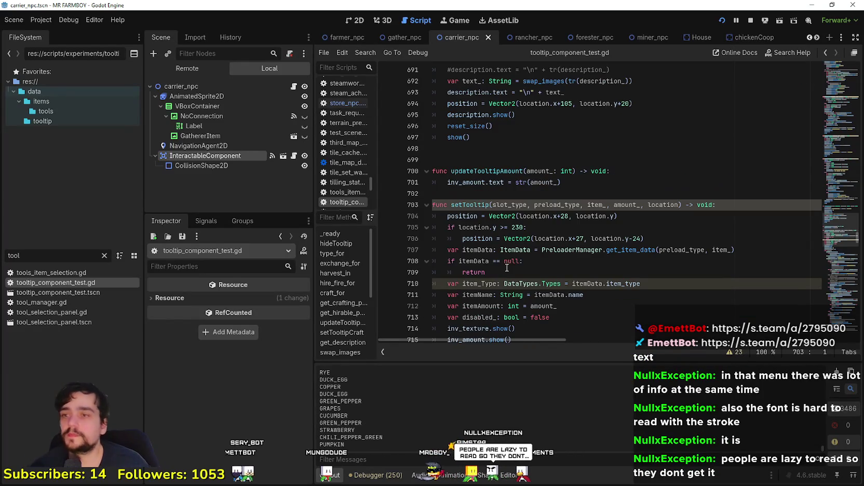
left_click(563, 238)
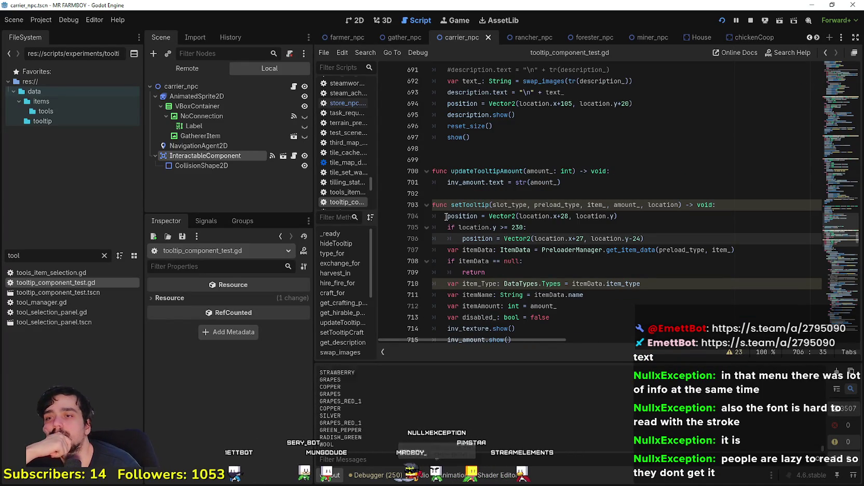
double_click(537, 218)
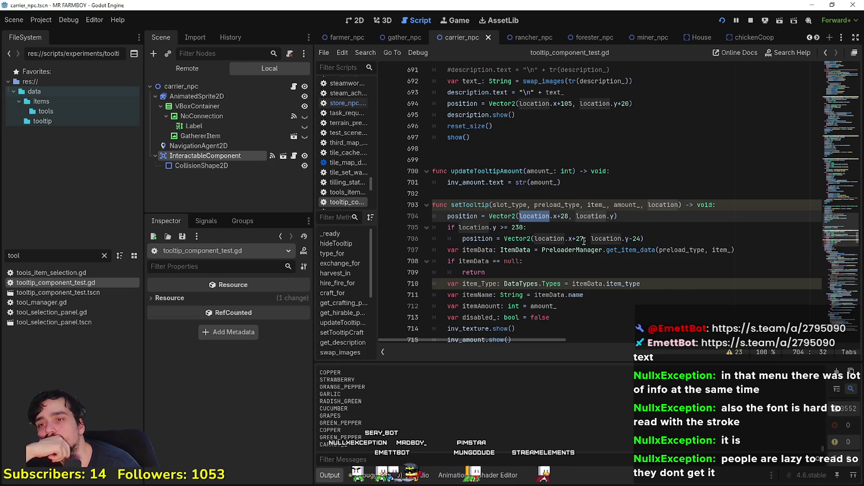
double_click(550, 239)
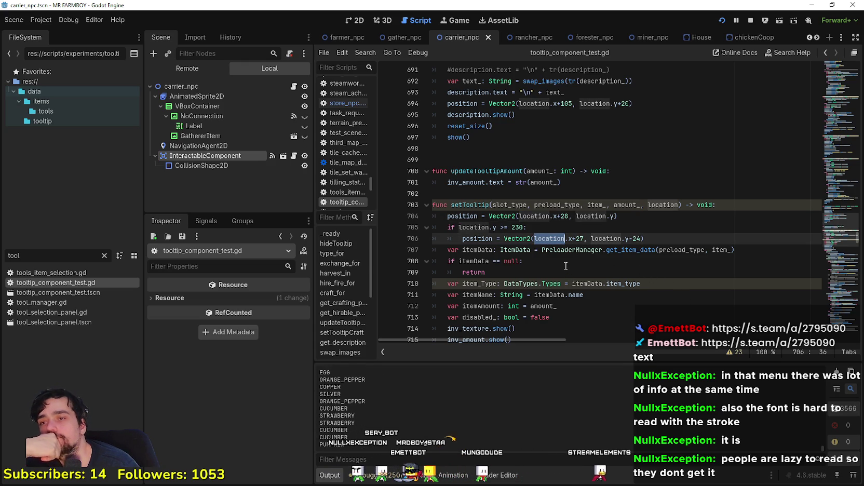
double_click(544, 216)
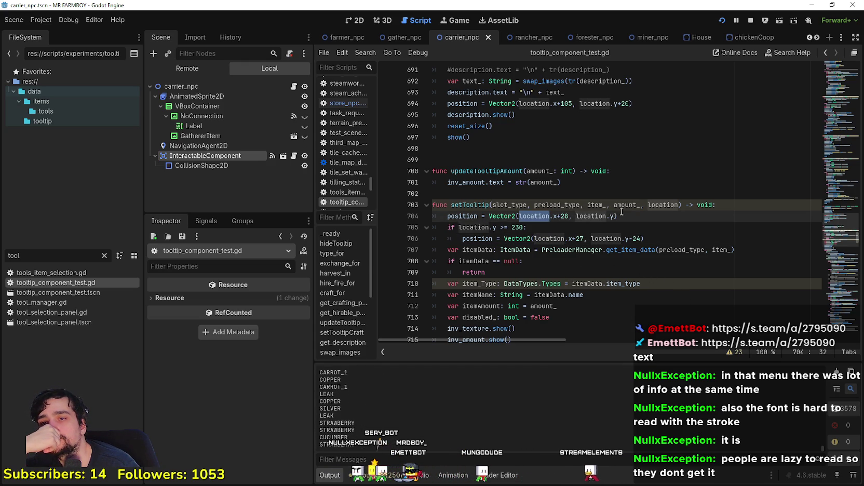
double_click(663, 205)
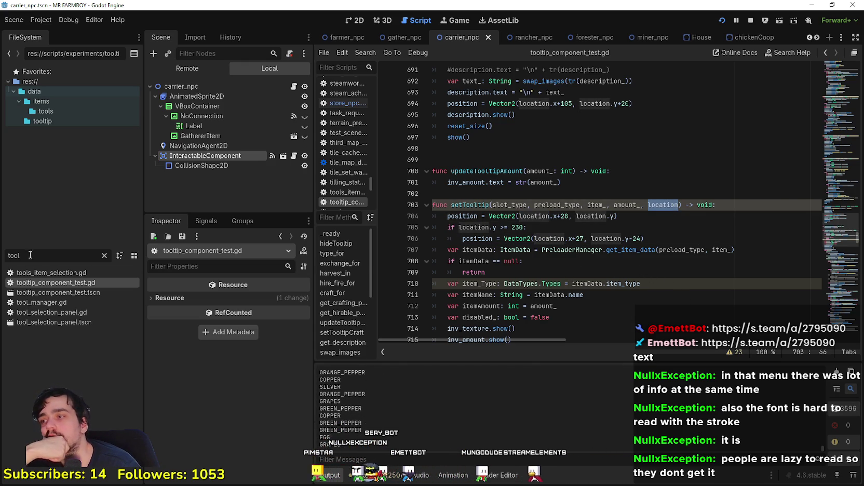
Filter FileSystem by 'merchant' and open the MerchantItemSlot scene's attached script
type("merchanty")
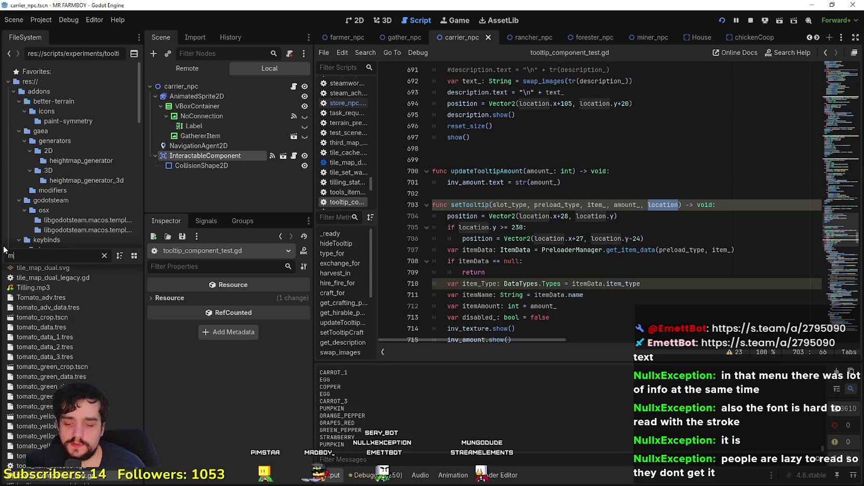
key("BackSpace")
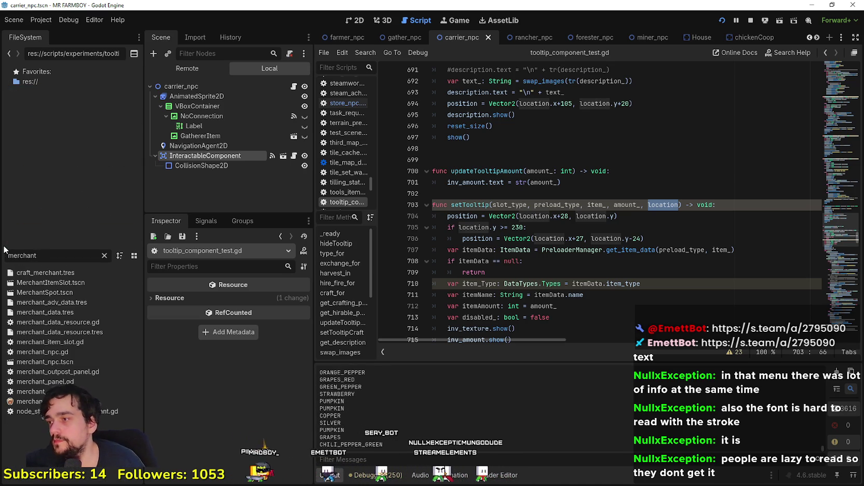
double_click(86, 282)
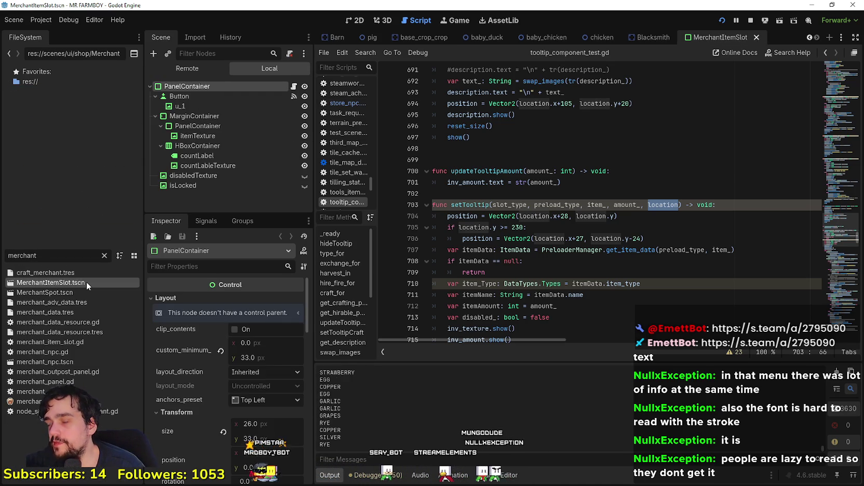
left_click(294, 87)
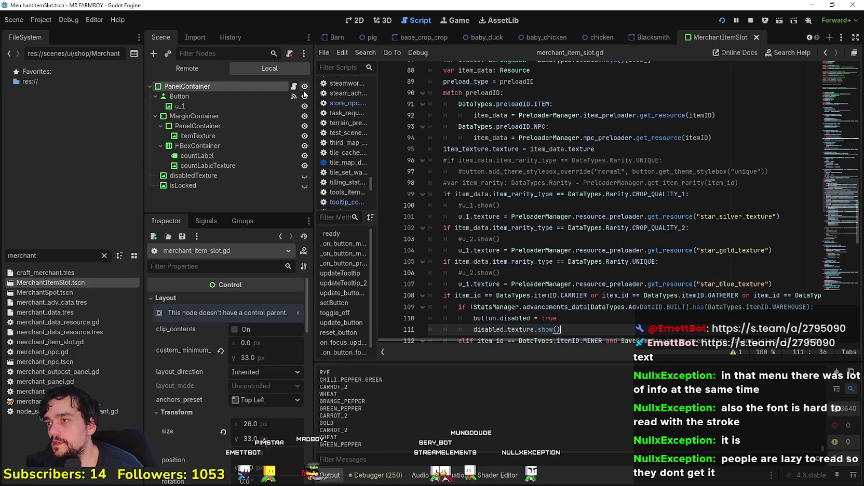
Locate _on_button_mouse_entered, which emits show_tool_tip with button.global_position on line 45
key("Down")
key("Down")
scroll(538, 235, "up", 1)
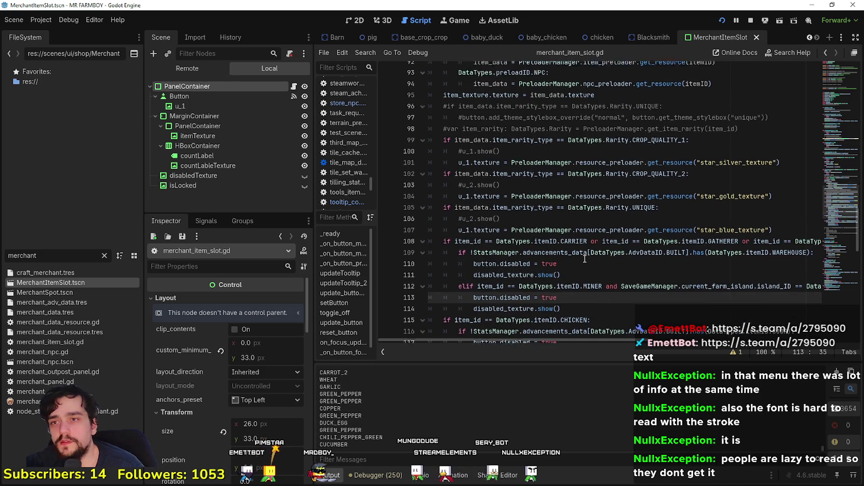
scroll(811, 191, "down", 4)
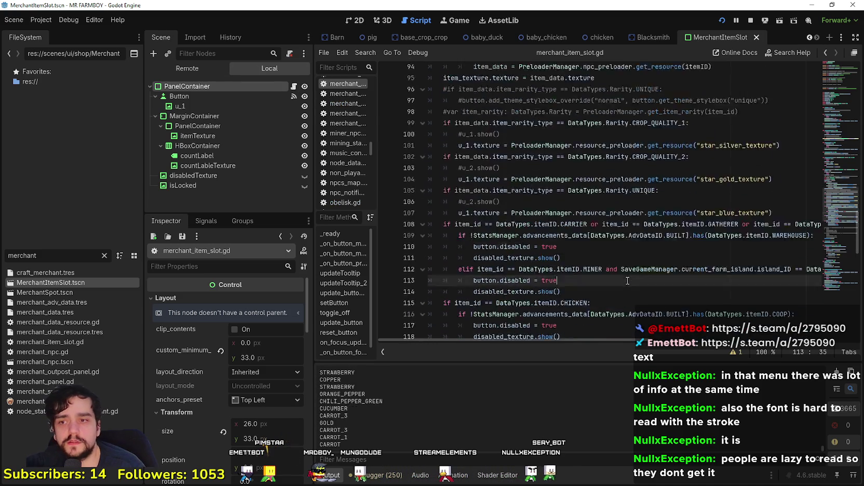
left_click_drag(830, 200, 829, 112)
scroll(828, 112, "down", 3)
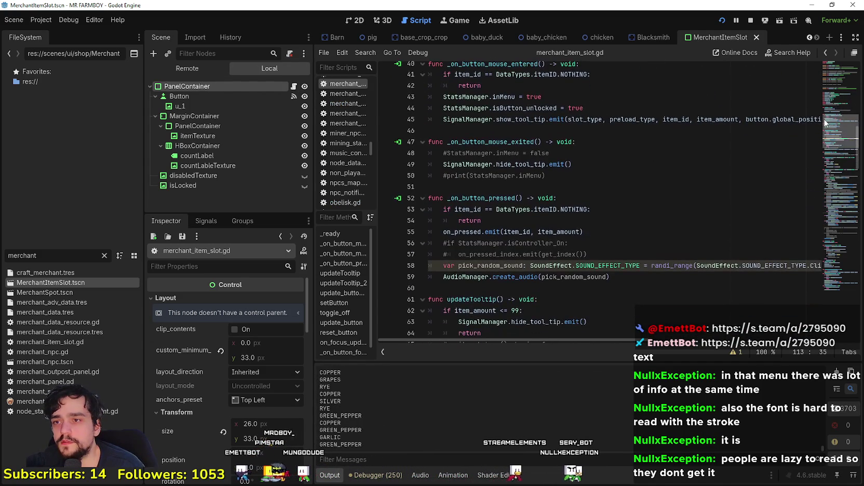
left_click(579, 173)
scroll(578, 173, "up", 1)
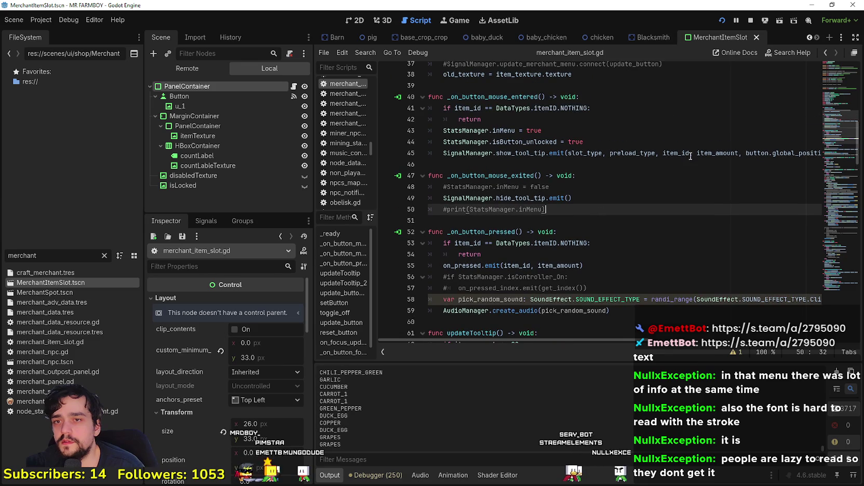
mouse_move(697, 153)
left_mouse_down()
mouse_move(818, 153)
mouse_move(793, 153)
left_mouse_up()
double_click(753, 152)
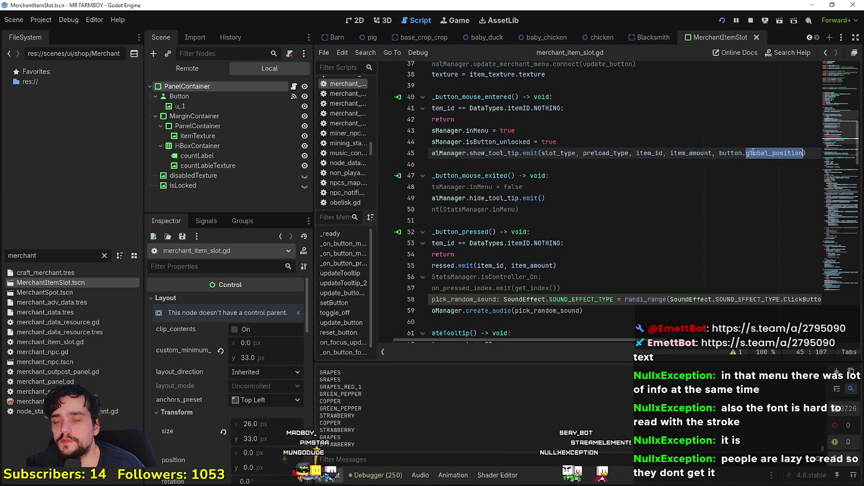
left_click_drag(507, 176, 453, 167)
left_click(624, 147)
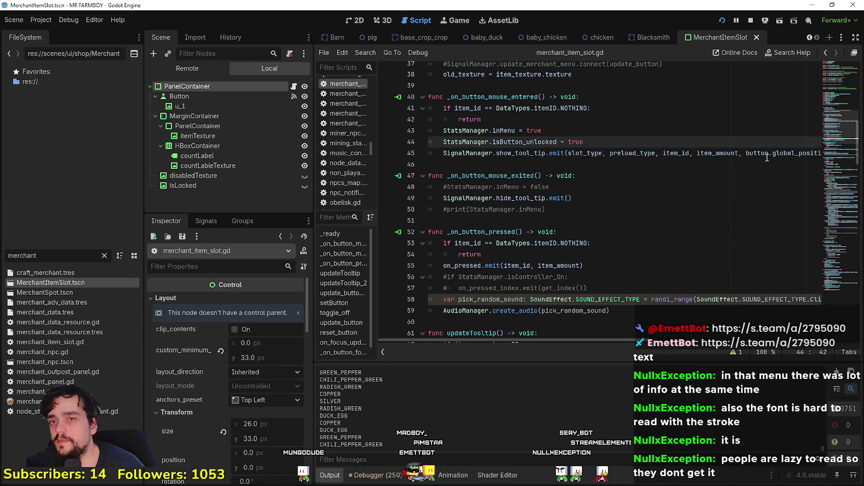
scroll(767, 157, "right", 1)
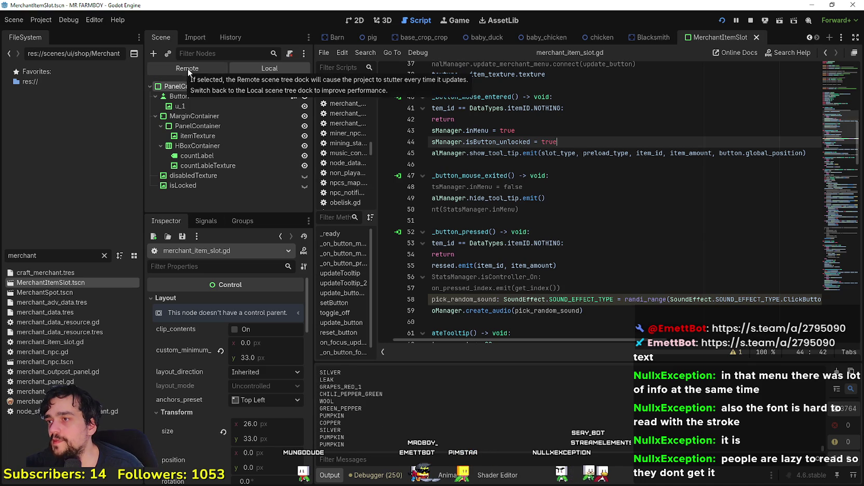
left_click(194, 96)
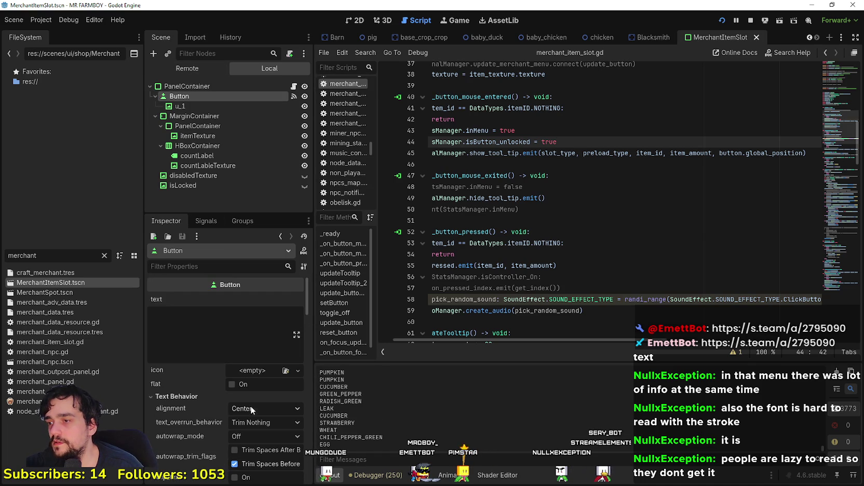
scroll(232, 376, "down", 3)
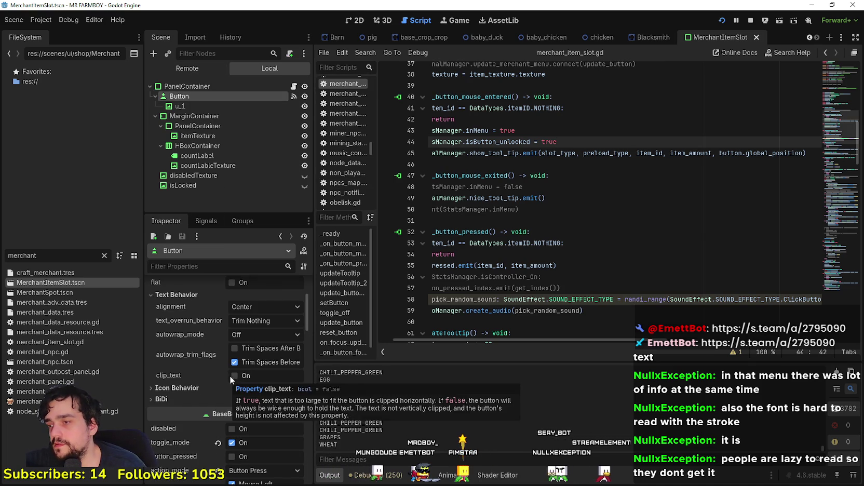
left_click(355, 20)
scroll(546, 218, "up", 1)
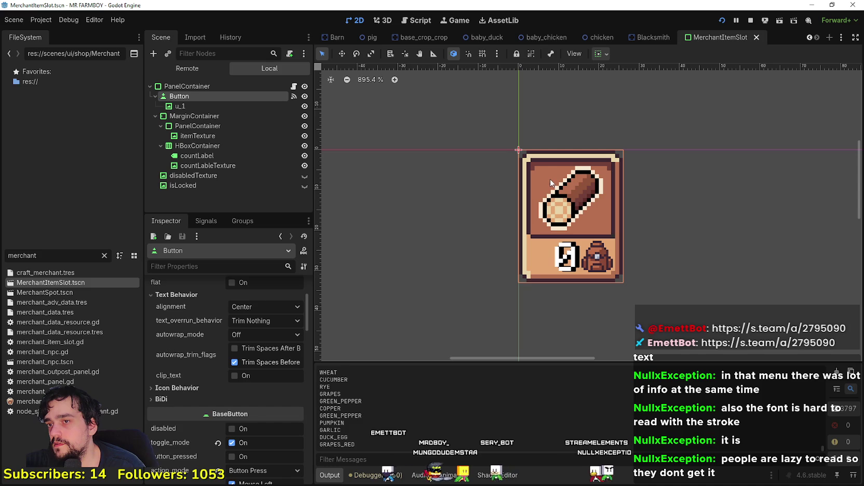
left_click(216, 86)
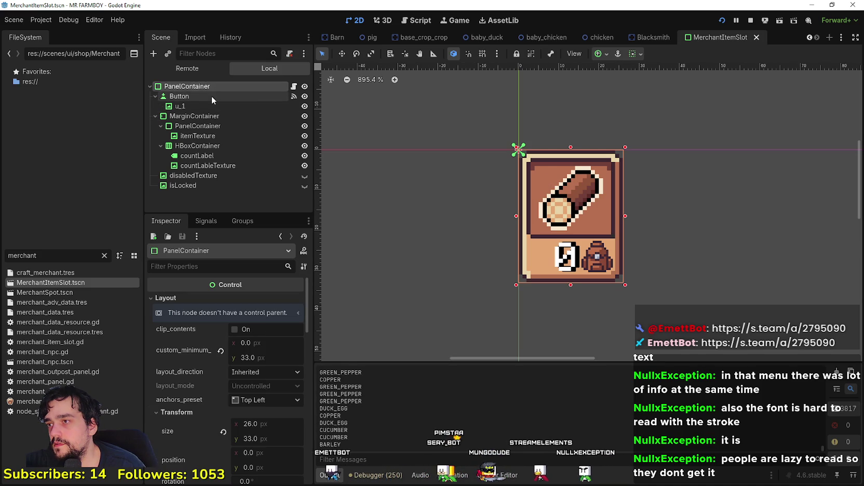
left_click(211, 96)
scroll(248, 445, "down", 2)
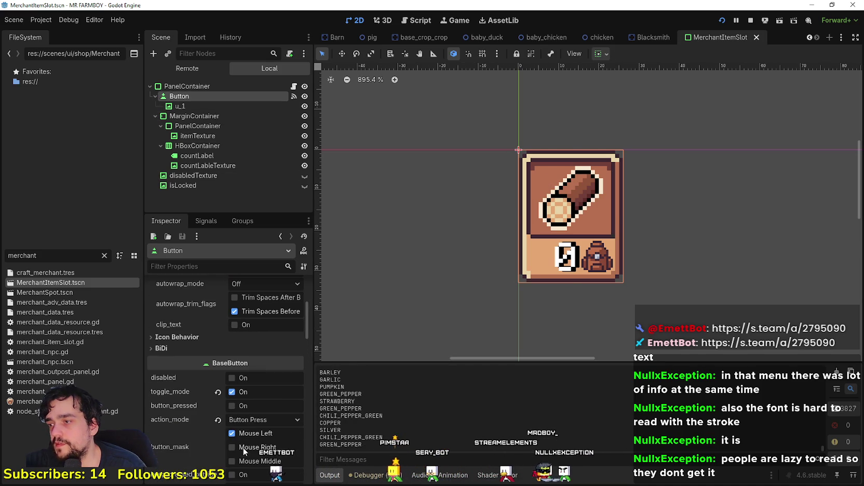
scroll(182, 400, "down", 4)
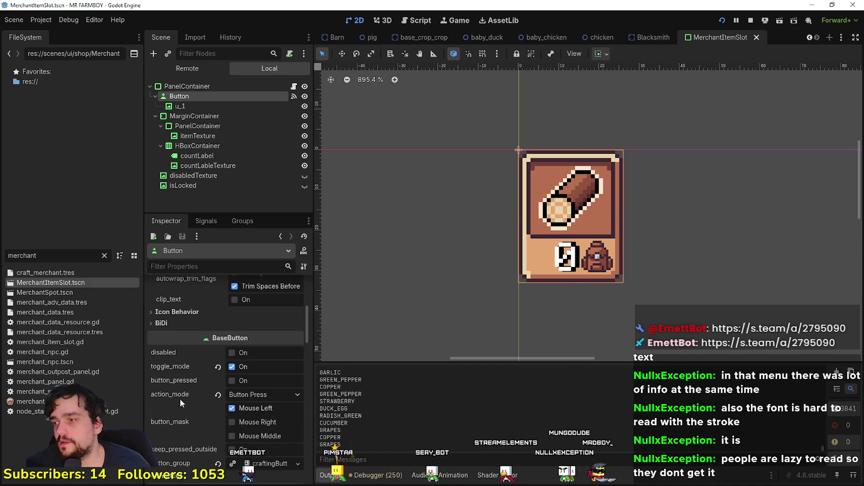
scroll(187, 410, "down", 4)
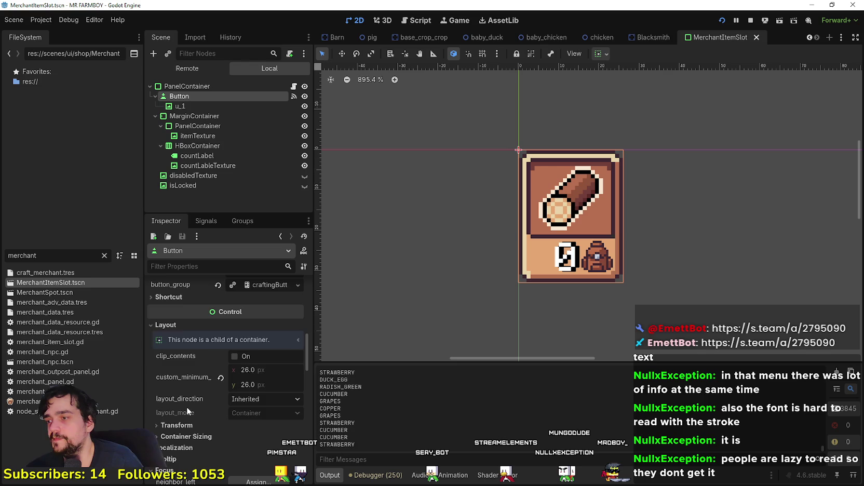
scroll(184, 408, "down", 4)
scroll(183, 410, "up", 5)
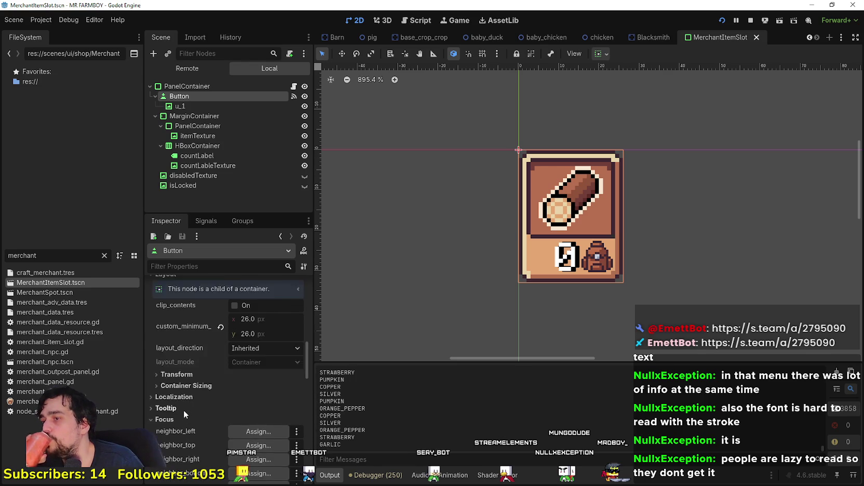
scroll(187, 403, "down", 5)
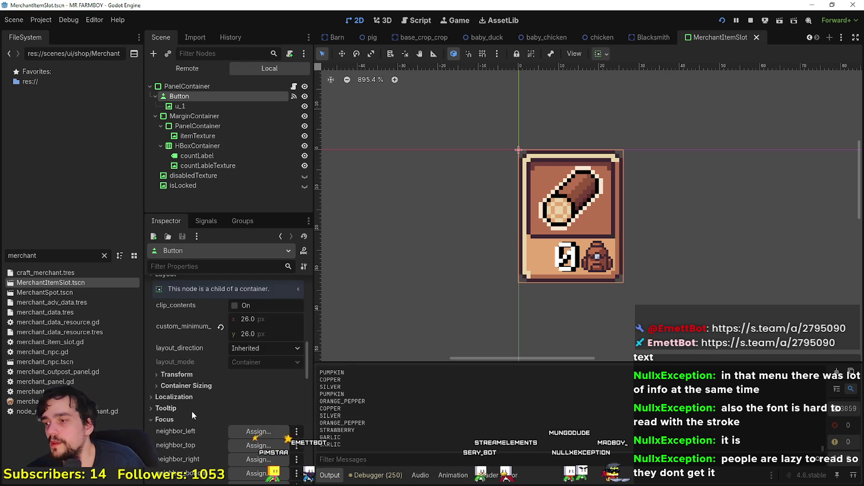
scroll(182, 405, "up", 3)
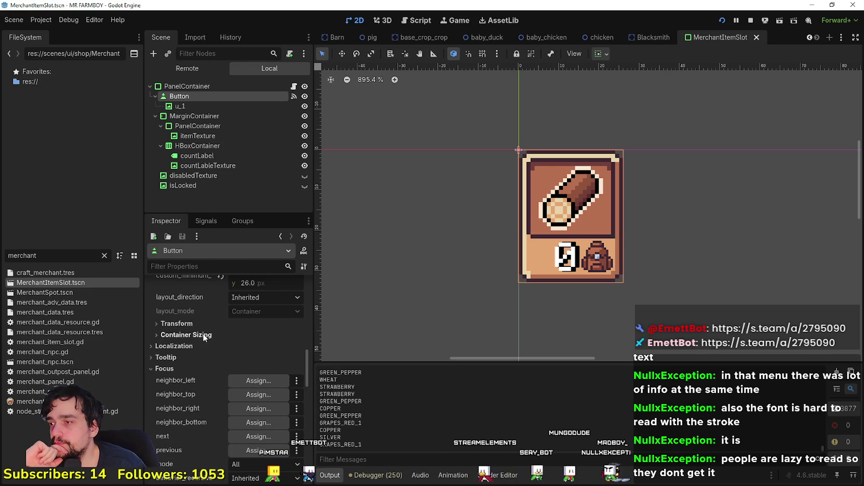
left_click(176, 324)
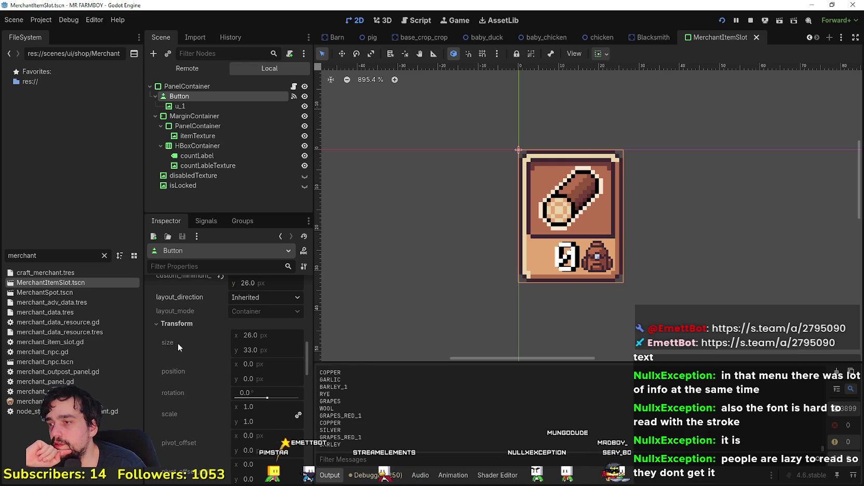
left_click(294, 86)
double_click(767, 159)
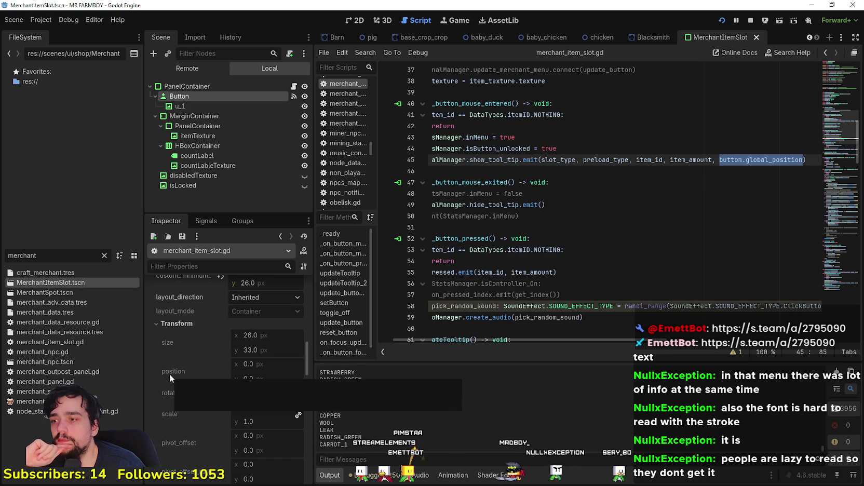
Add line 45: var position_: Vector2 = Vector2(button.global_position.x, button.global_position.y)
scroll(167, 437, "down", 3)
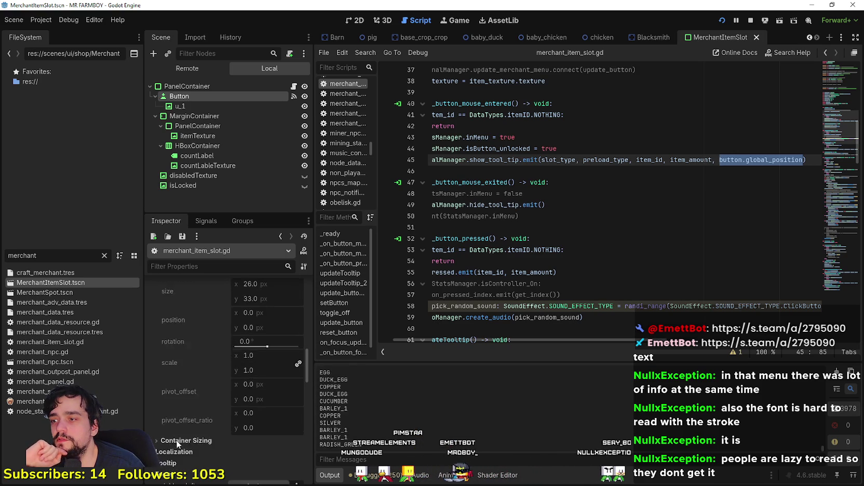
scroll(184, 441, "up", 4)
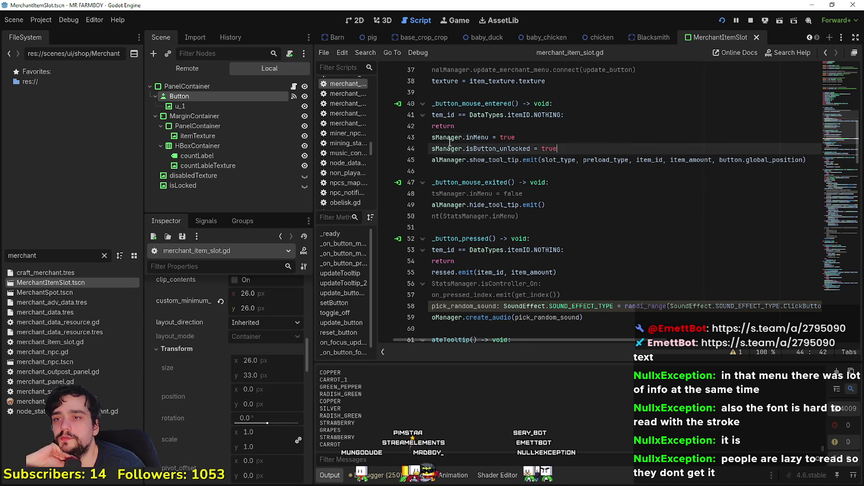
left_click_drag(429, 137, 587, 149)
left_click(629, 149)
key("Return")
type("var position")
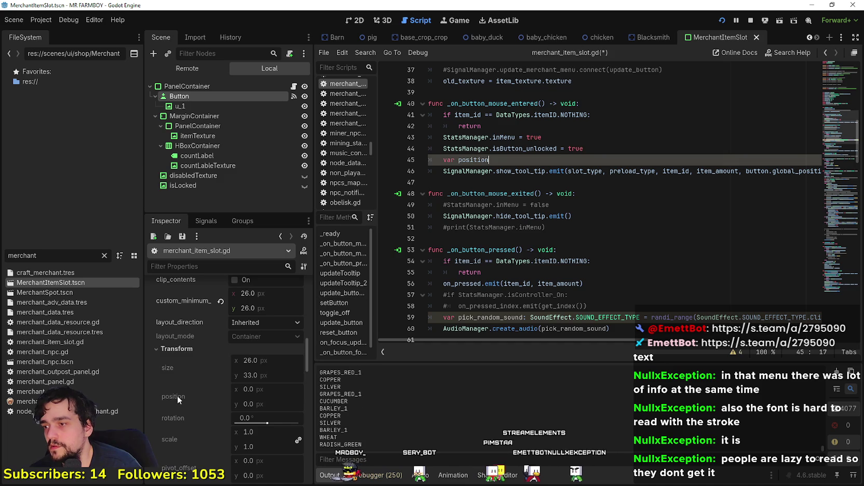
mouse_move(177, 395)
type("_: V")
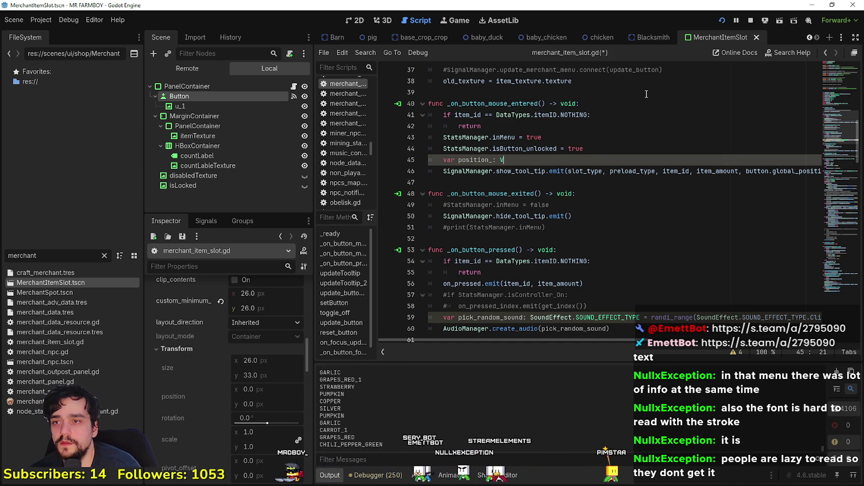
type("ector2 =")
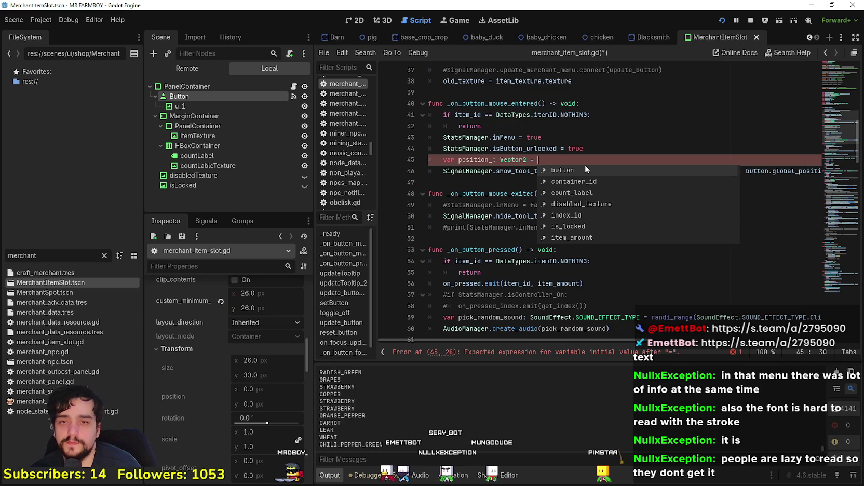
type("tton.gl")
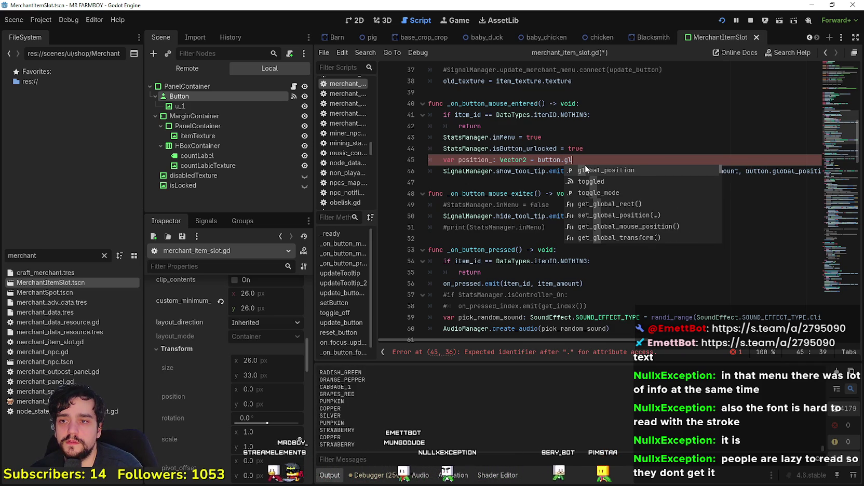
key("BackSpace")
key("BackSpace")
key("BackSpace")
type("Vector2")
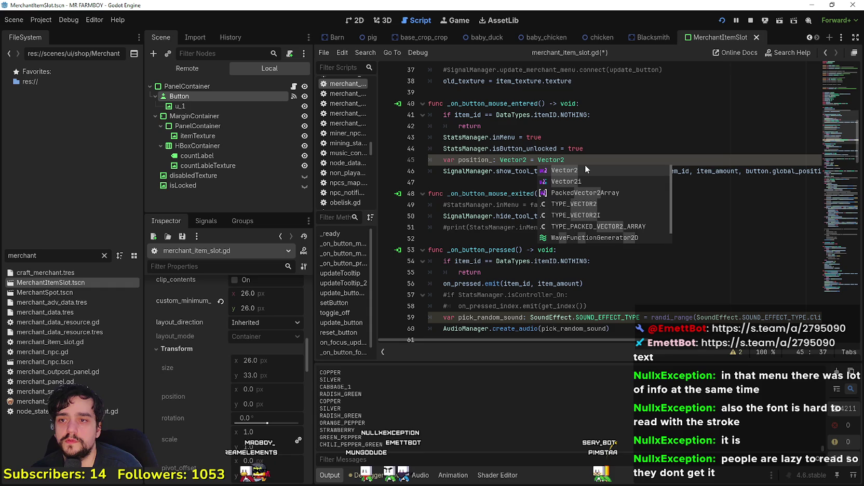
type("(bu")
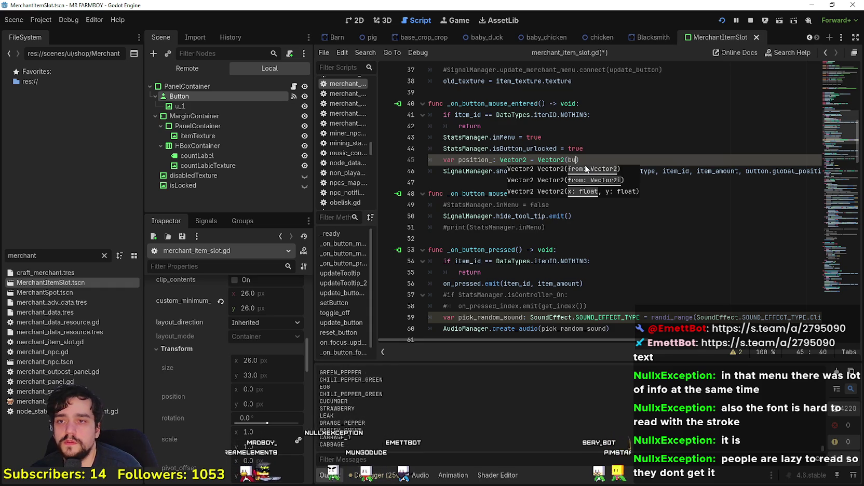
type("tton.")
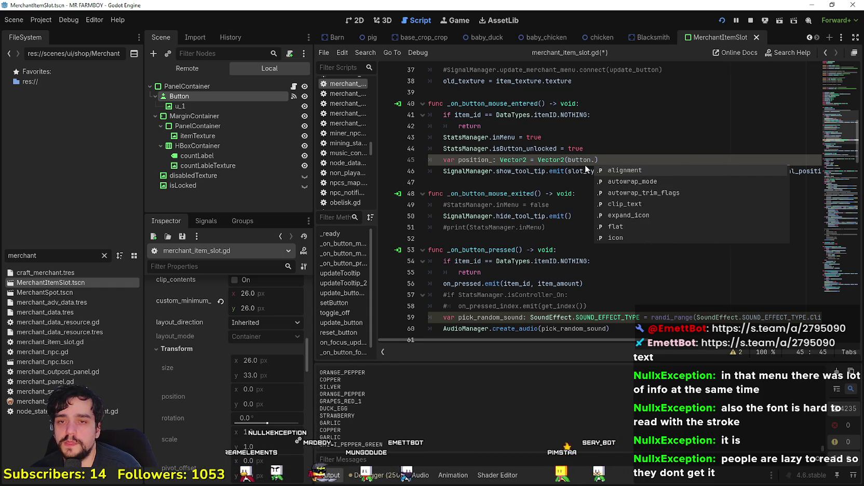
type("global_position.")
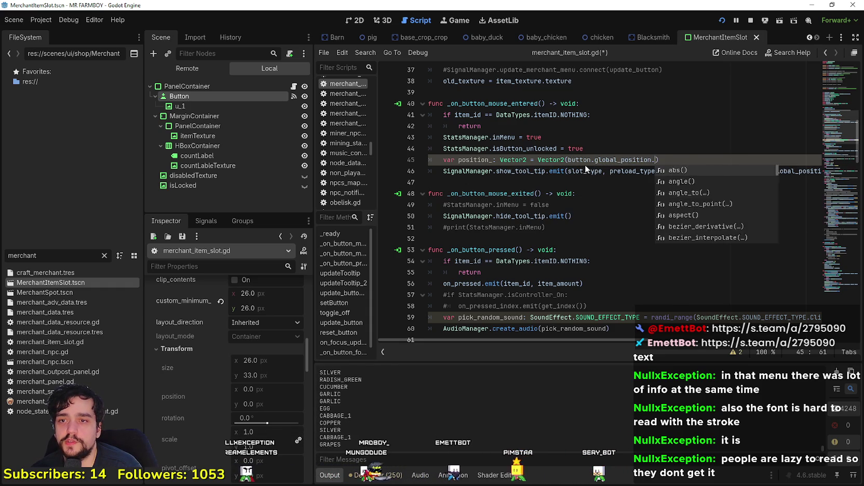
type("x, button")
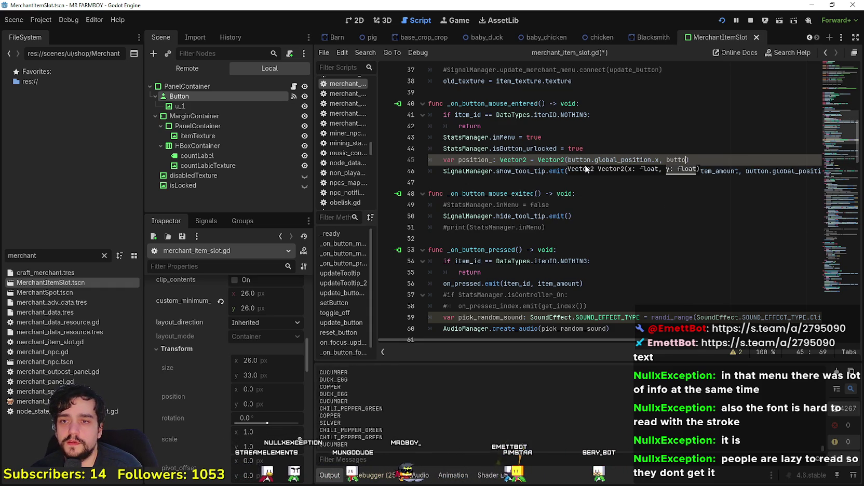
type(".glob")
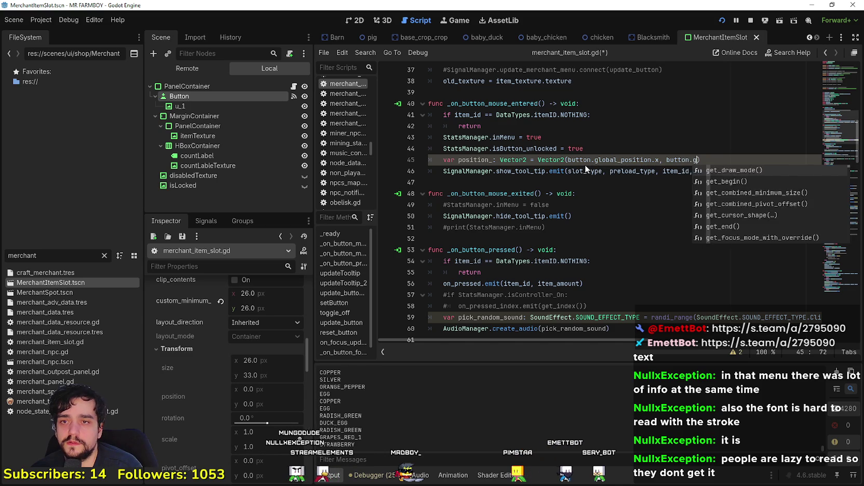
key("Return")
type(".y")
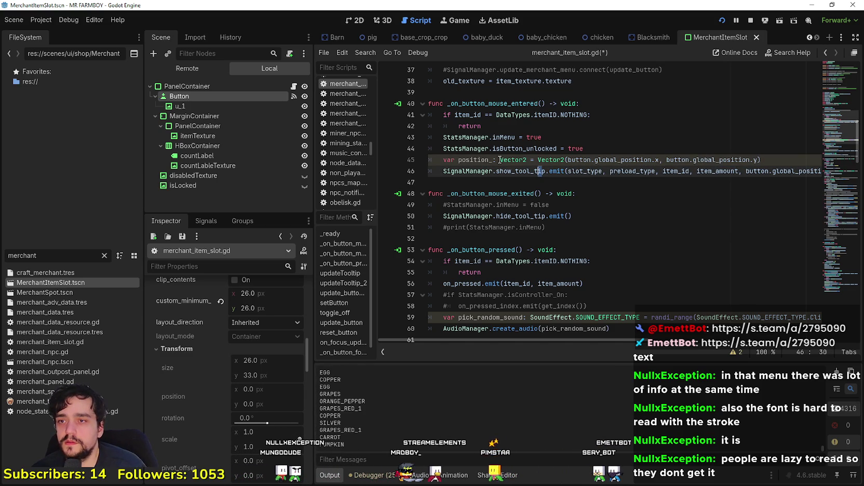
Pass position_ to show_tool_tip and add + button.size.x to its x value
double_click(484, 160)
double_click(800, 171)
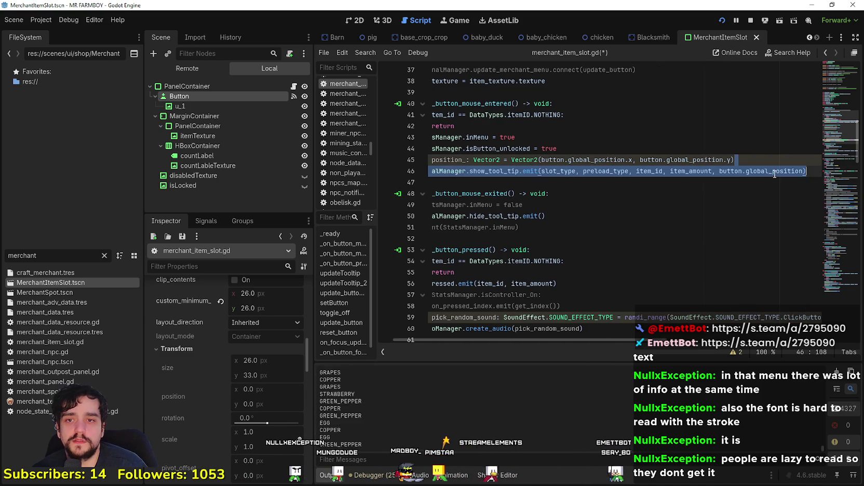
key("Down")
key("Down")
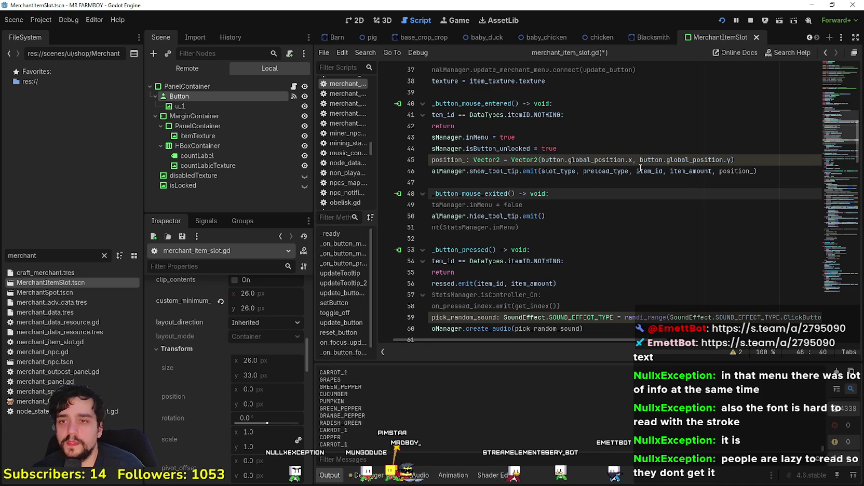
left_click(630, 159)
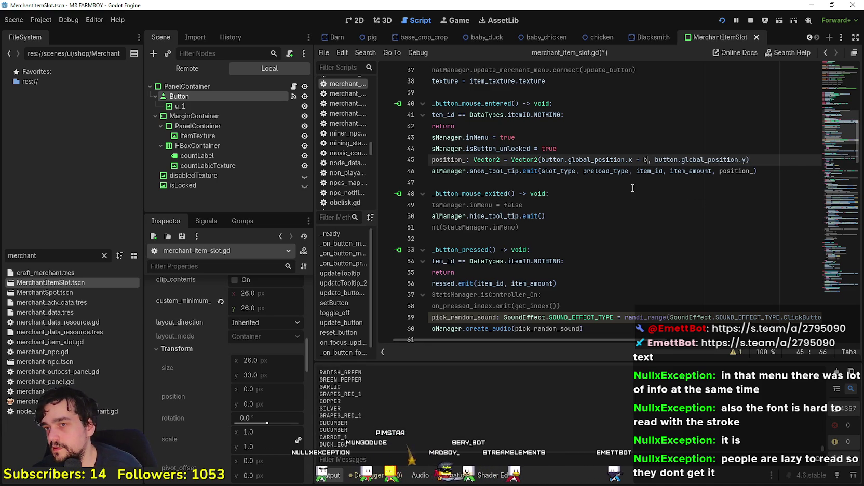
type("ton.si")
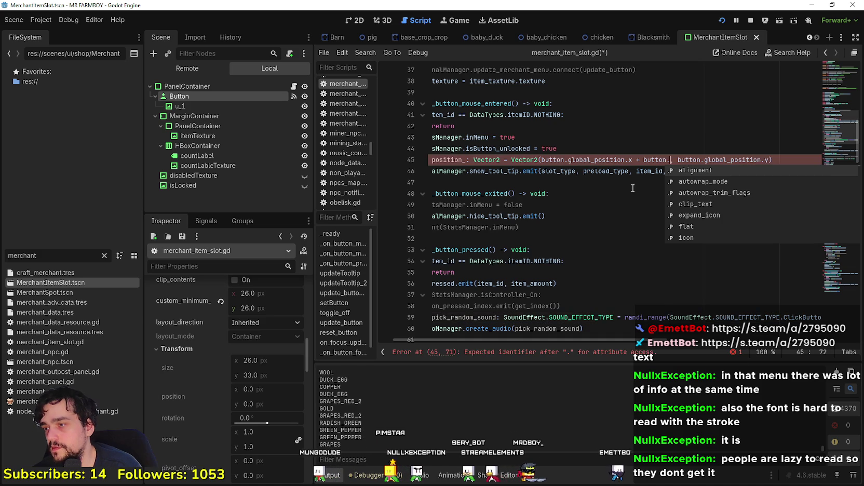
type("ze")
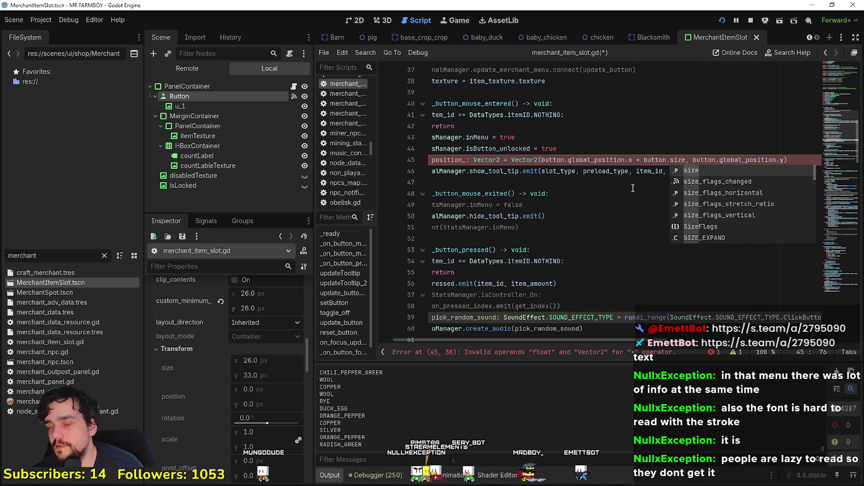
type(".x")
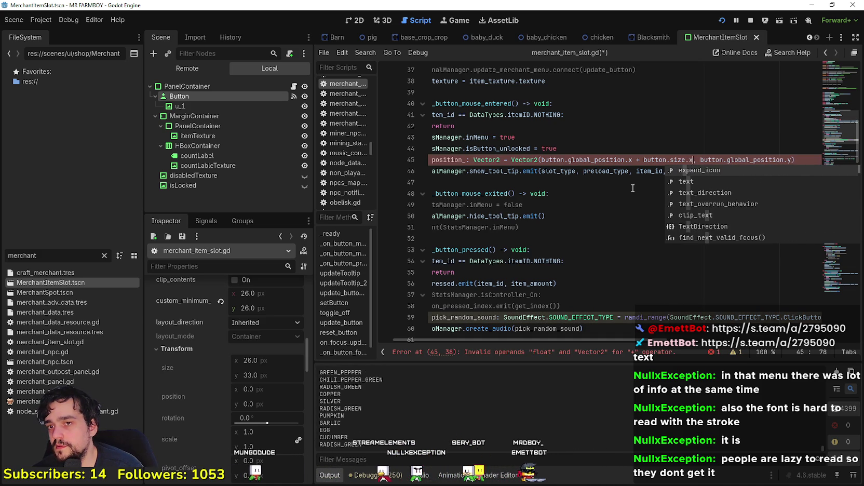
left_click(618, 180)
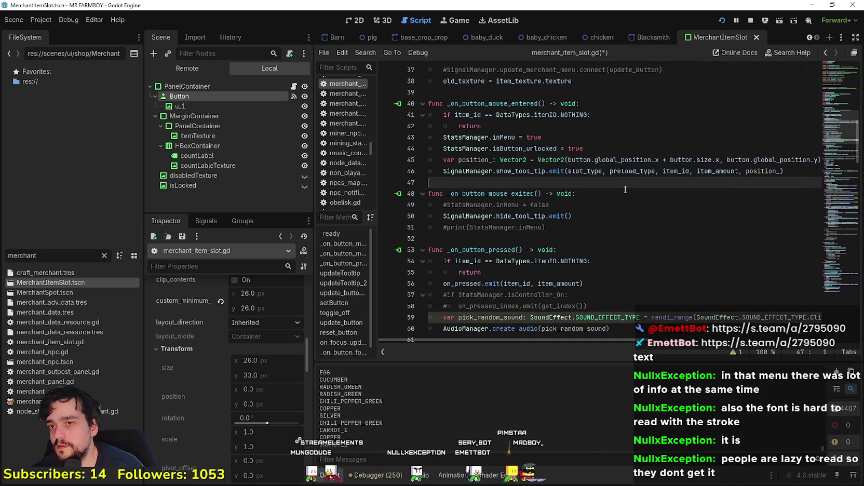
Save merchant_item_slot.gd and run the game with F5
key("ctrl+s")
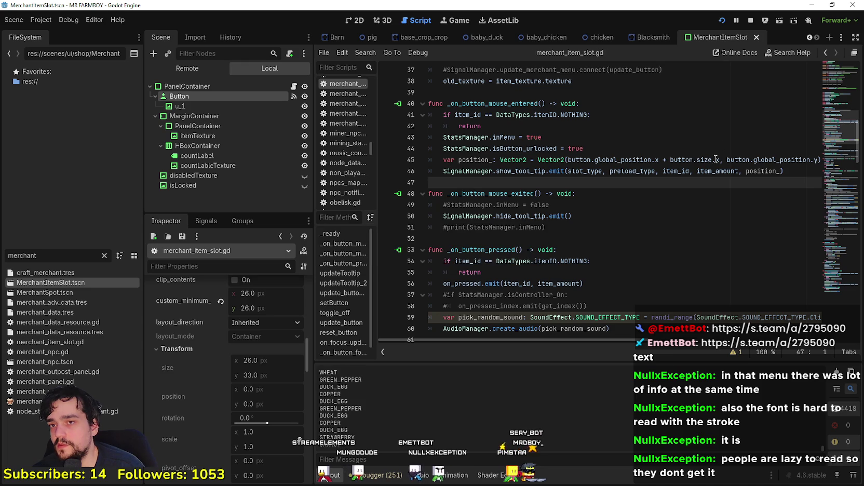
left_click(721, 159)
left_click(634, 212)
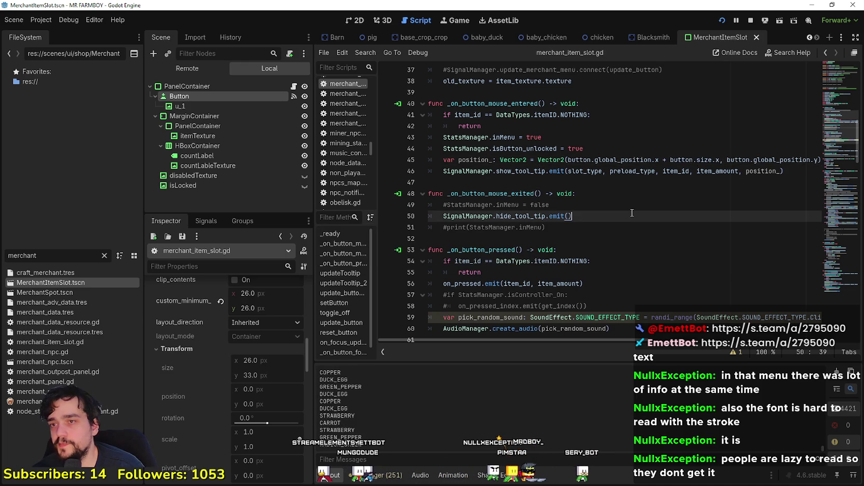
key("F5")
Walk the farmer to the Crops Yield Poneglyph, check the copper coin tooltip, and return to the editor
key("w")
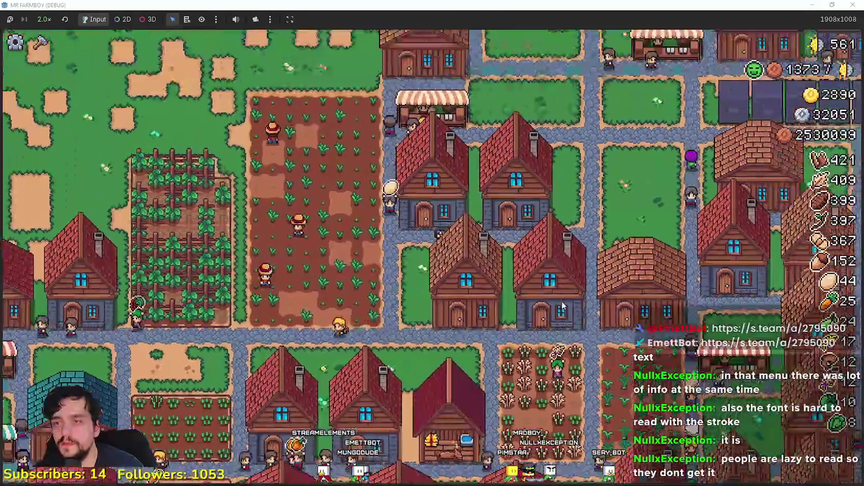
key("d")
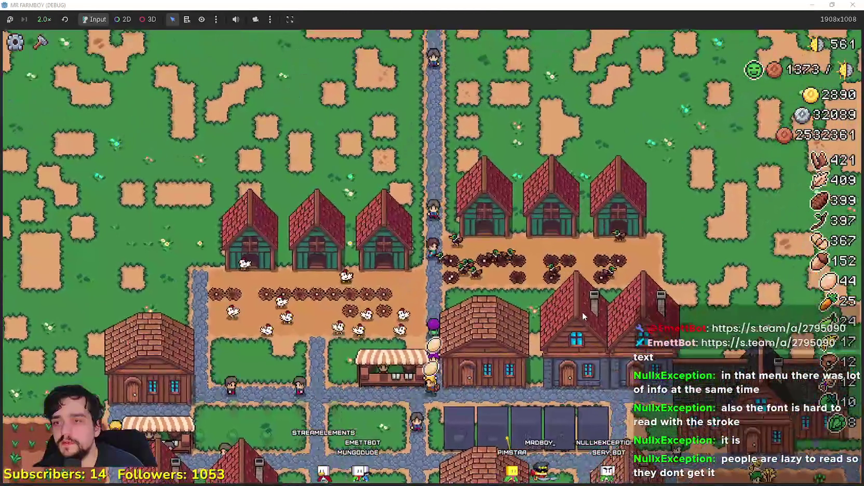
key("s")
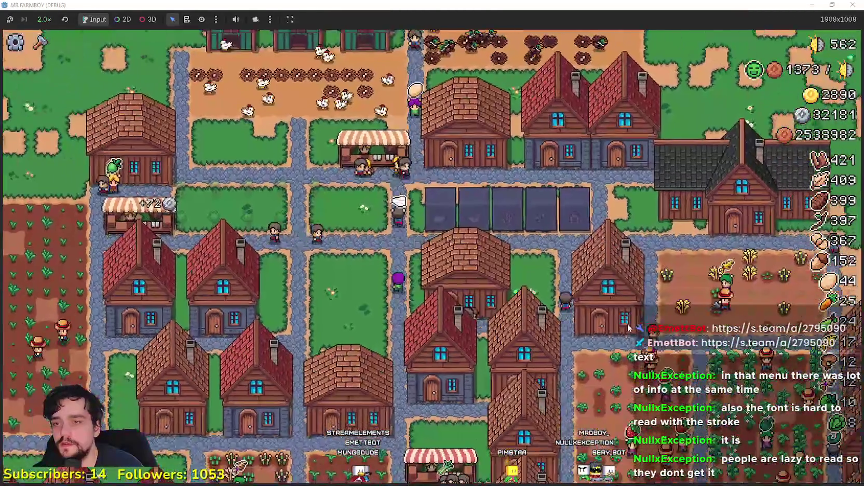
key("e")
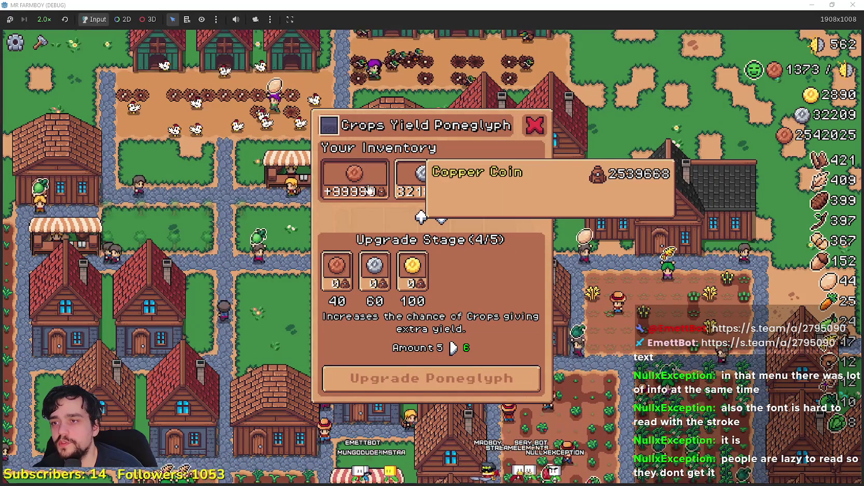
key("alt+Tab")
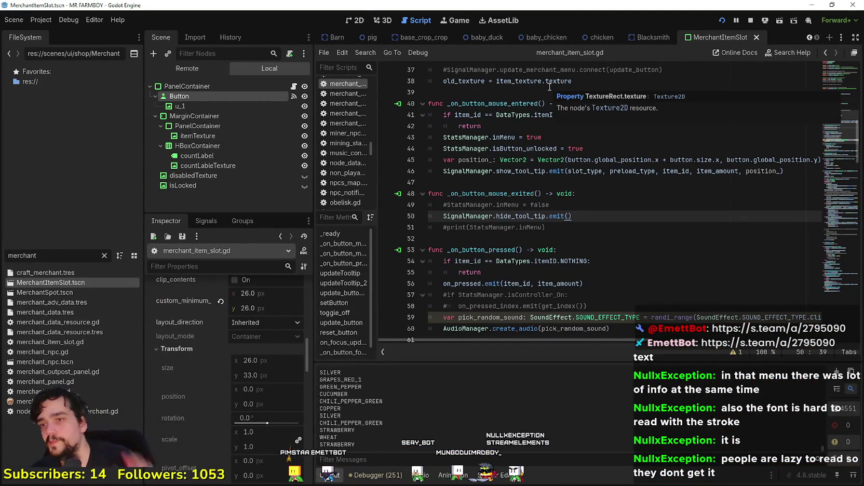
Change the slot tooltip's x offset to button.size.x + 4 and save
left_click(719, 161)
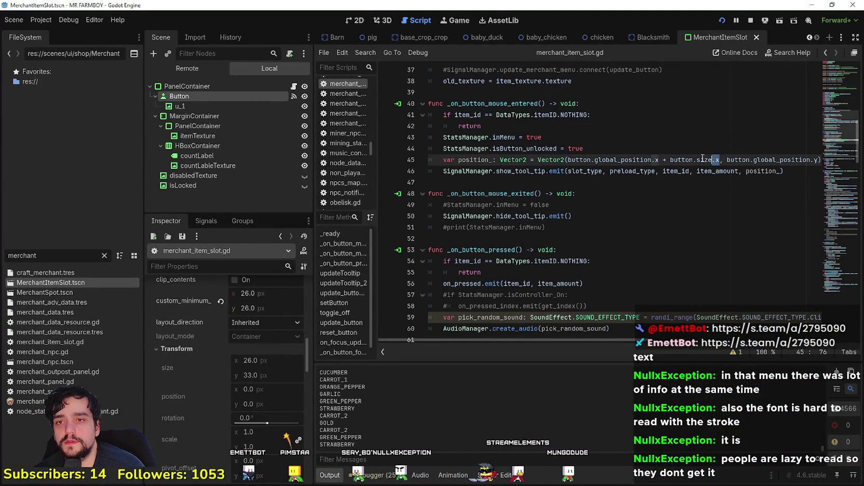
left_click_drag(703, 158, 664, 160)
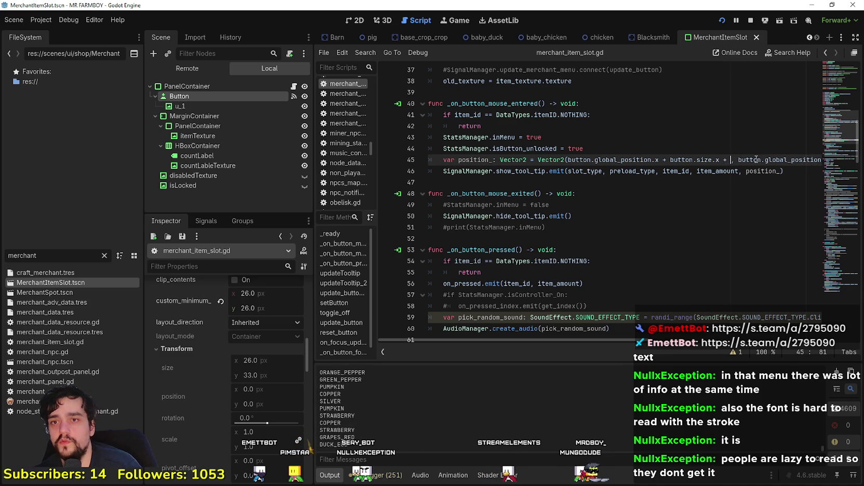
type("4")
key("ctrl+s")
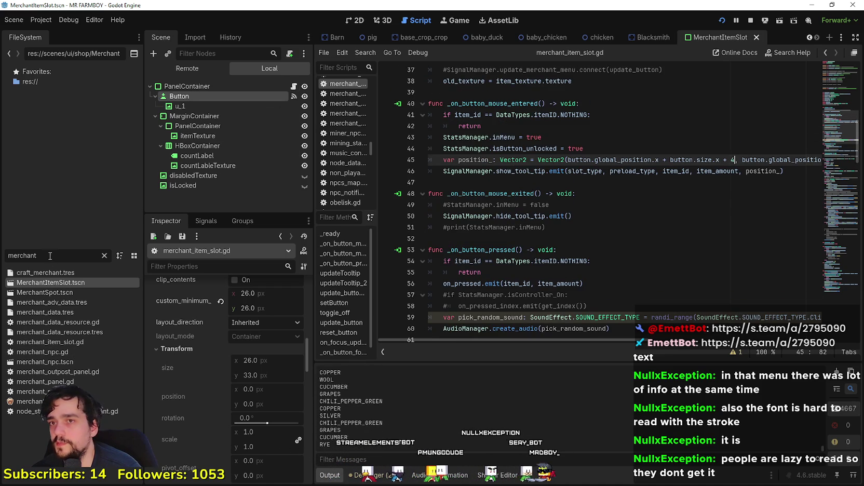
In tooltip_component_test.gd, change location.x+28 to location.x in setTooltip, save, and rerun
type("tool")
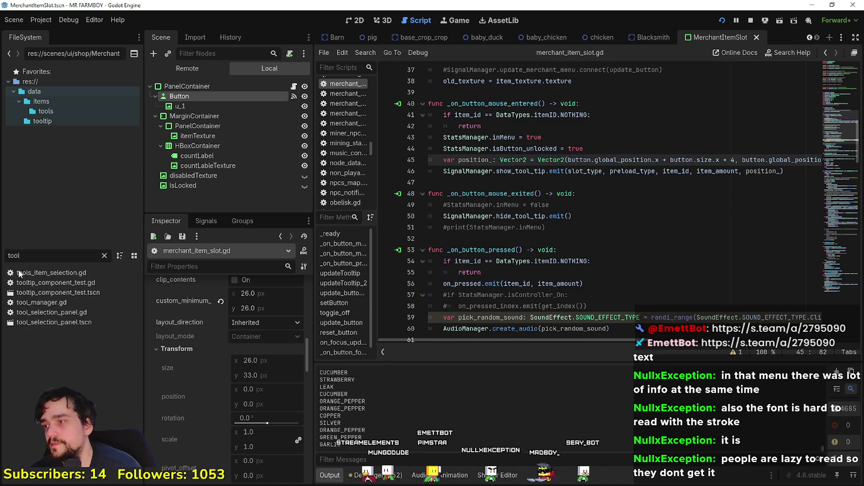
double_click(43, 283)
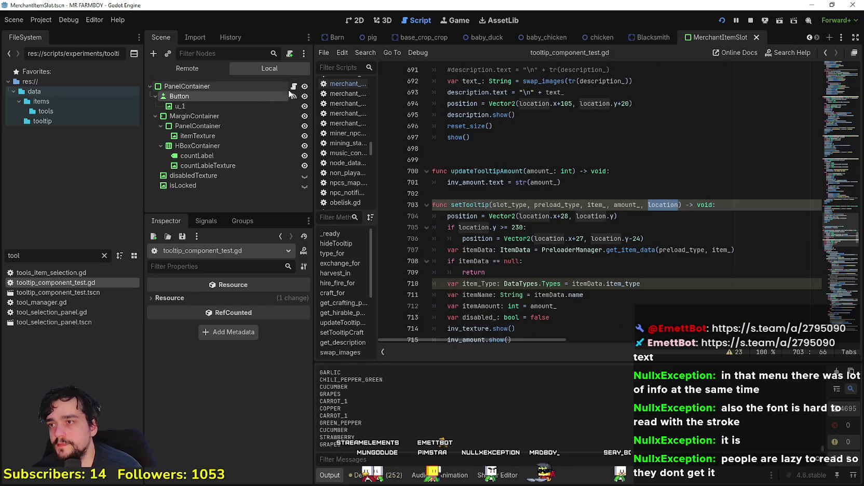
left_click(650, 250)
left_click(515, 216)
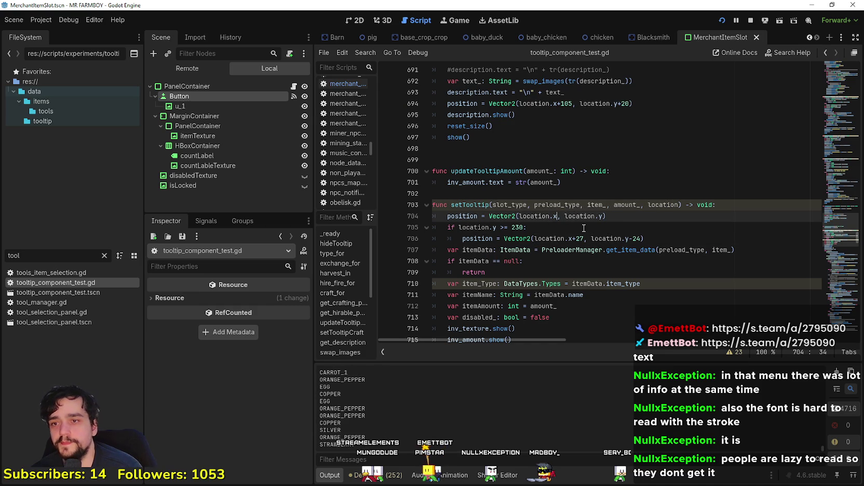
key("ctrl+s")
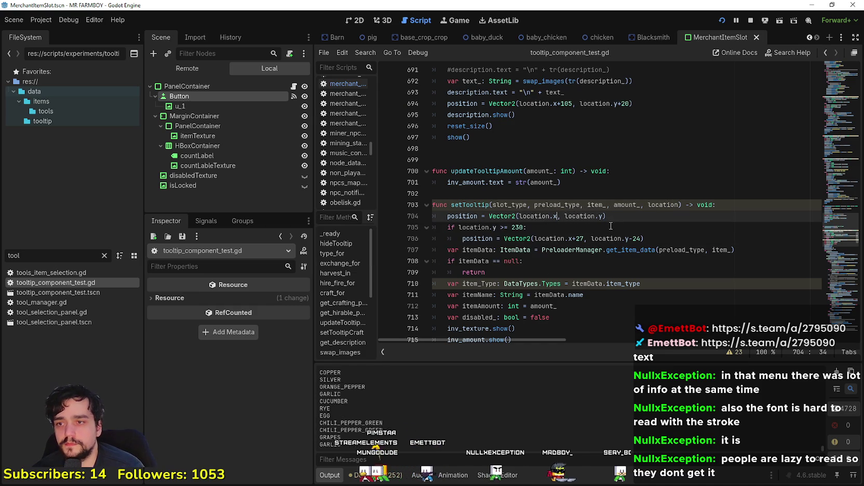
key("alt+Tab")
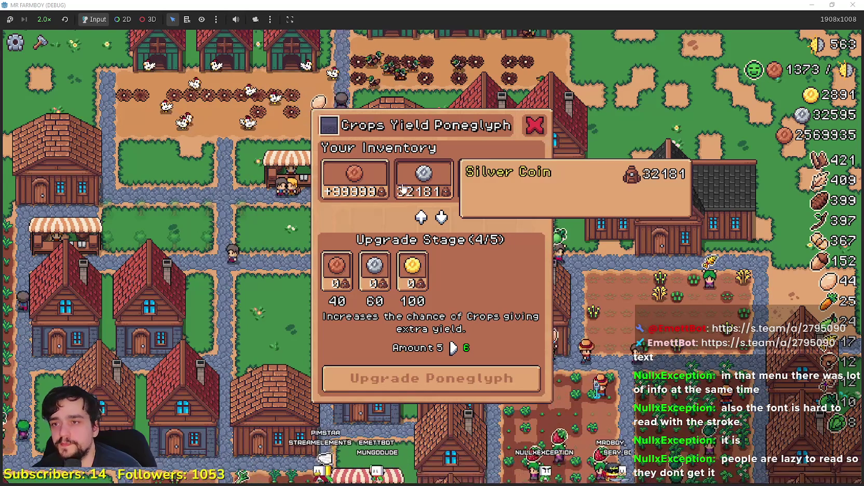
Reduce the slot tooltip gap on line 45 to button.size.x + 2, save, and rerun
mouse_move(368, 188)
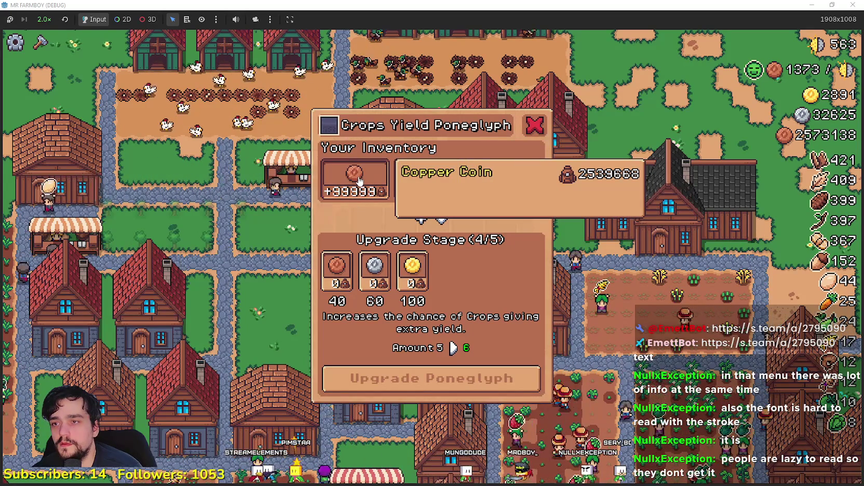
key("alt+Tab")
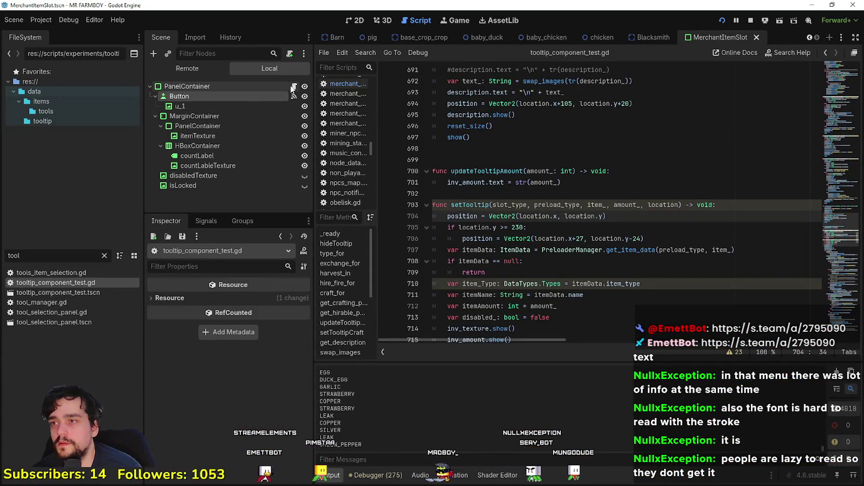
left_click(294, 87)
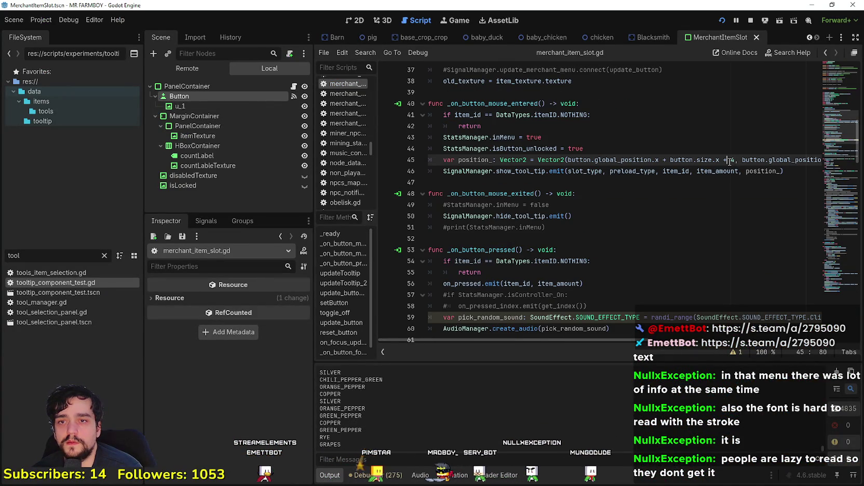
type("2")
left_click(723, 183)
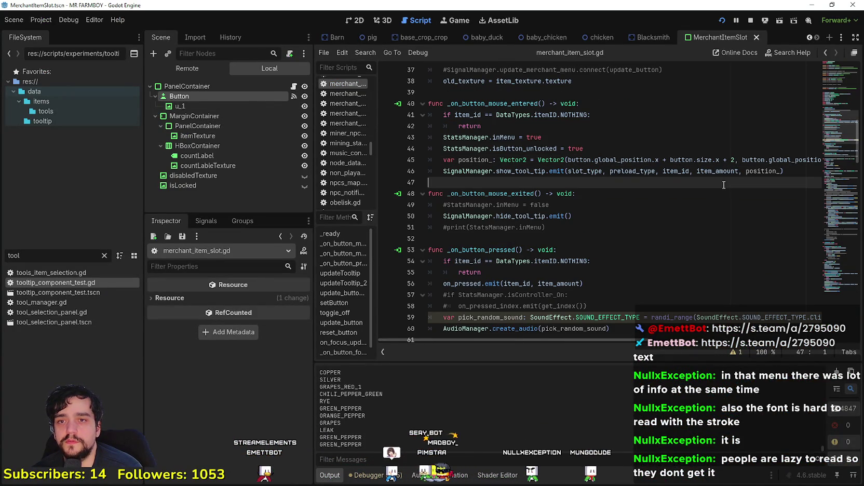
key("ctrl+s")
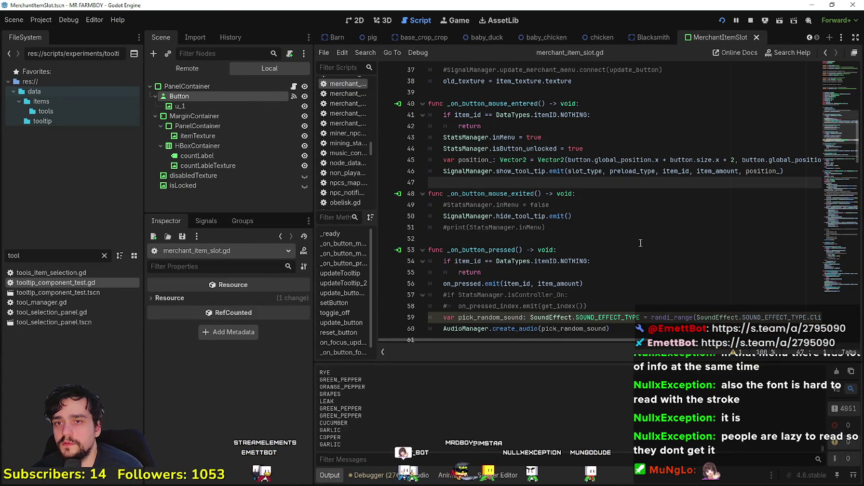
key("alt+Tab")
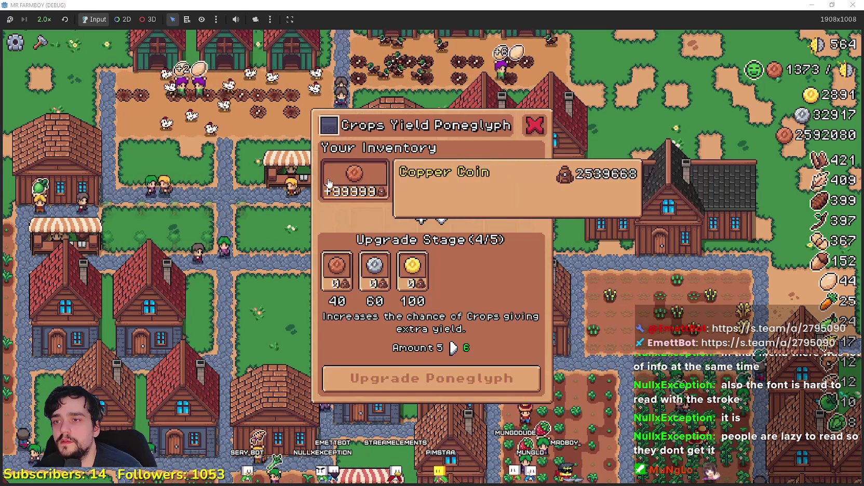
Close the Crops Yield Poneglyph window and walk to the warehouse storage boxes to open the Warehouse
key("Escape")
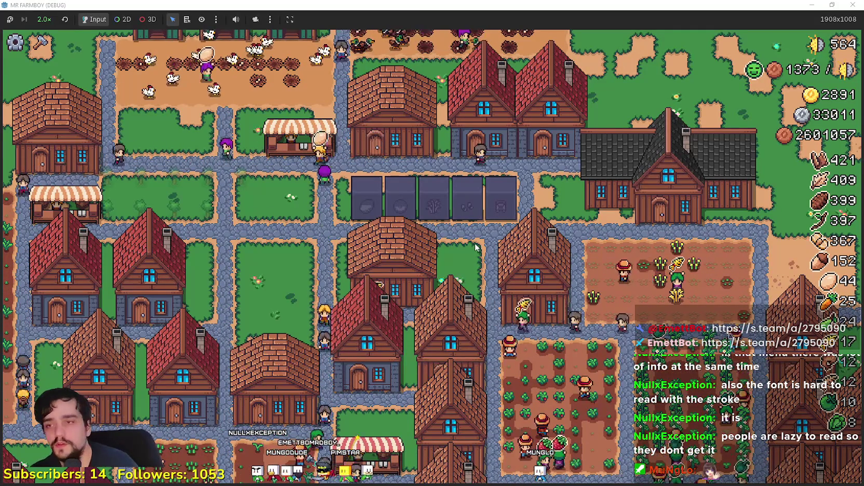
left_click(618, 294)
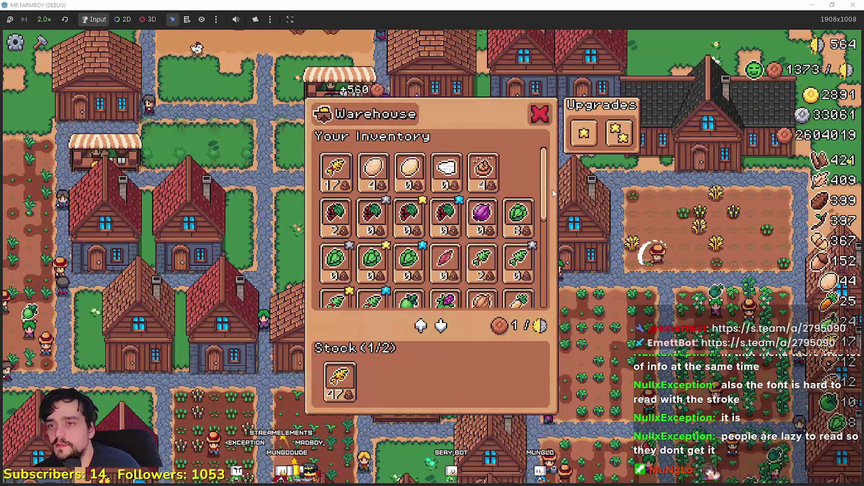
Check the Warehouse Wheat slot tooltips while scrolling the inventory, then return to the editor
mouse_move(473, 176)
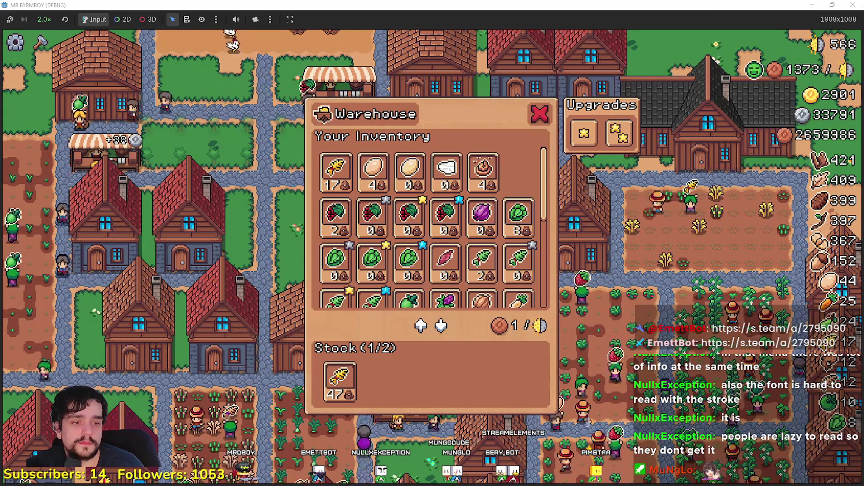
scroll(338, 262, "down", 2)
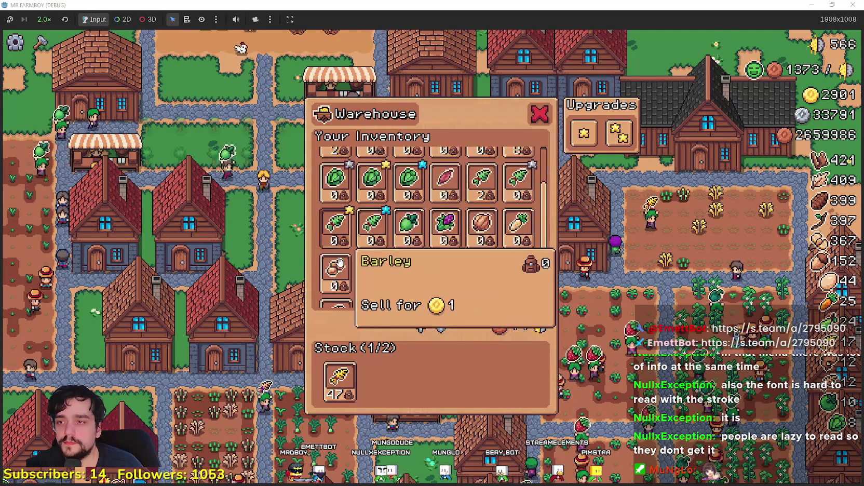
scroll(529, 271, "down", 2)
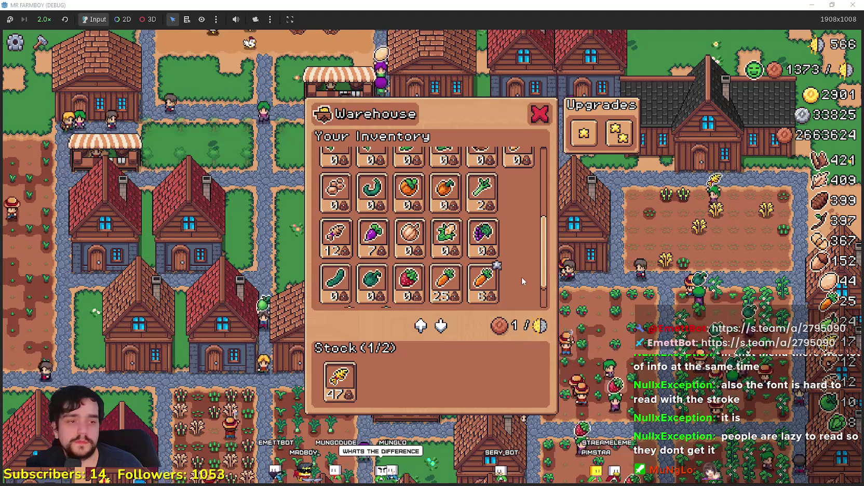
scroll(522, 277, "up", 5)
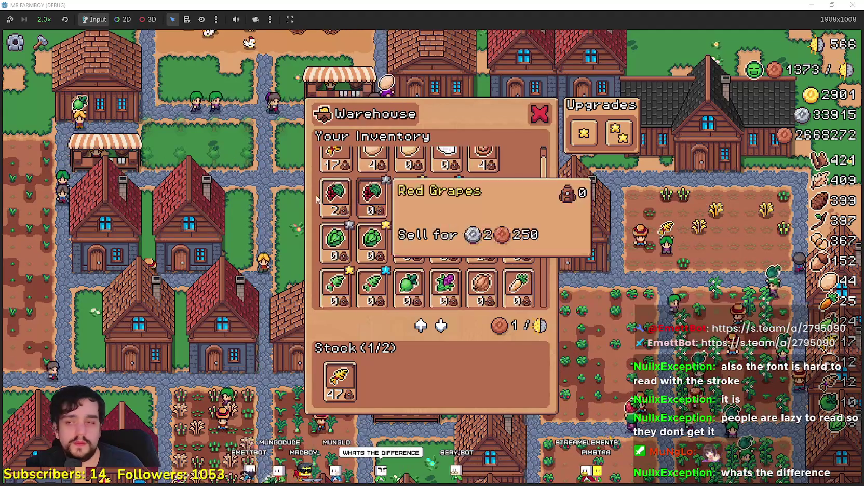
scroll(328, 187, "up", 1)
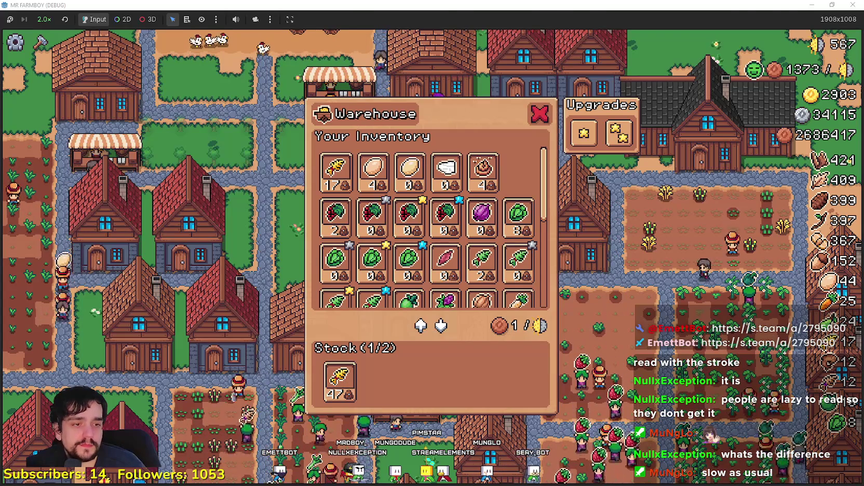
key("alt+Tab")
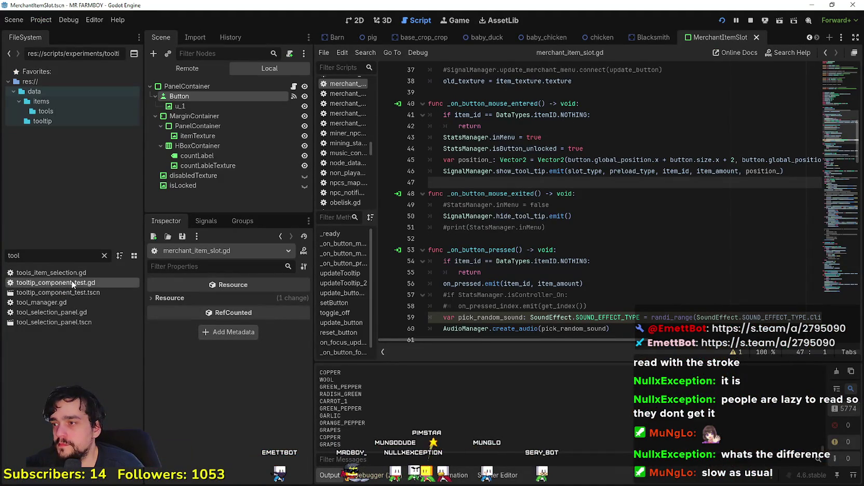
Change line 706 of tooltip_component_test.gd to Vector2(location.x, location.y-24), then view the Wheat stock tooltip
key("Return")
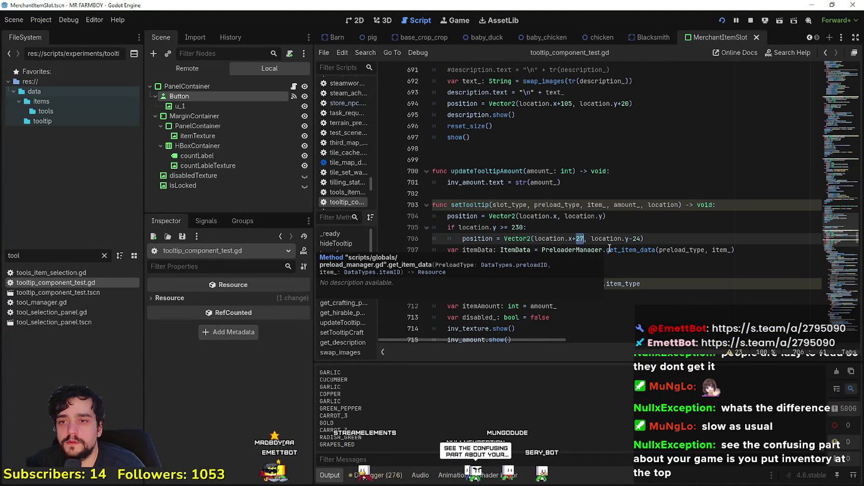
scroll(654, 216, "down", 3)
scroll(655, 221, "up", 3)
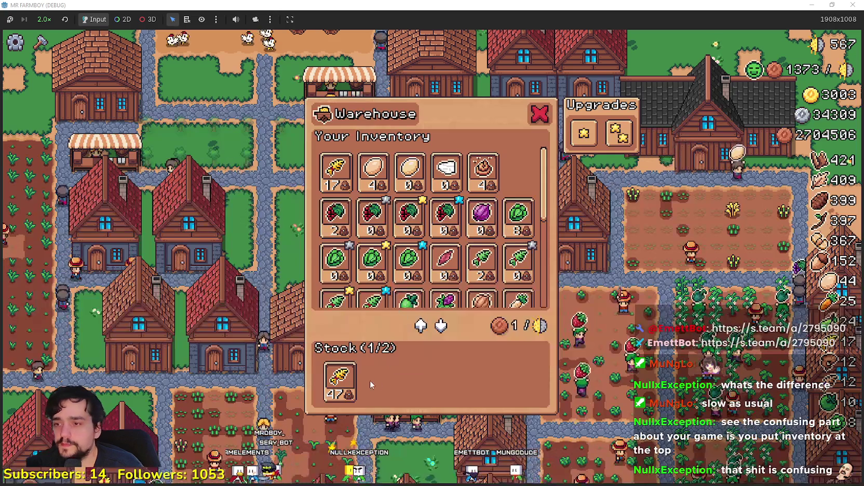
mouse_move(333, 387)
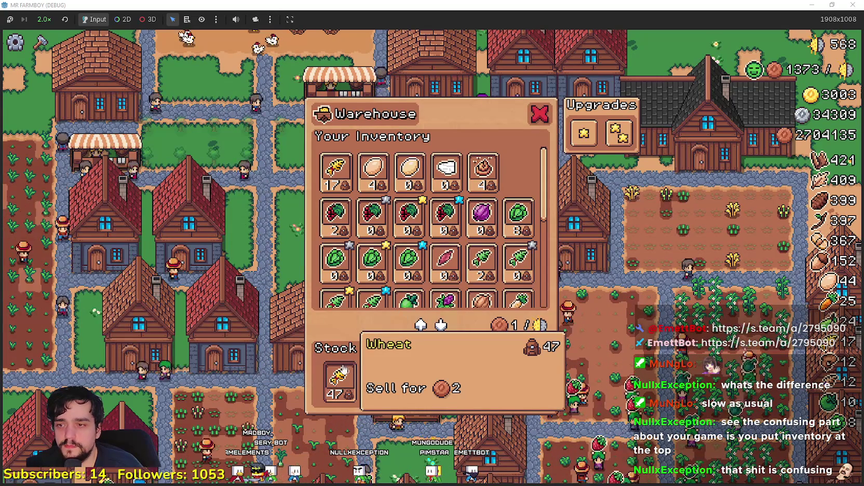
Scroll through the Warehouse inventory to check the Wheat stock, then close the Warehouse window
scroll(392, 205, "down", 1)
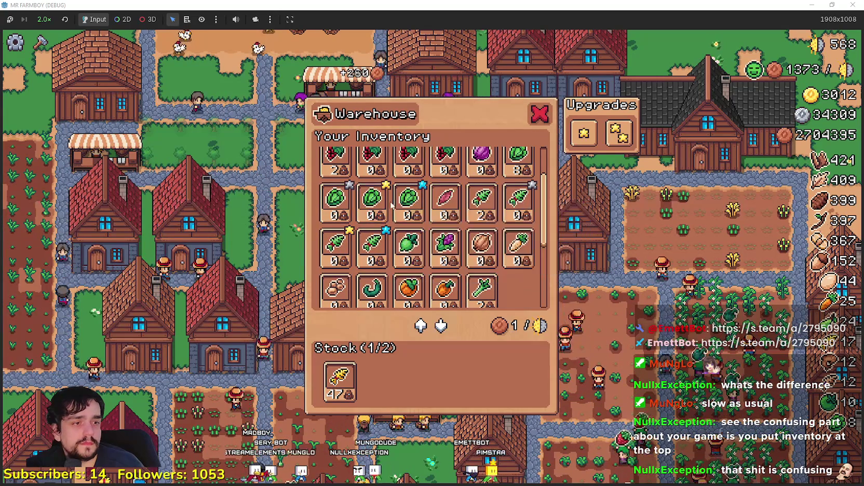
scroll(392, 205, "up", 1)
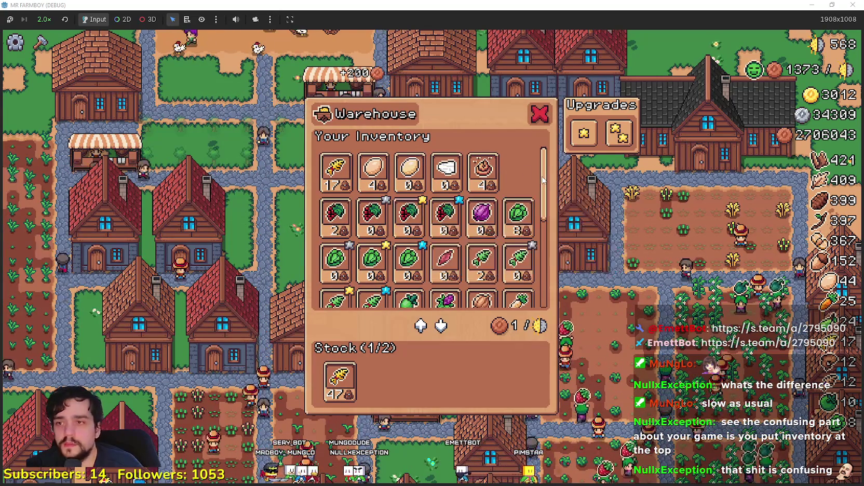
key("Escape")
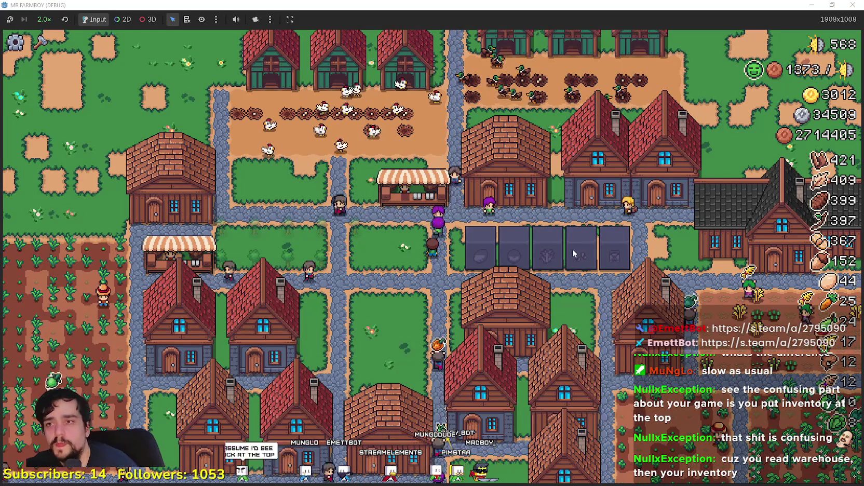
scroll(488, 279, "up", 2)
scroll(488, 283, "down", 3)
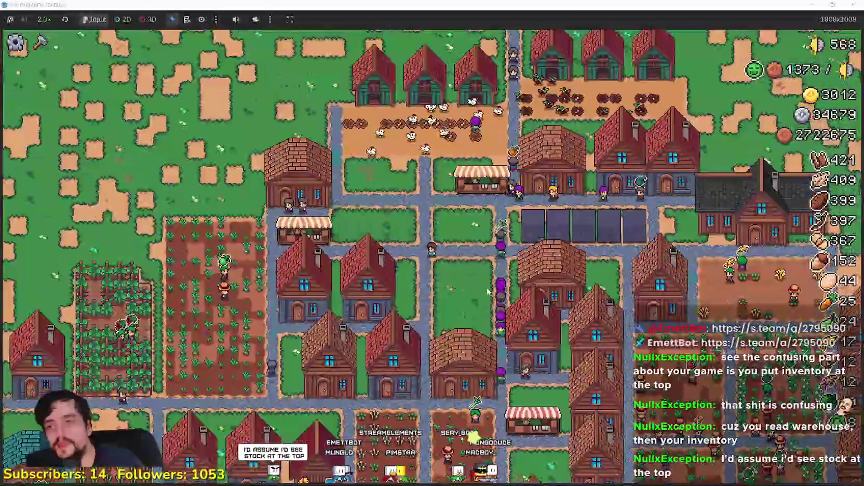
scroll(488, 283, "up", 4)
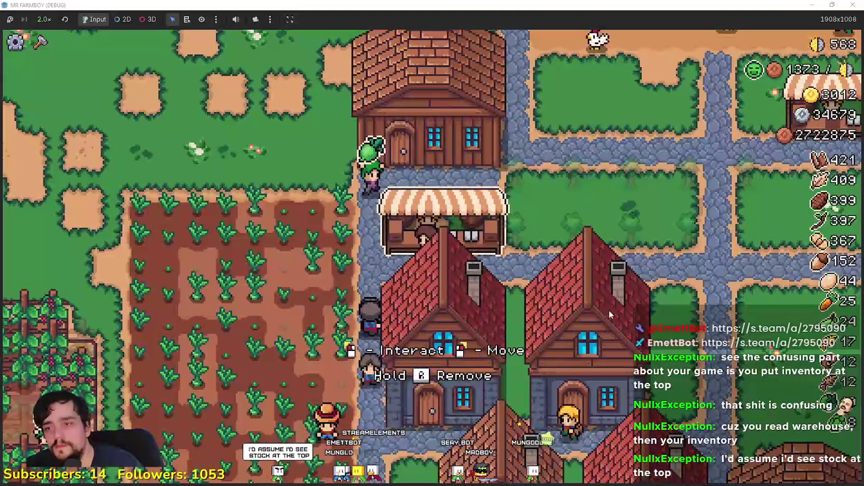
left_click(610, 314)
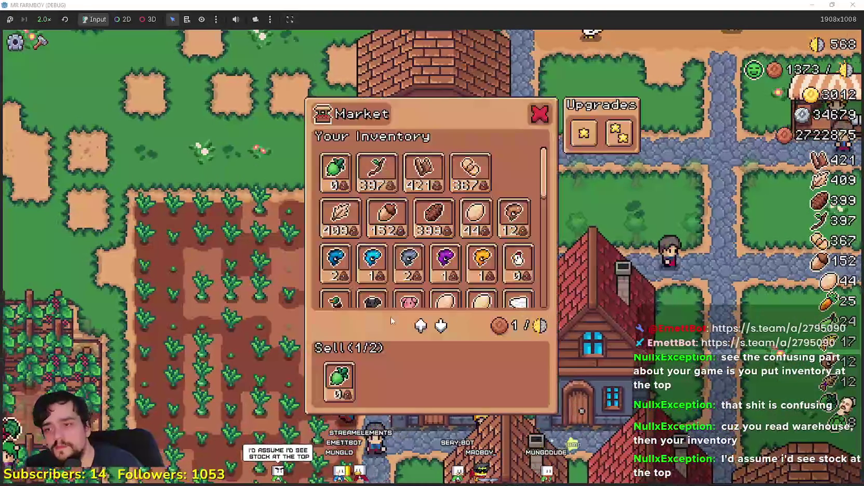
key("Escape")
key("w")
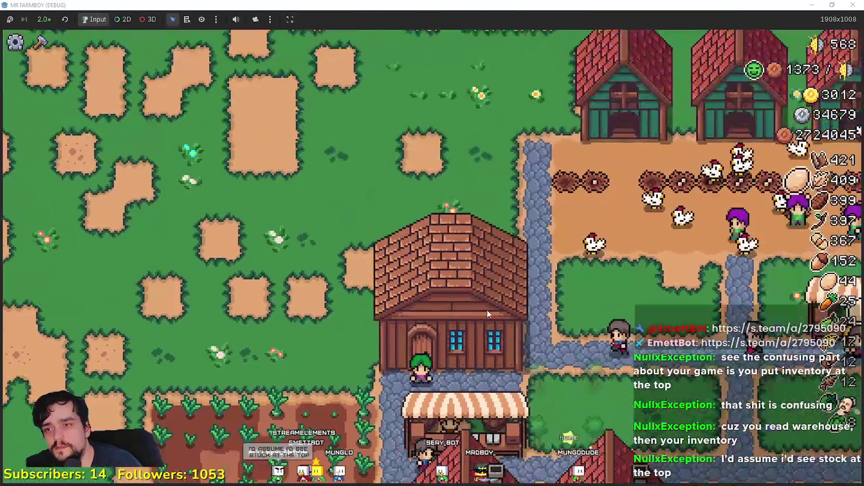
scroll(551, 290, "down", 3)
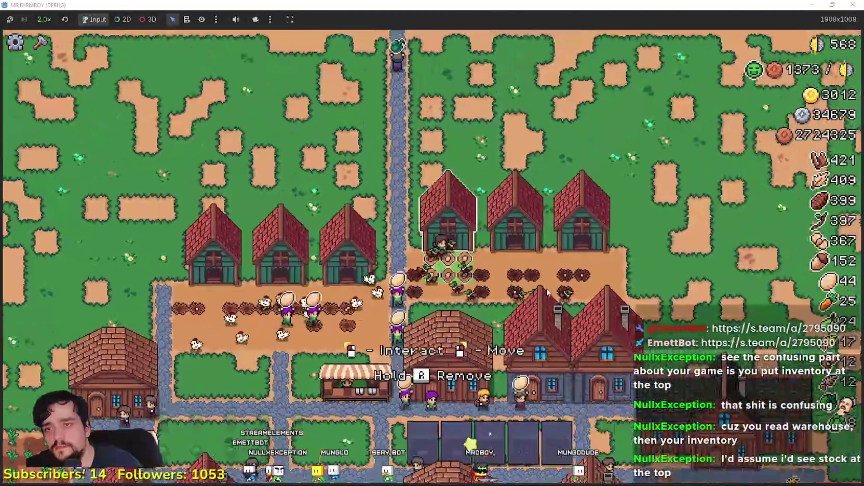
left_click(593, 369)
key("Escape")
left_click(549, 305)
key("Escape")
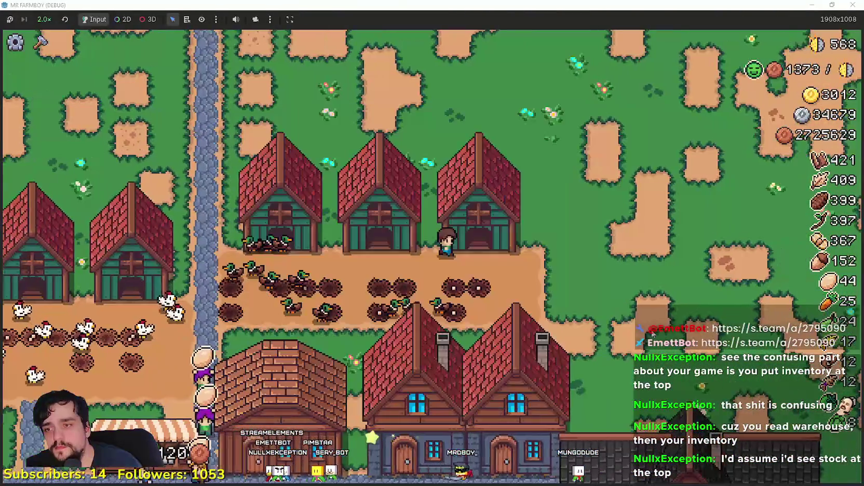
key("s")
key("d")
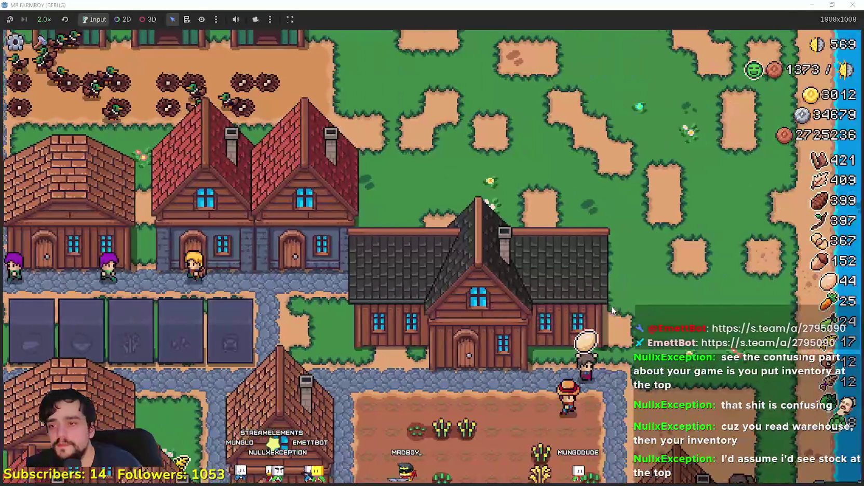
key("s")
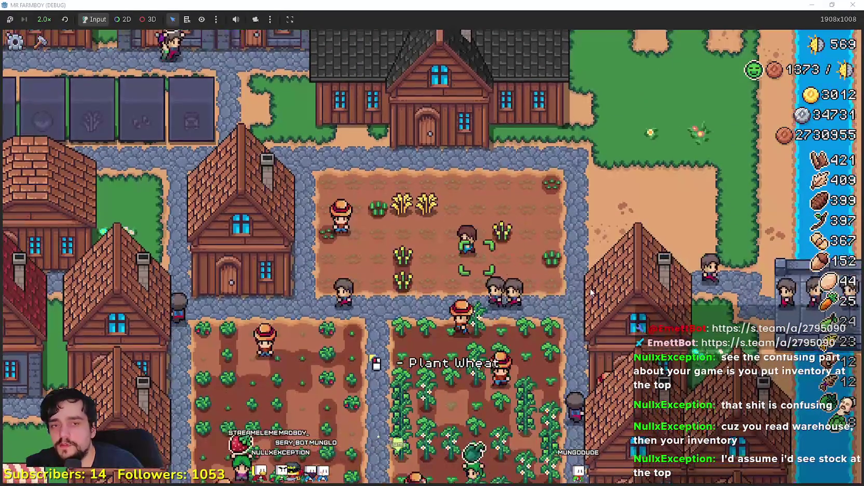
key("w")
key("w")
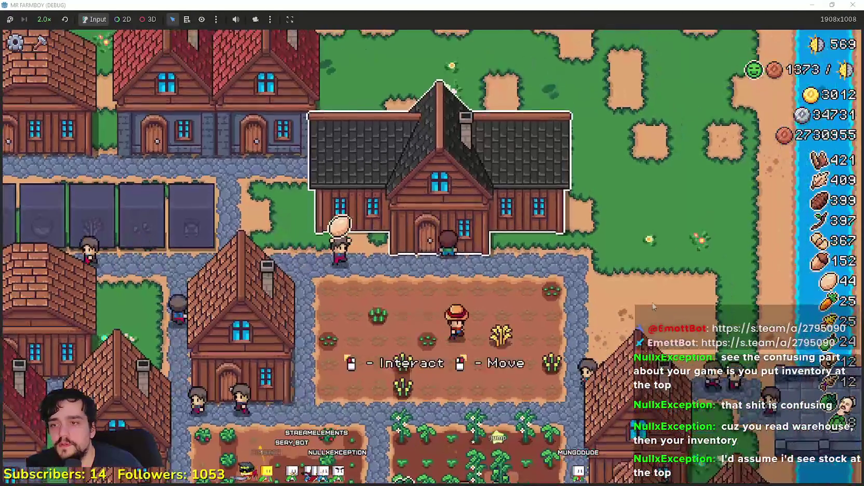
key("e")
key("Escape")
key("s")
key("a")
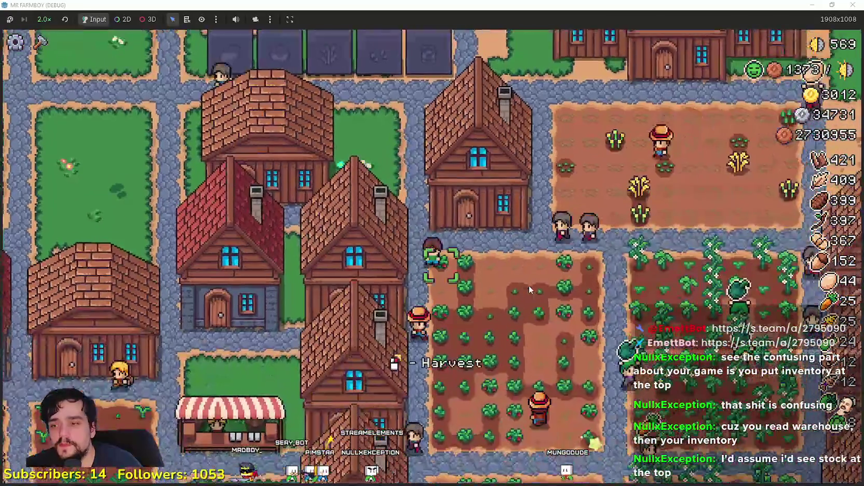
key("a")
key("s")
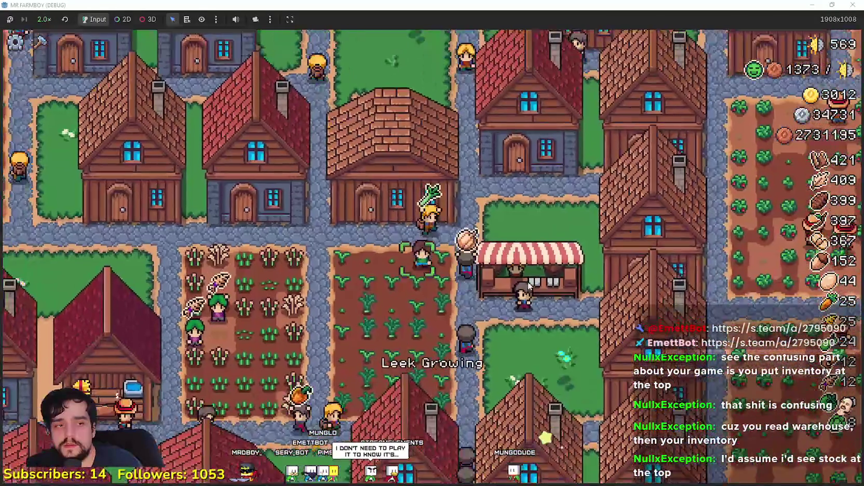
key("w")
key("a")
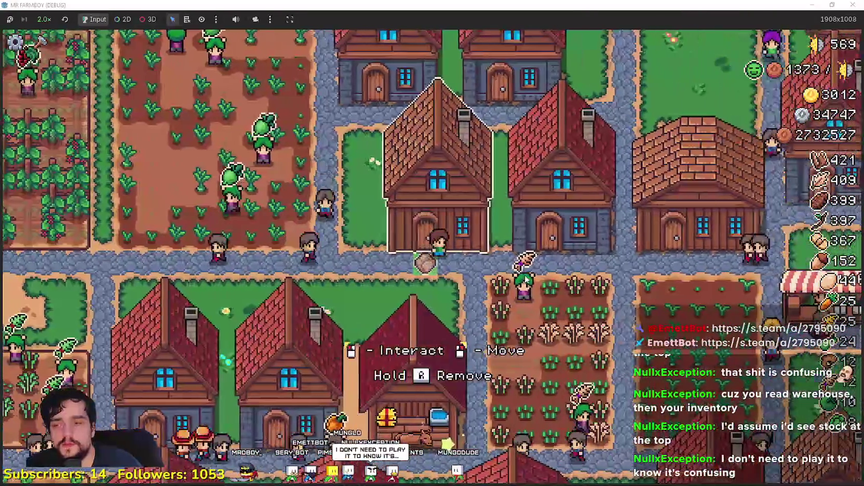
key("e")
key("Escape")
key("a")
key("w")
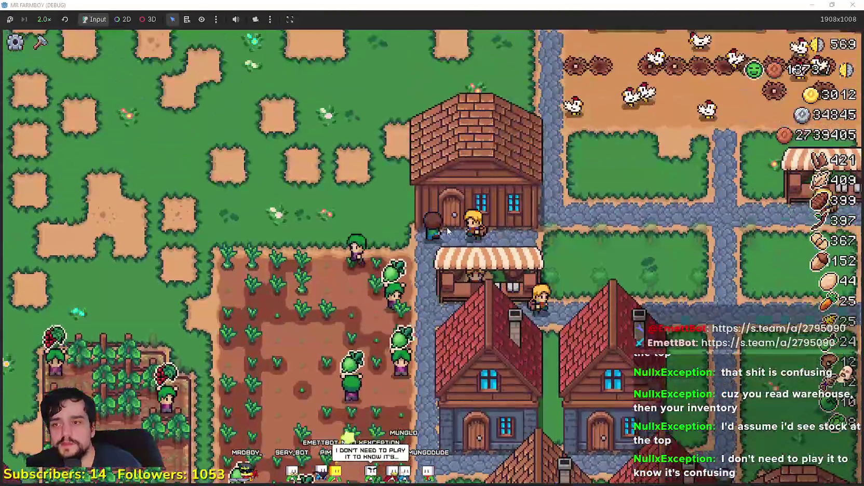
key("d")
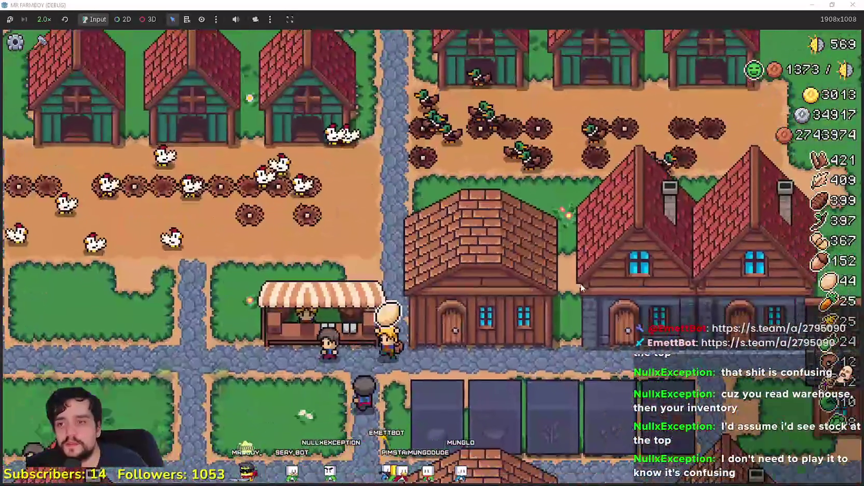
key("s")
key("e")
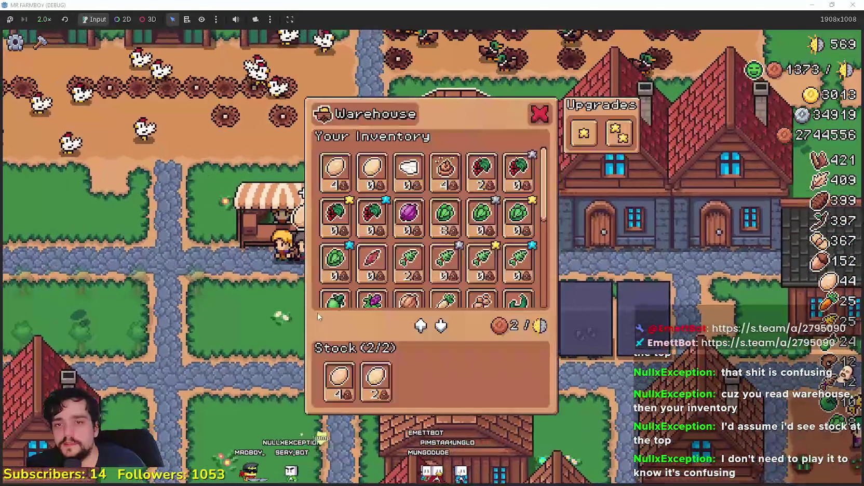
key("Escape")
key("a")
key("e")
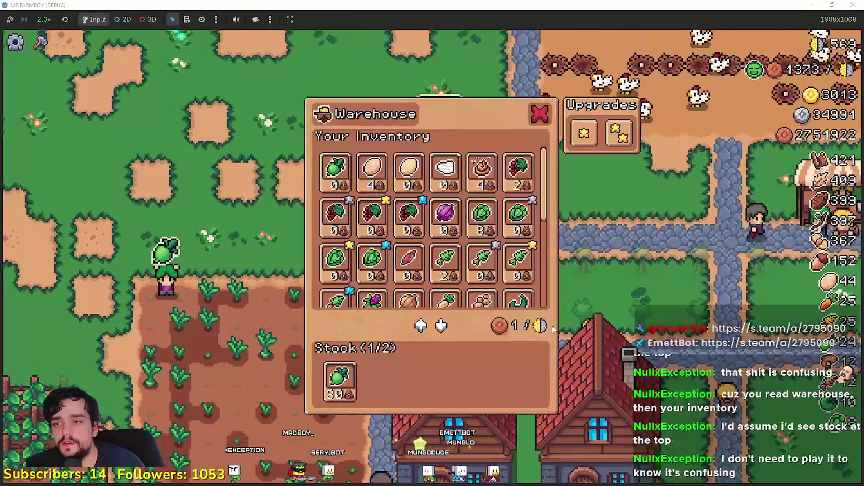
key("Escape")
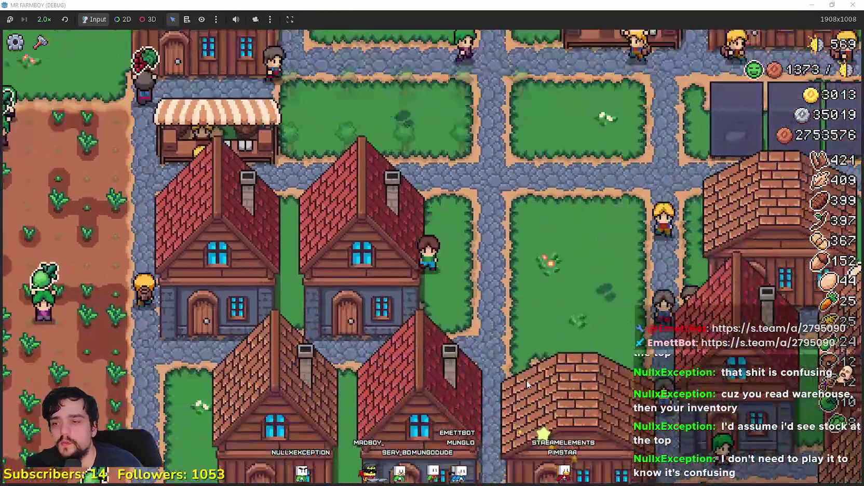
key("s")
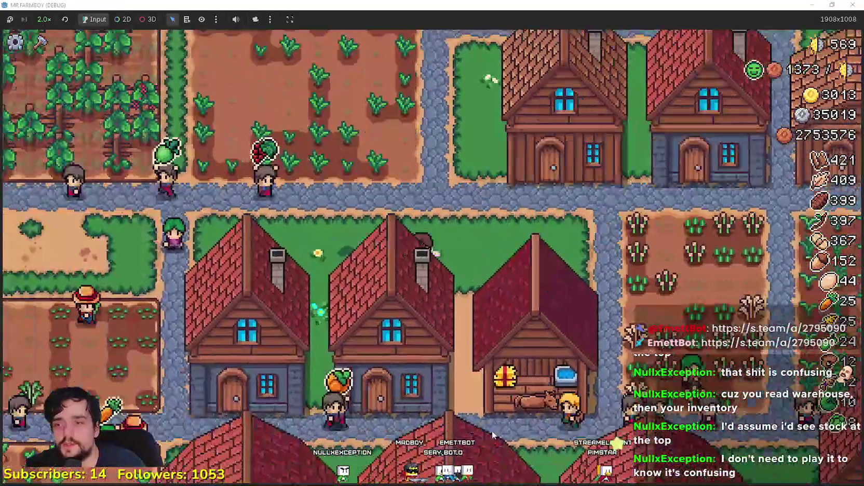
key("d")
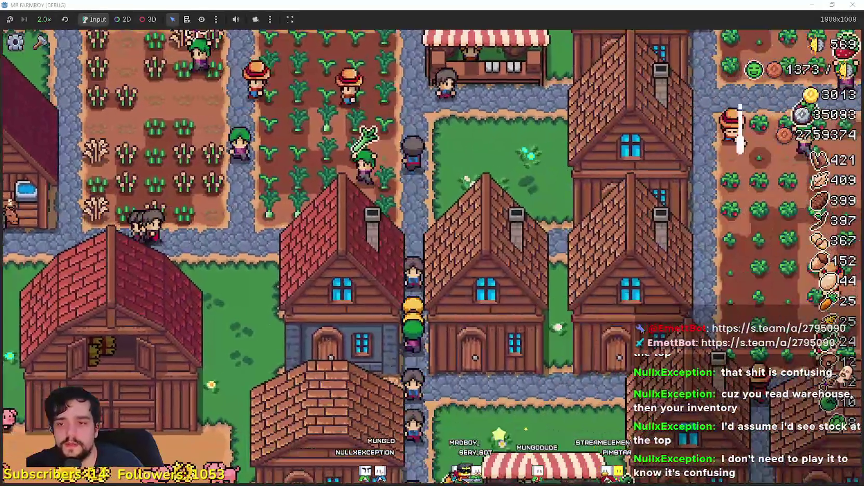
key("d")
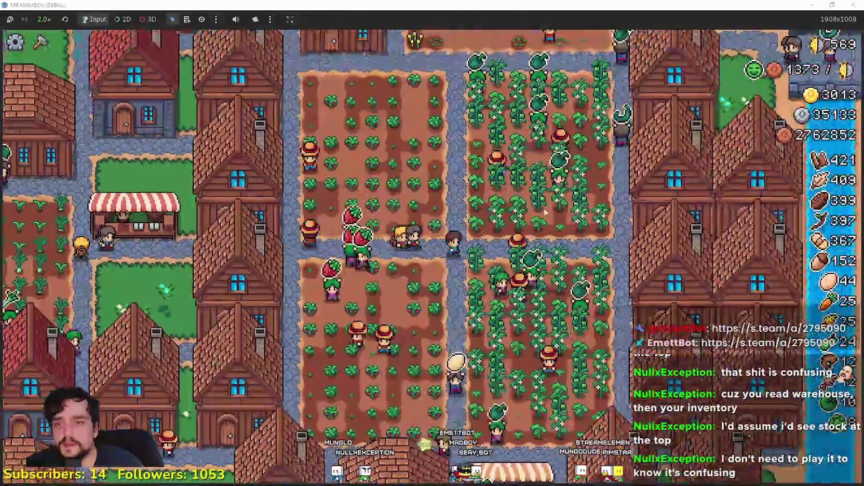
key("w")
left_click(726, 288)
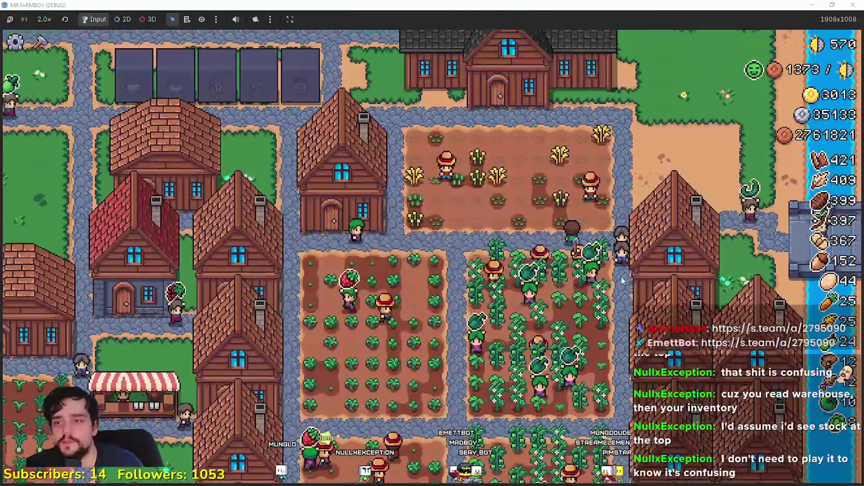
key("w")
key("a")
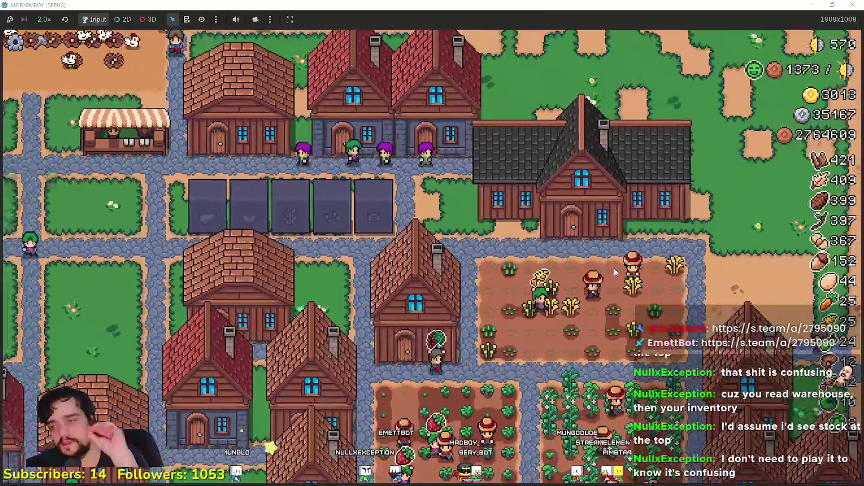
key("a")
key("s")
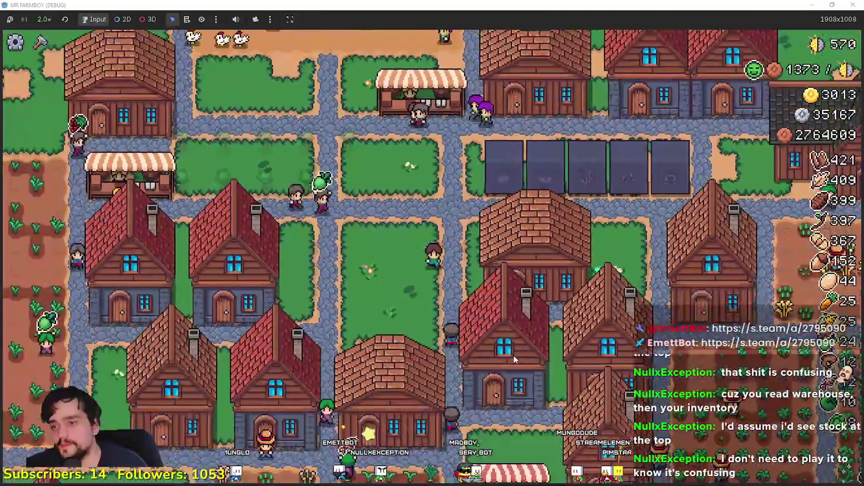
key("d")
left_click(569, 353)
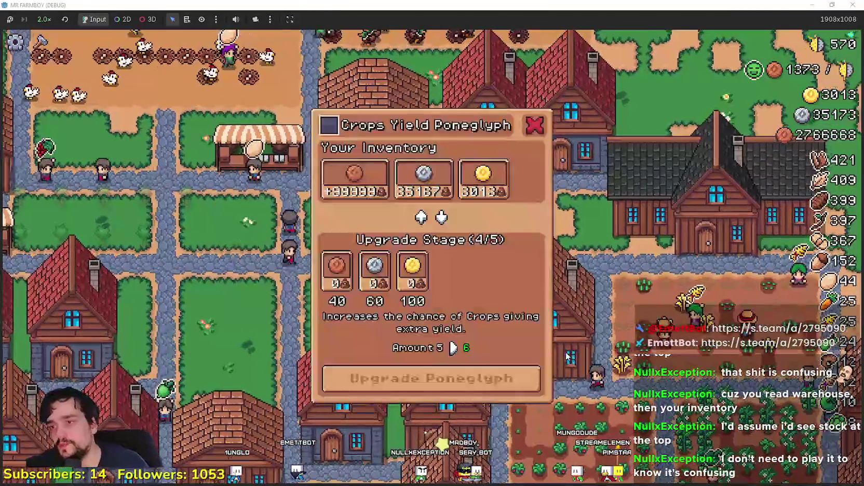
key("a")
left_click(565, 328)
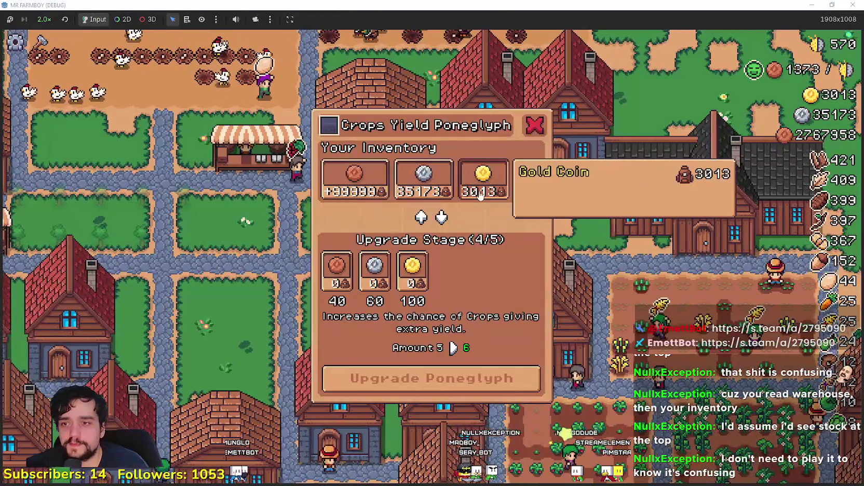
key("d")
key("w")
left_click(612, 318)
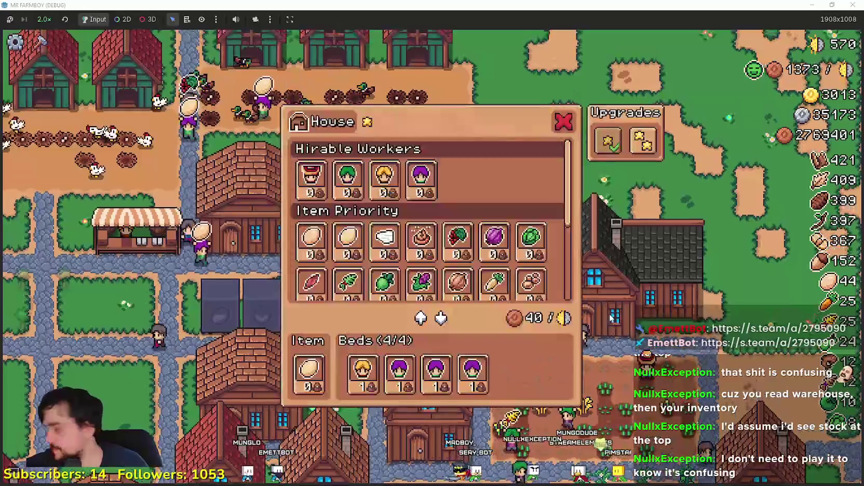
key("a")
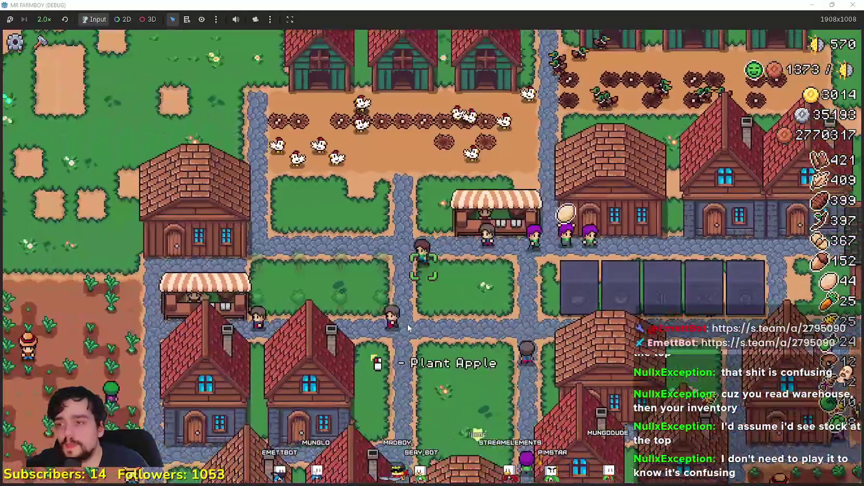
key("s")
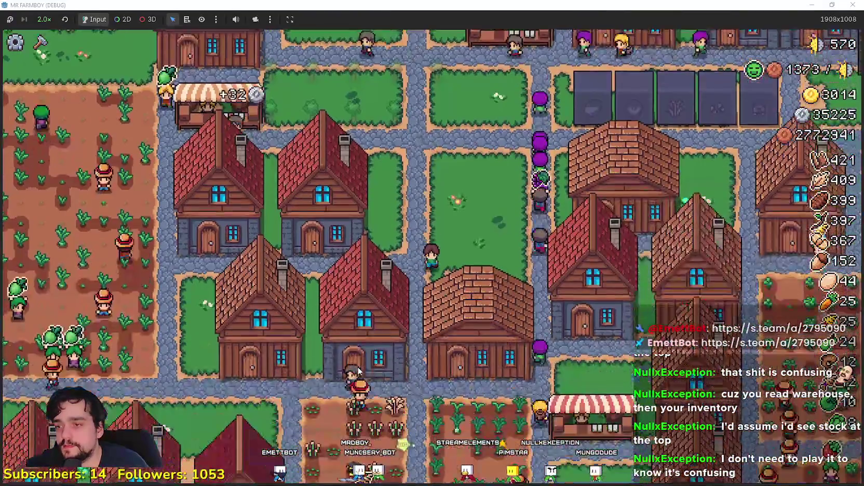
key("a")
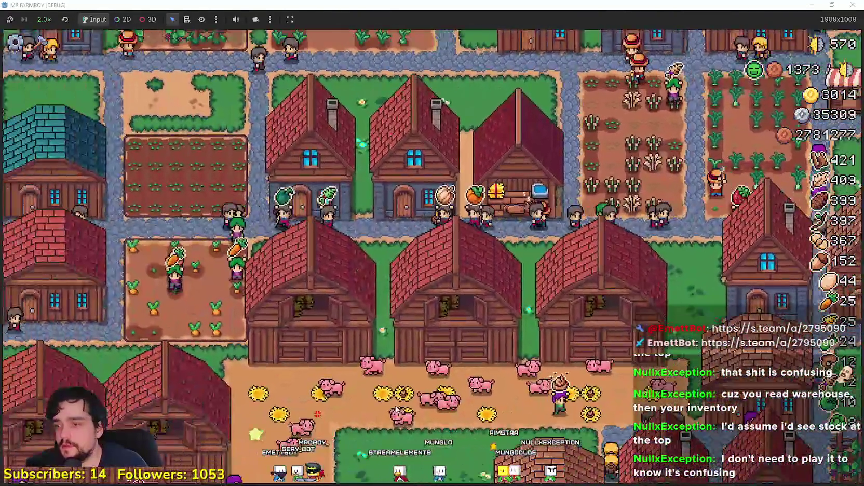
key("s")
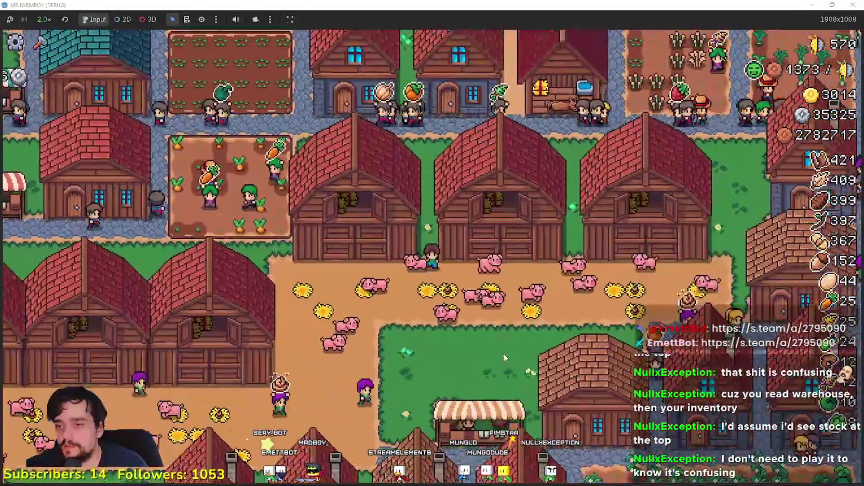
key("a")
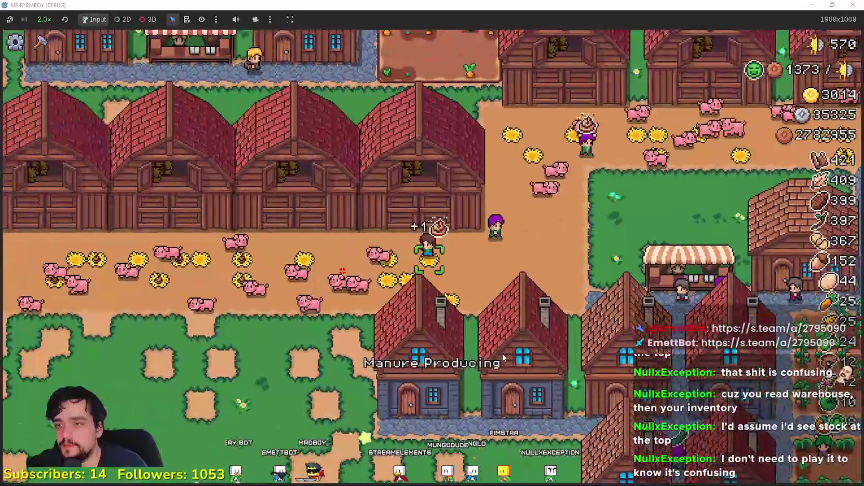
key("a")
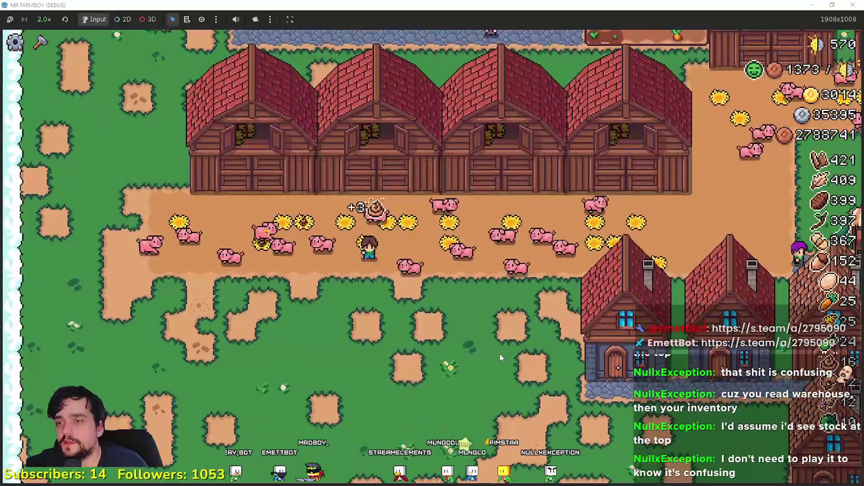
key("w")
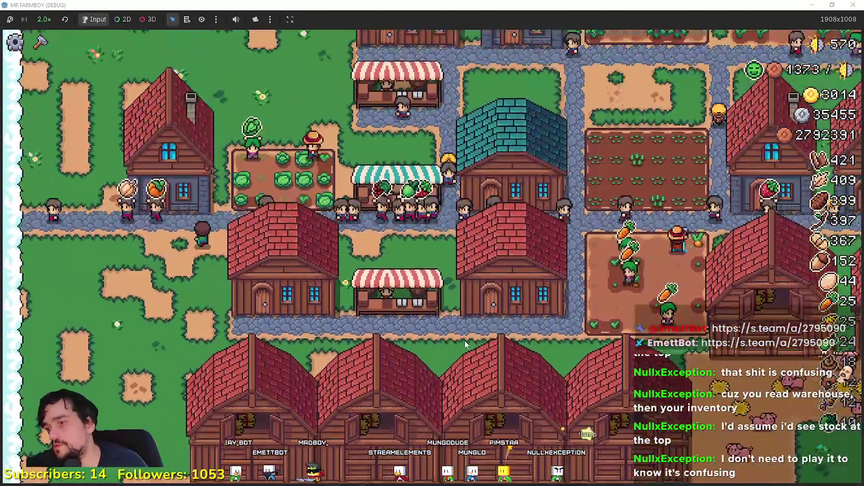
key("w")
key("e")
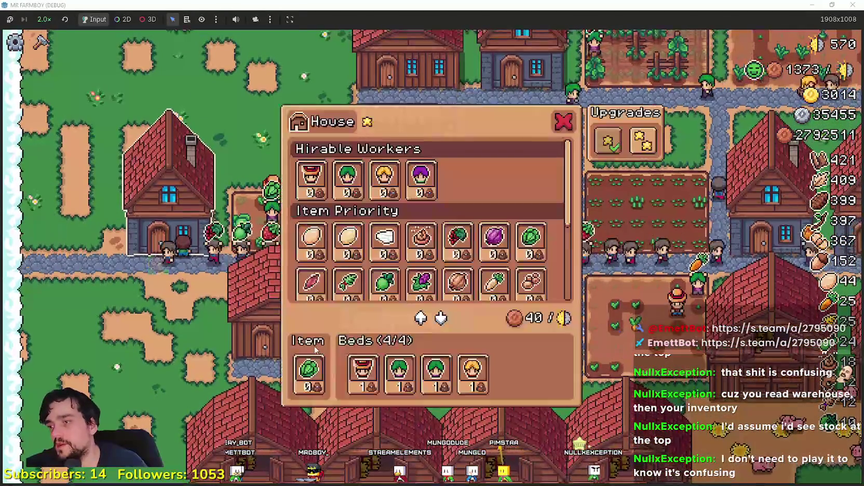
scroll(353, 291, "down", 5)
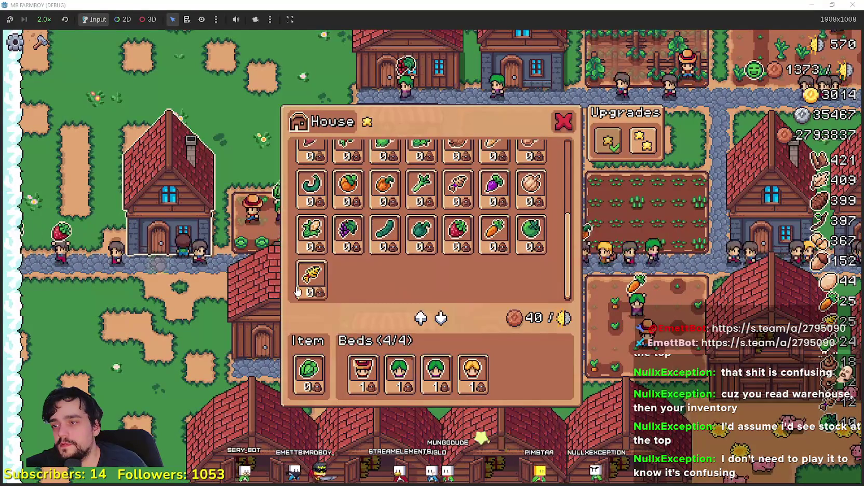
key("Escape")
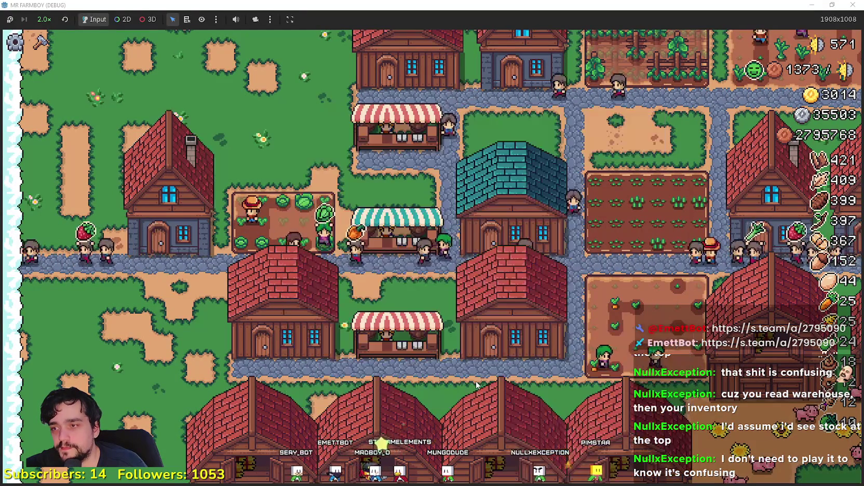
Open the Market, scroll its slots, then close and reopen it before closing it again
key("e")
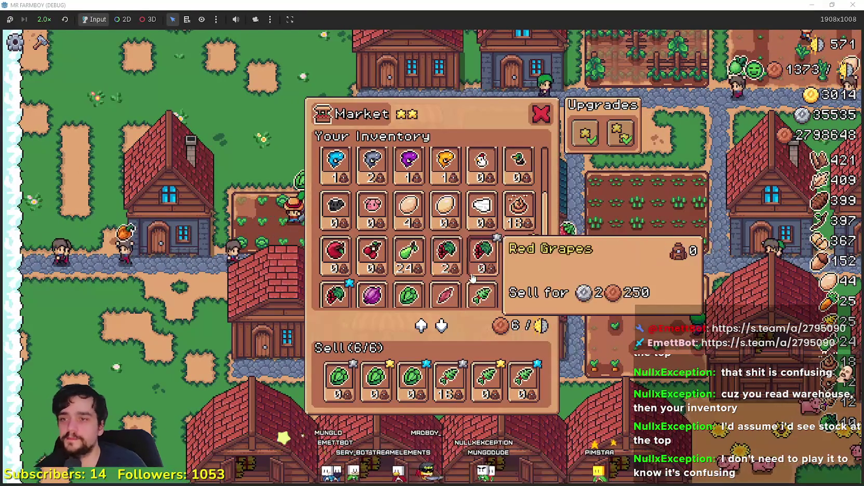
scroll(524, 232, "up", 3)
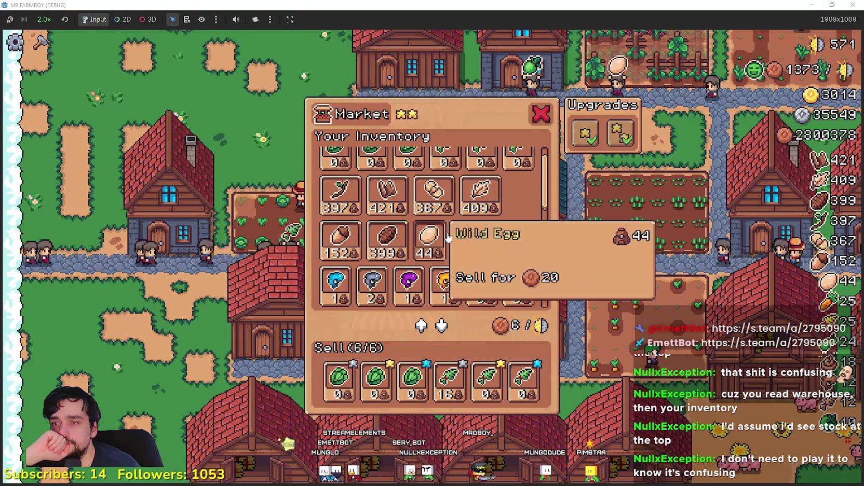
scroll(472, 227, "up", 1)
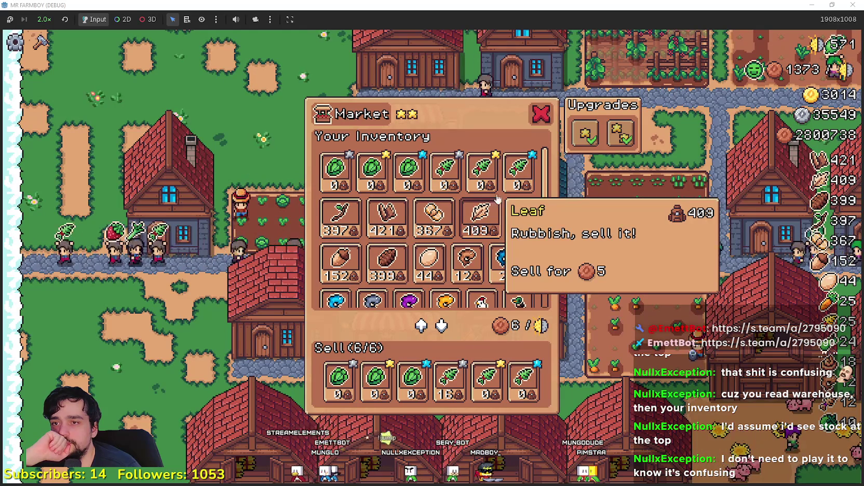
scroll(416, 244, "up", 5)
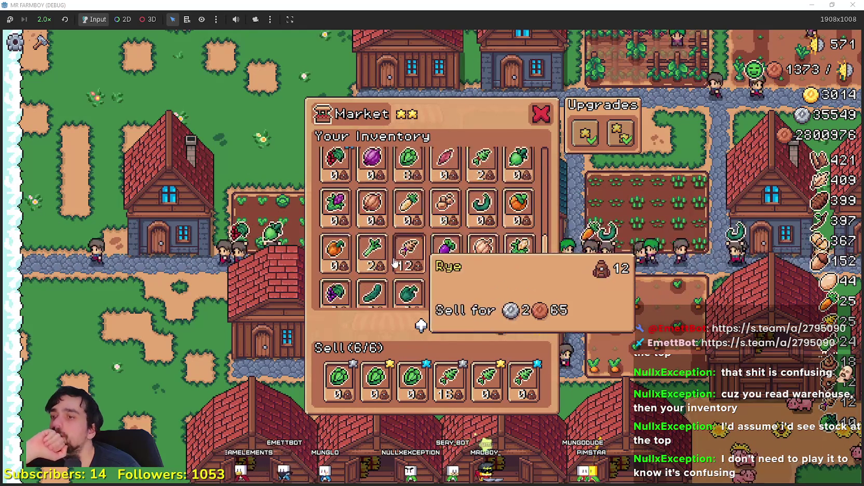
scroll(395, 263, "down", 2)
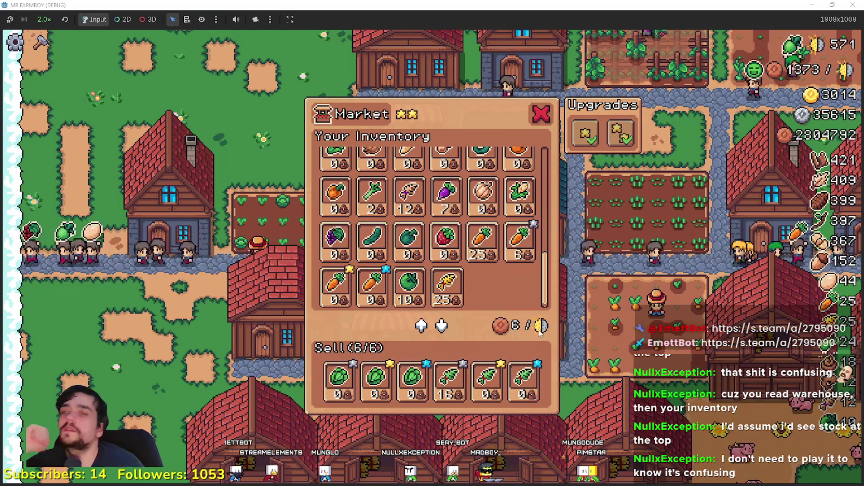
left_click(575, 196)
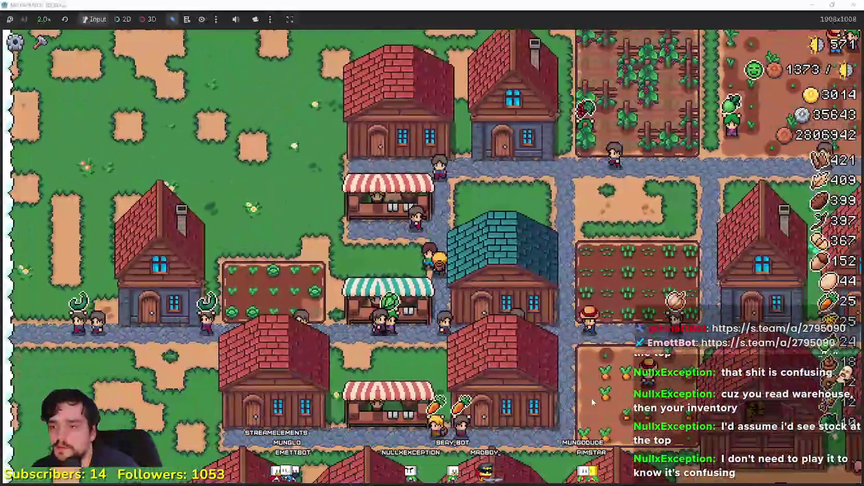
left_click(592, 398)
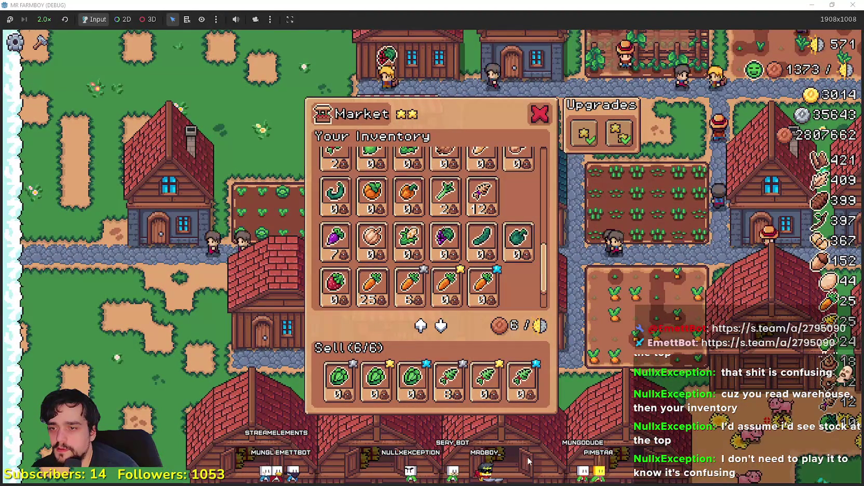
mouse_move(459, 392)
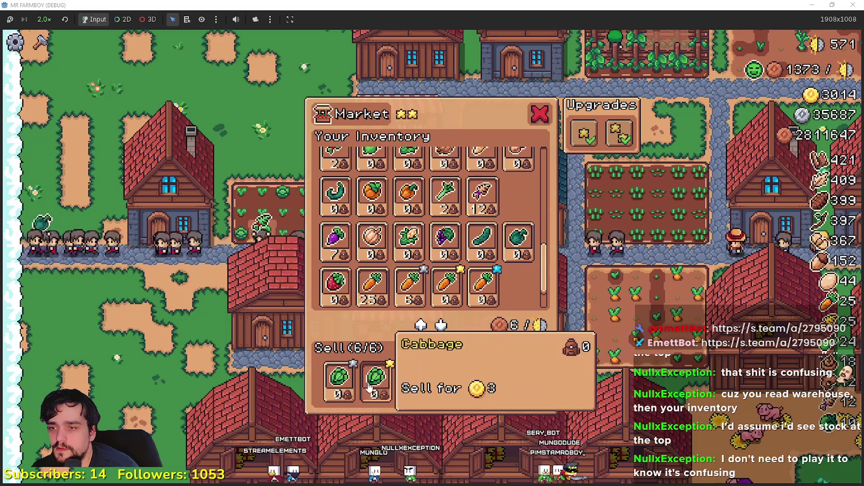
key("Escape")
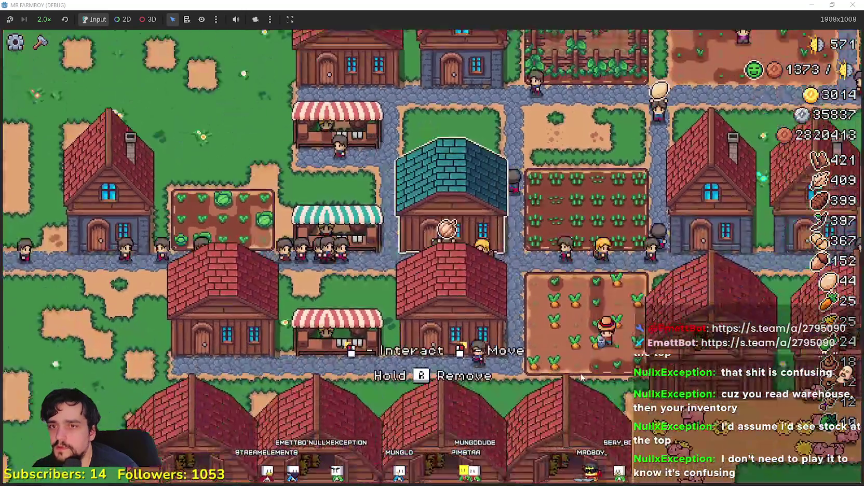
Check the Warehouse inventory, reopen the Market, then pause the game to show the Stats panel
left_click(581, 378)
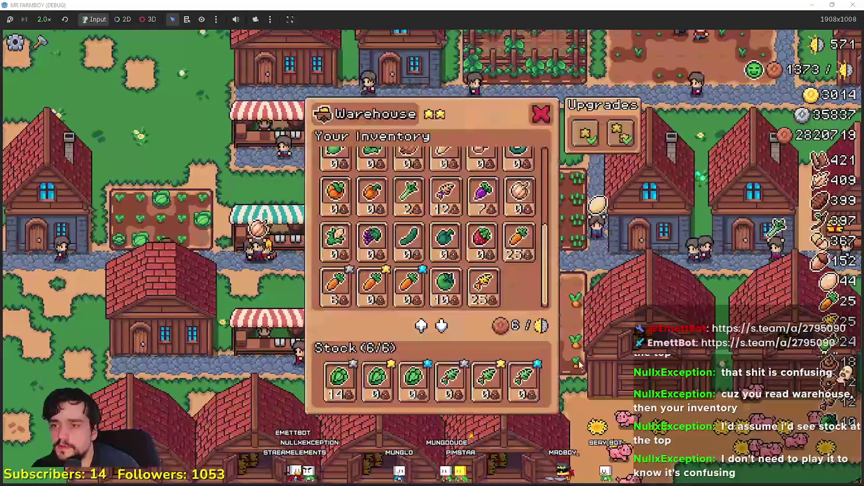
scroll(488, 281, "up", 6)
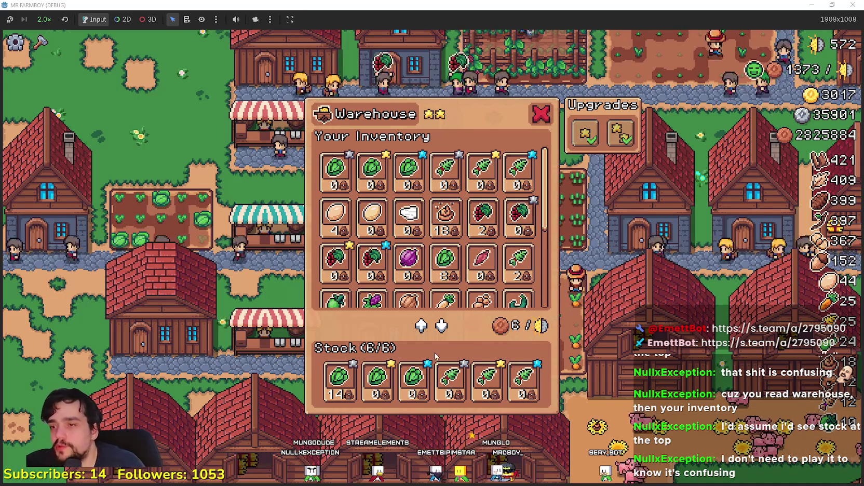
left_click(685, 241)
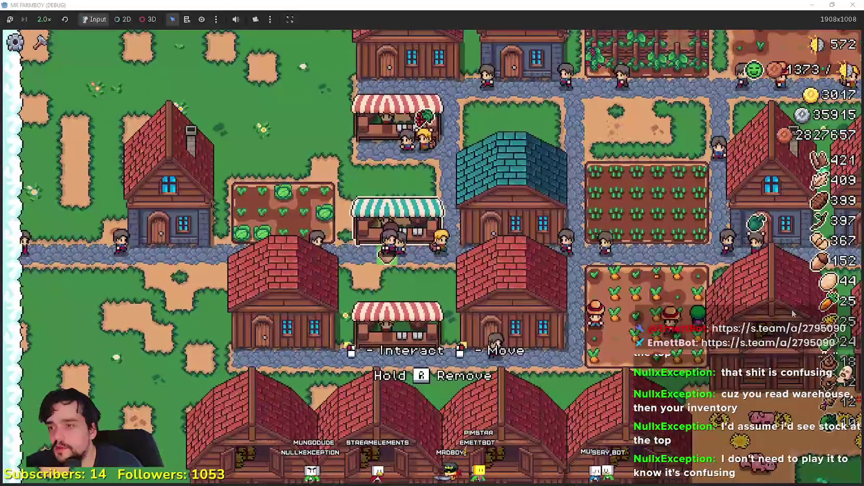
key("e")
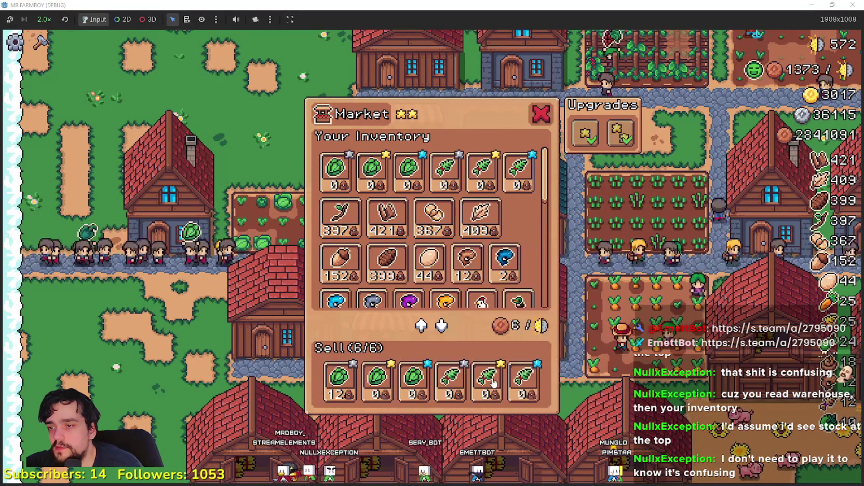
key("Escape")
key("Escape")
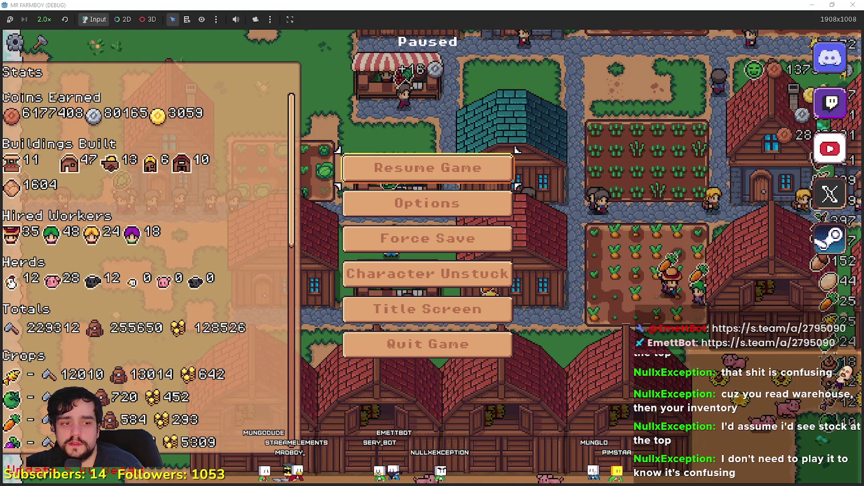
Switch between the paused game and the editor, ending on the editor's Remote scene tree
key("alt+F4")
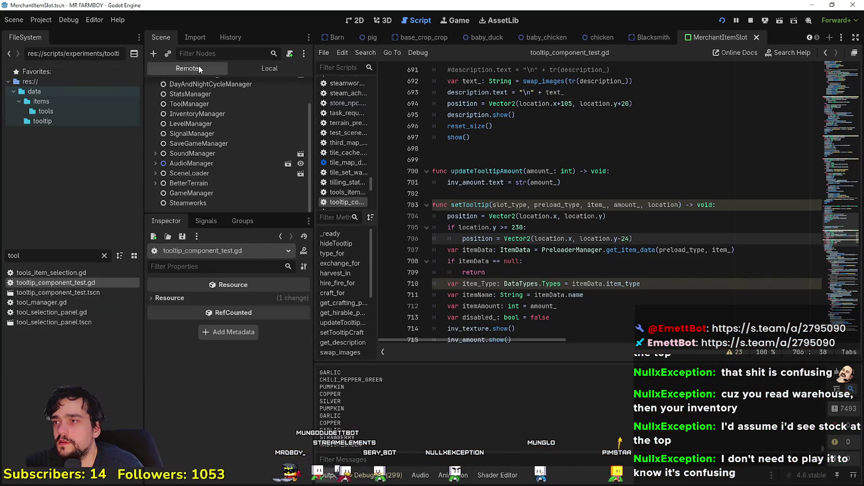
key("alt+Tab")
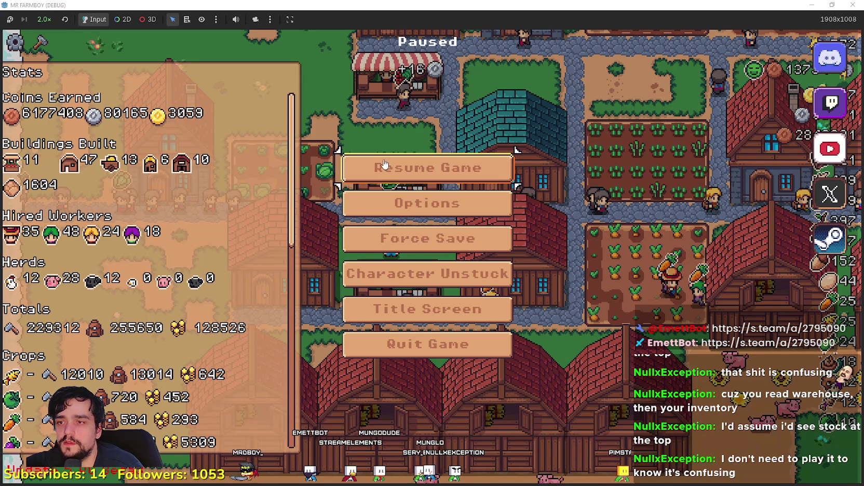
key("alt+Tab")
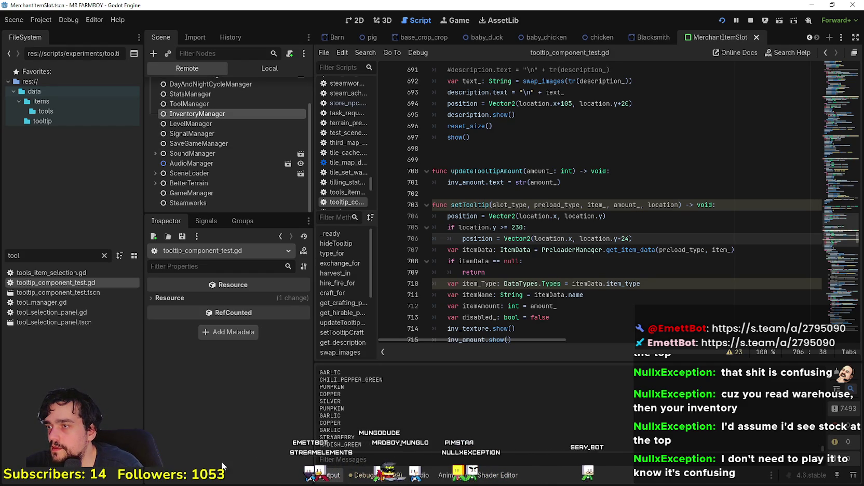
scroll(238, 439, "down", 5)
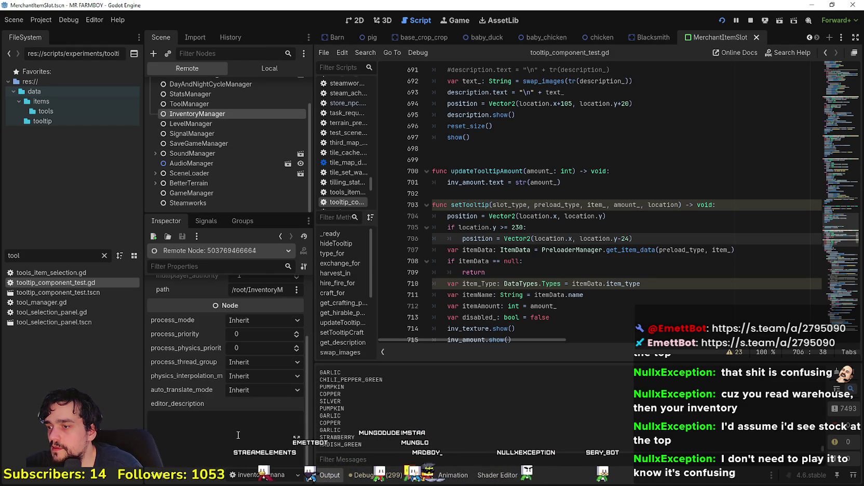
scroll(237, 431, "up", 3)
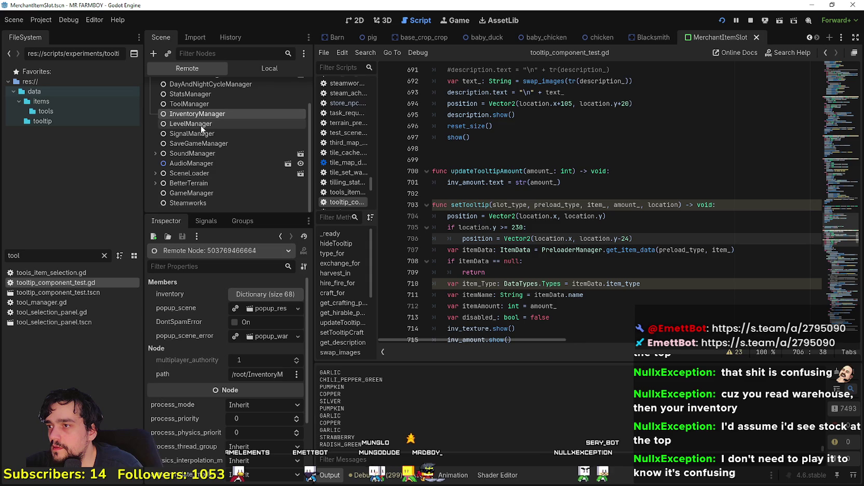
Expand SceneLoader, GameMapObjects and buildings in the Remote tree and inspect the live Warehouse node
left_click(155, 173)
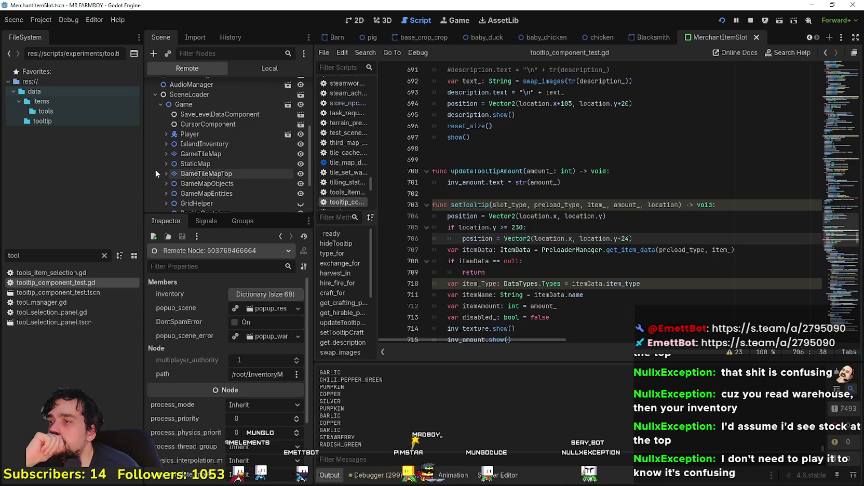
left_click(165, 183)
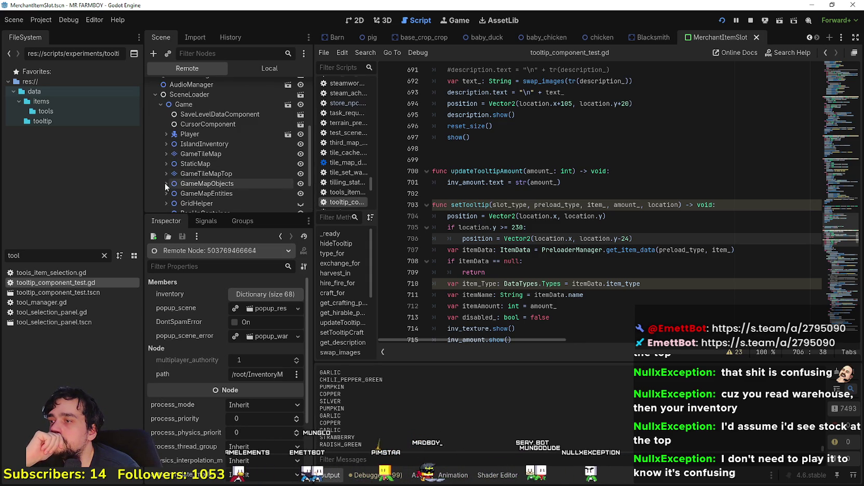
scroll(165, 179, "down", 2)
left_click(171, 156)
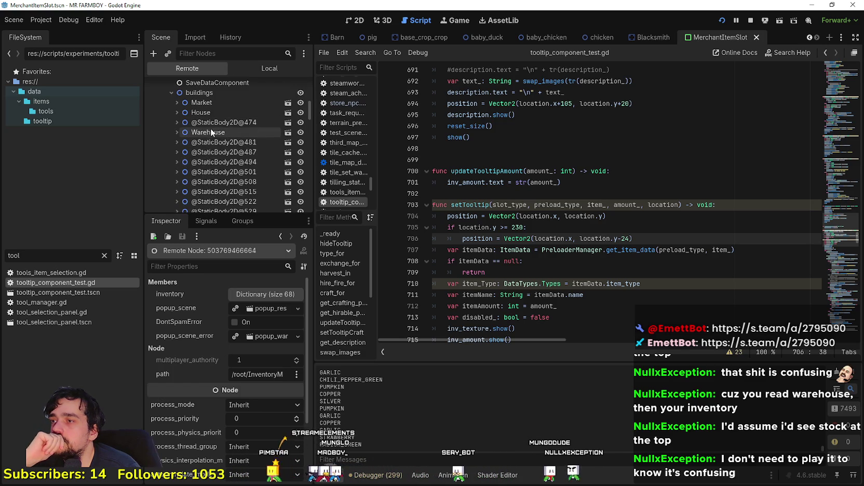
left_click(206, 134)
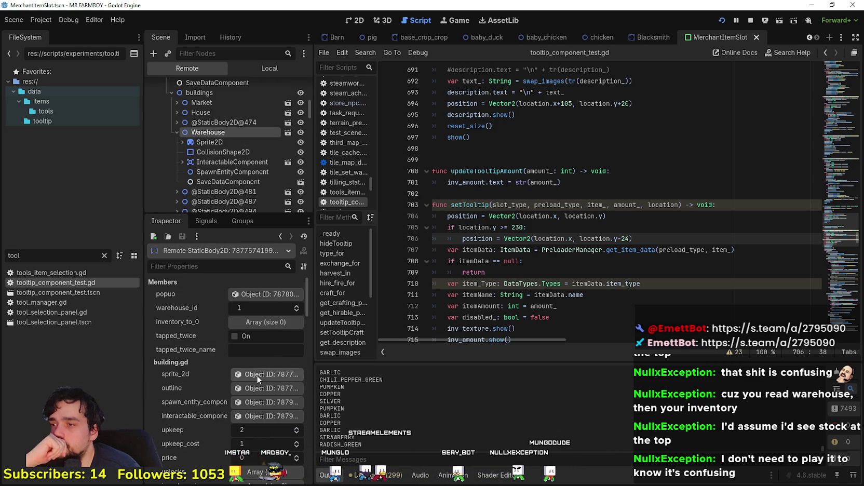
scroll(186, 404, "down", 5)
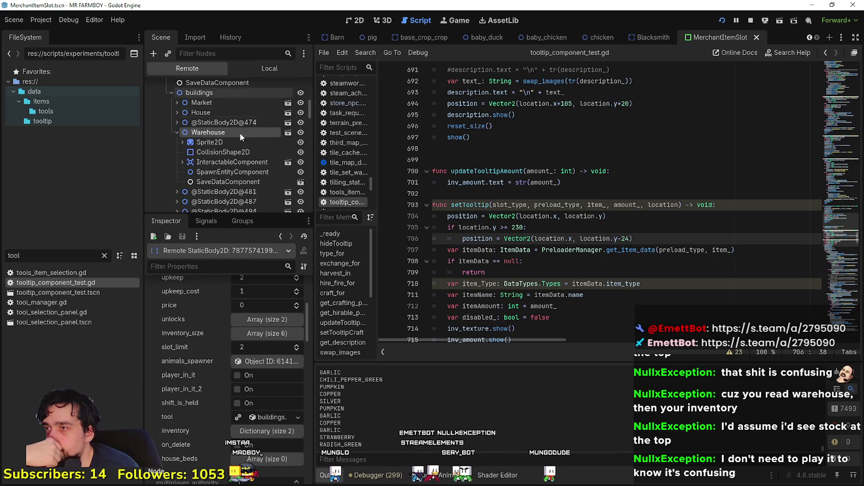
left_click(177, 132)
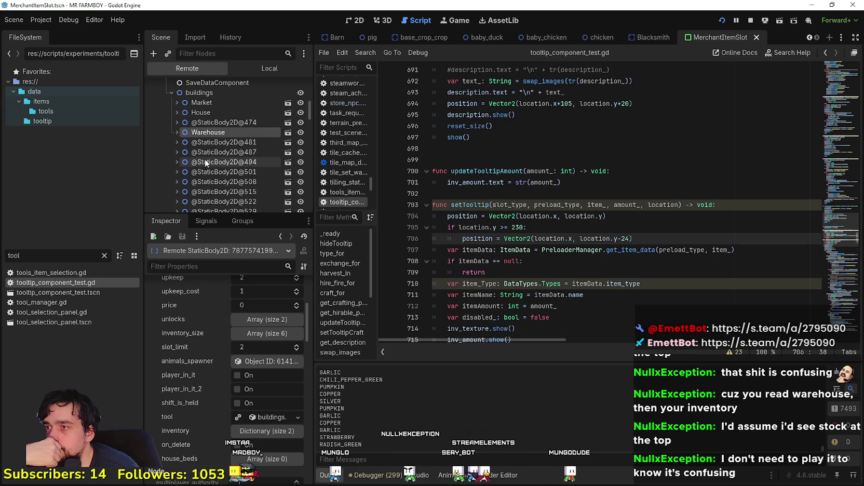
scroll(184, 155, "down", 2)
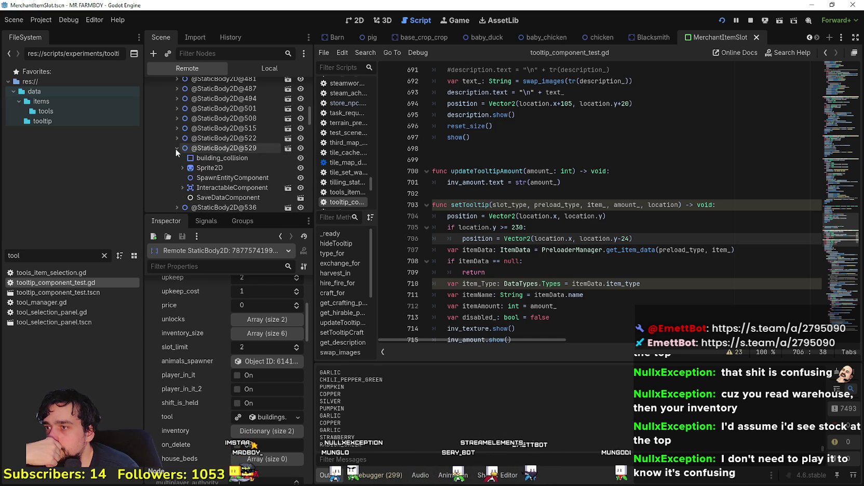
left_click(177, 148)
scroll(179, 170, "down", 5)
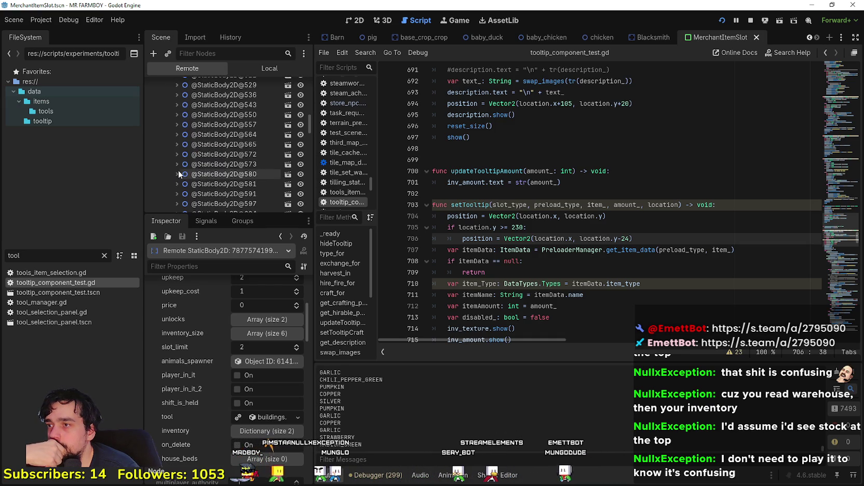
left_click(177, 150)
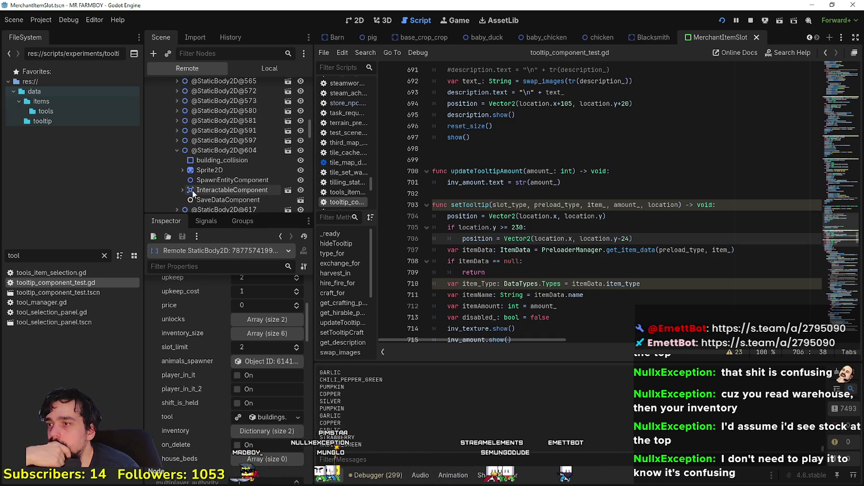
scroll(200, 194, "down", 1)
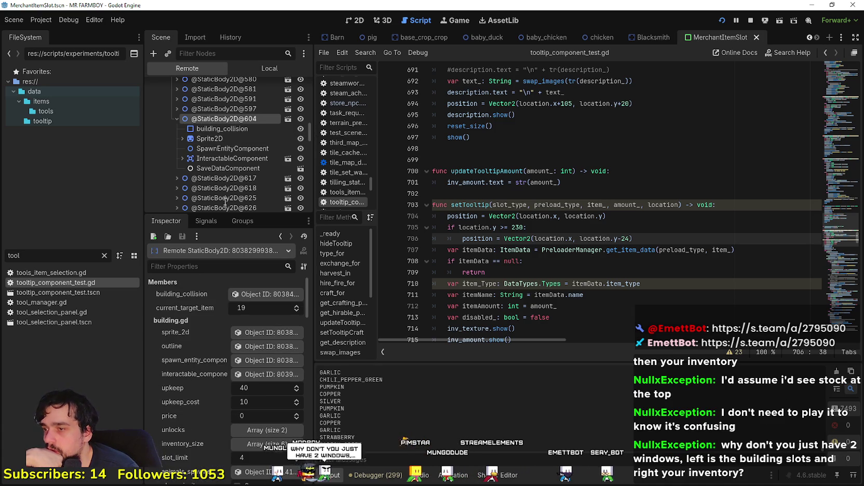
scroll(175, 452, "down", 5)
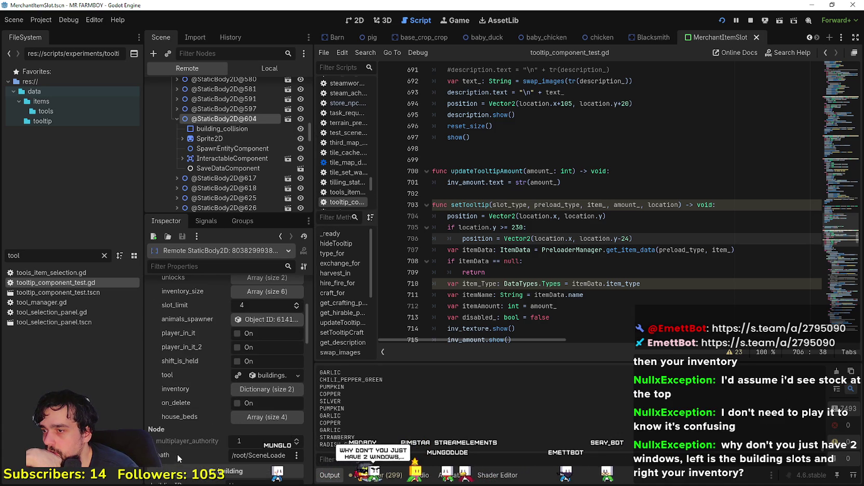
scroll(194, 183, "down", 2)
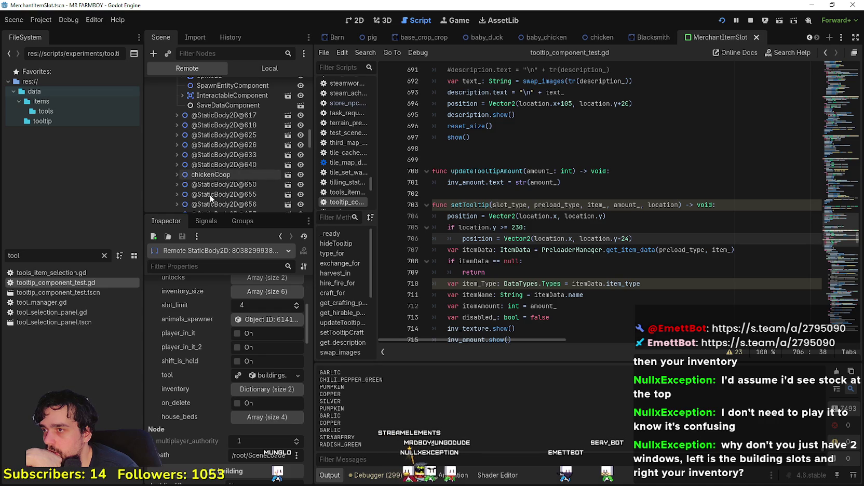
left_click(210, 194)
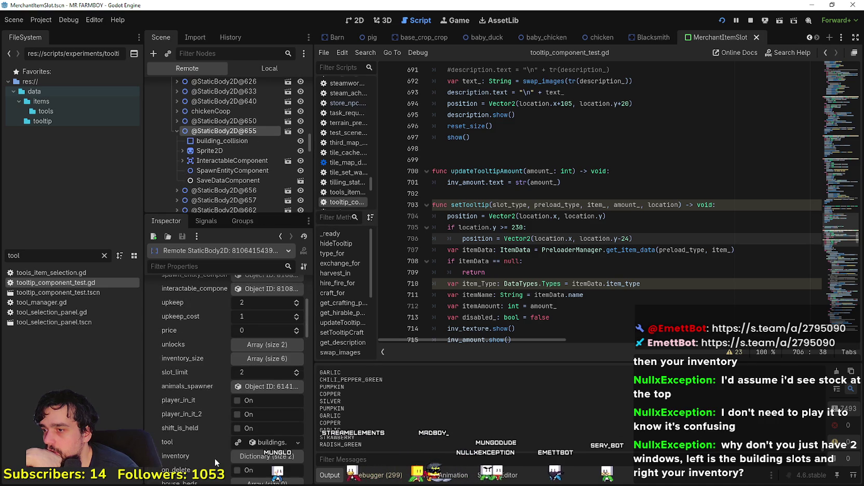
scroll(215, 457, "down", 2)
scroll(218, 172, "down", 4)
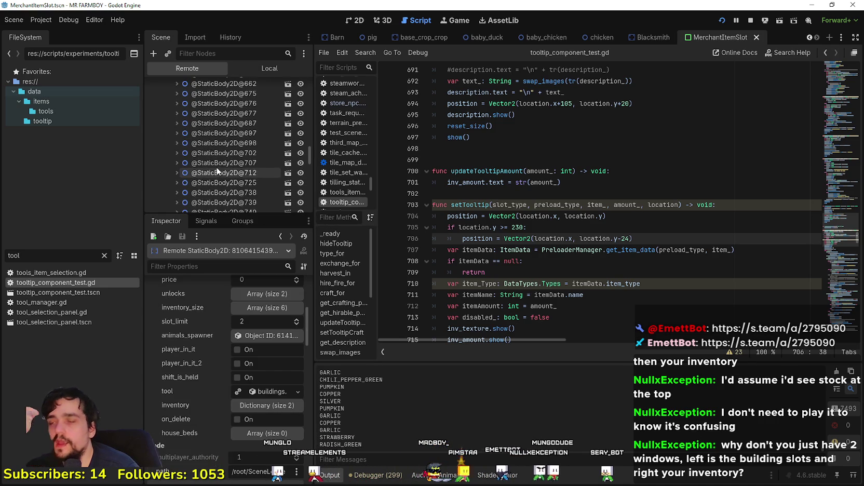
left_click(216, 154)
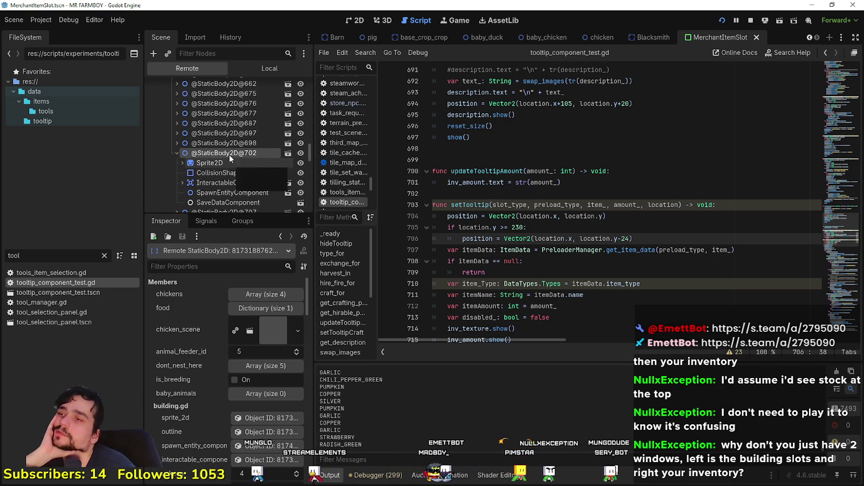
scroll(228, 153, "down", 3)
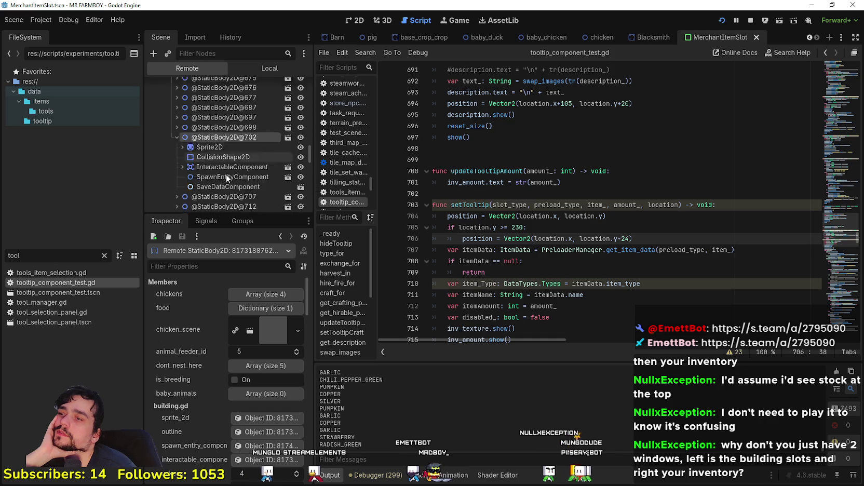
scroll(227, 174, "down", 2)
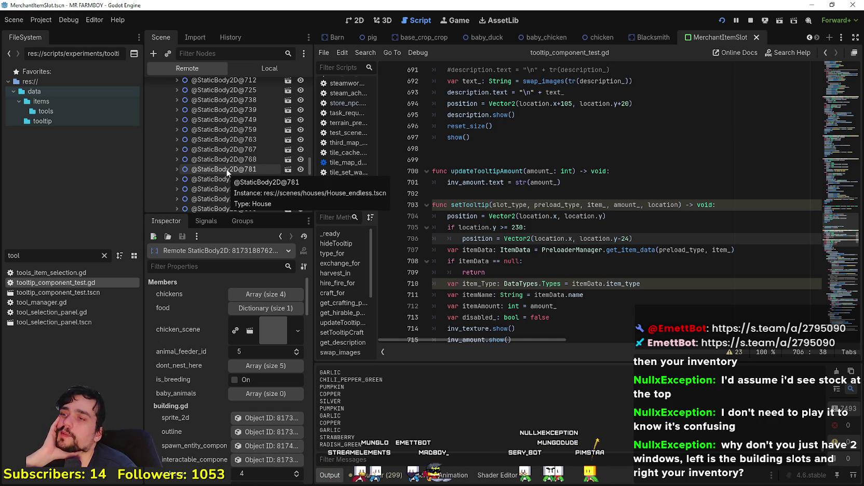
scroll(227, 170, "down", 3)
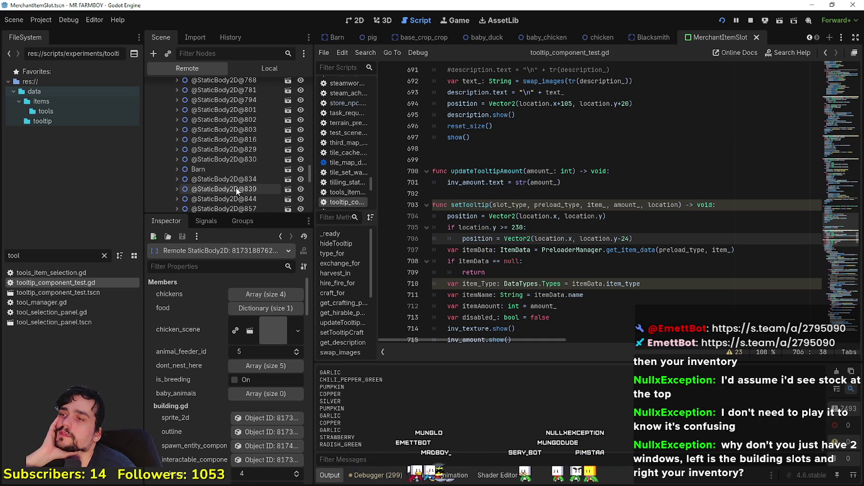
scroll(235, 187, "down", 4)
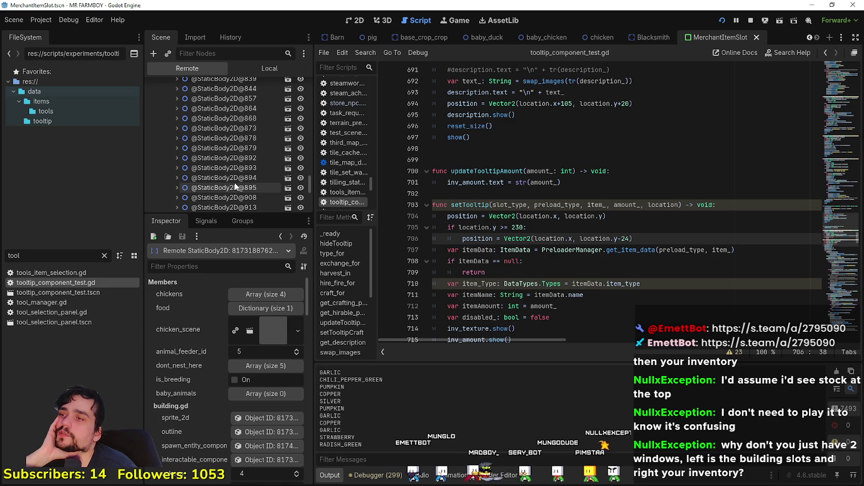
scroll(234, 184, "down", 4)
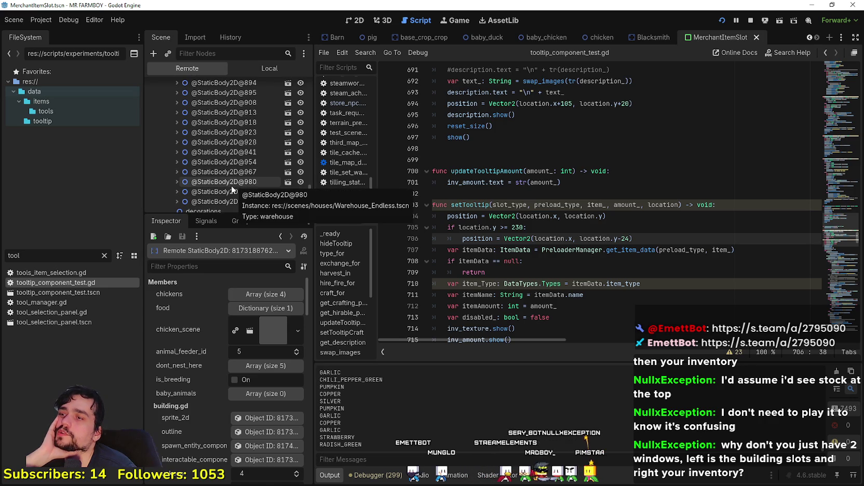
left_click(231, 183)
scroll(180, 449, "down", 5)
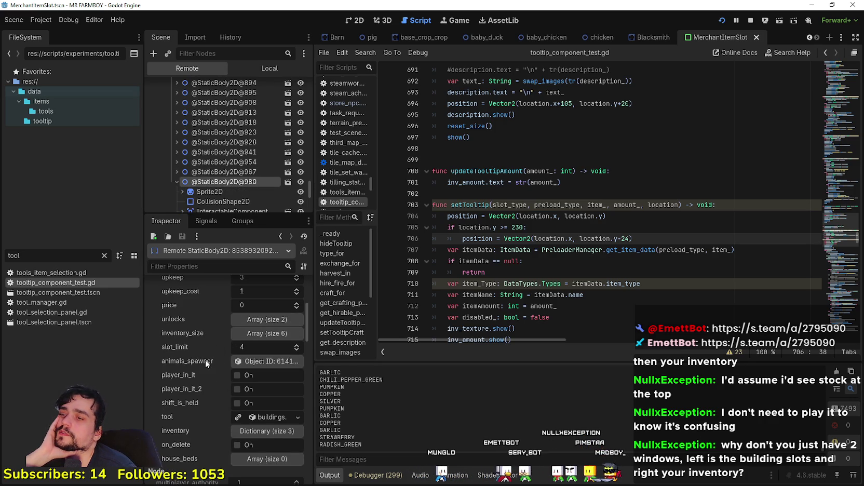
scroll(206, 351, "down", 3)
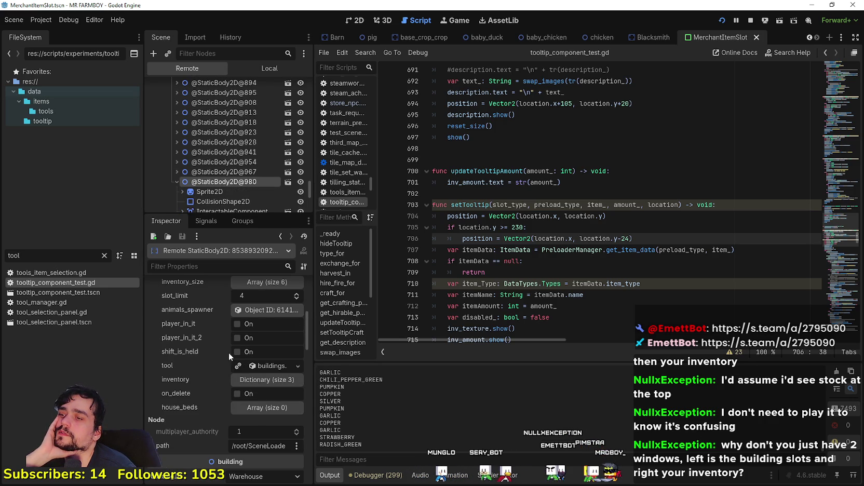
Select itemTexture in the local MerchantItemSlot tree, then return to the running game
left_click(268, 68)
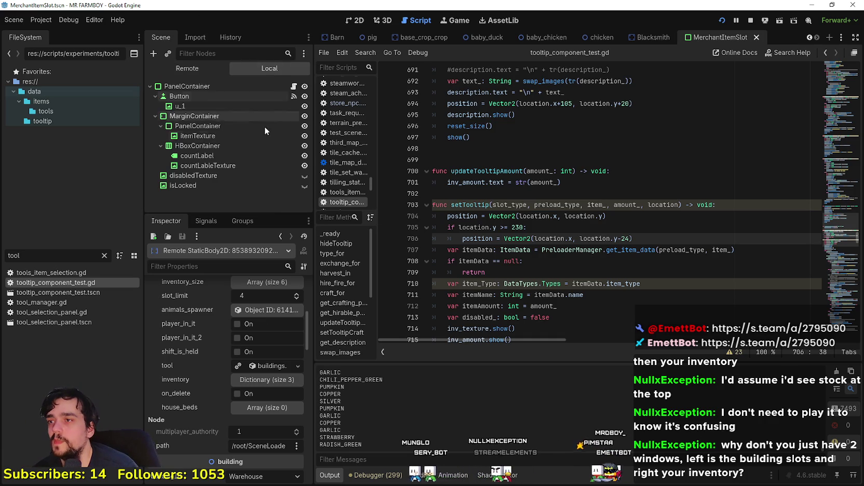
left_click(248, 135)
key("alt+Tab")
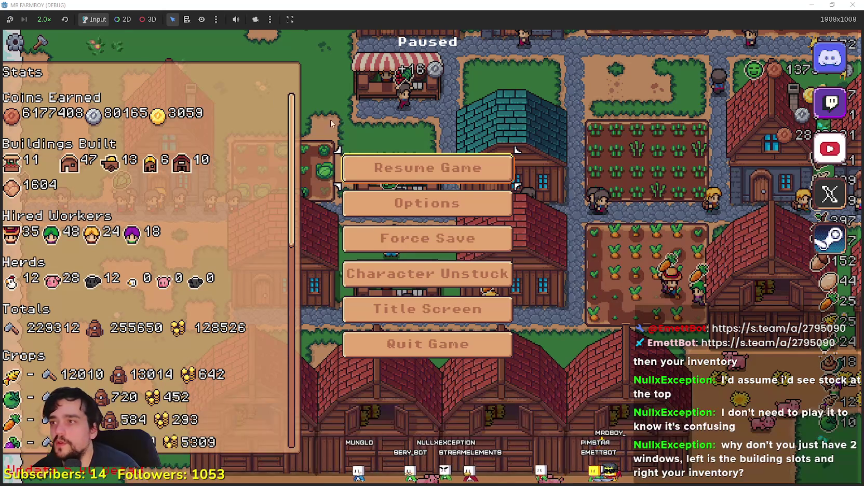
Unpause and open three warehouses and the Market panel to check their stock
key("Escape")
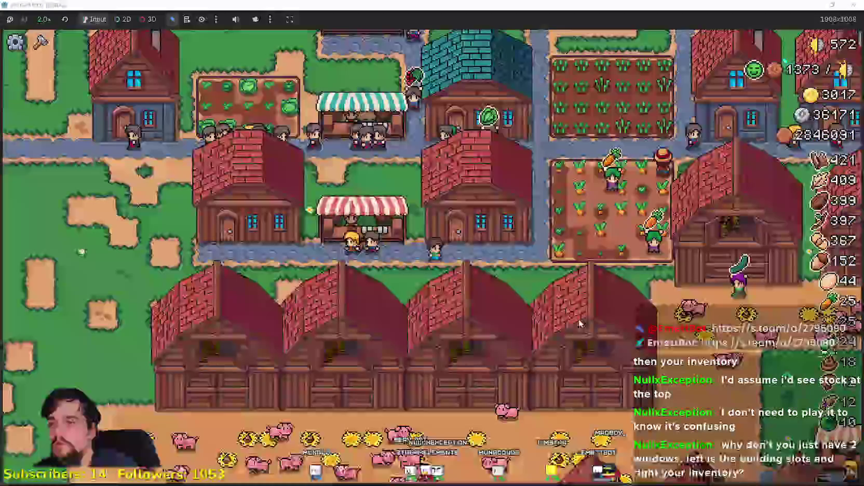
left_click(577, 316)
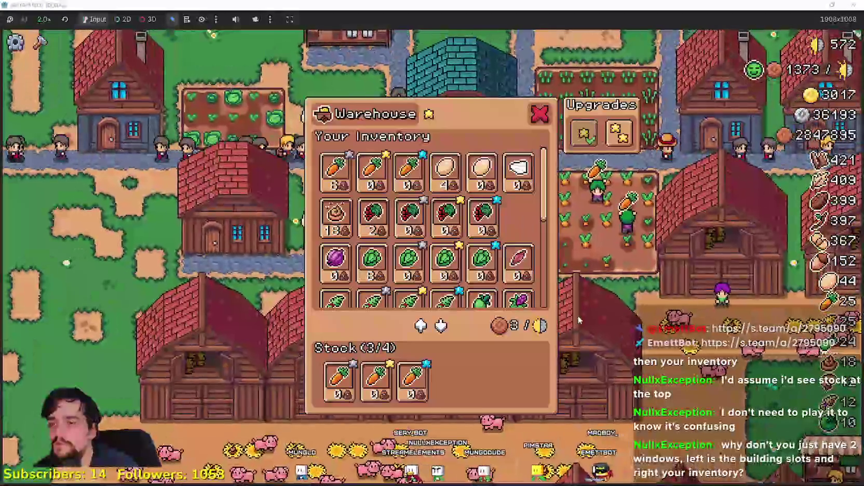
left_click(579, 319)
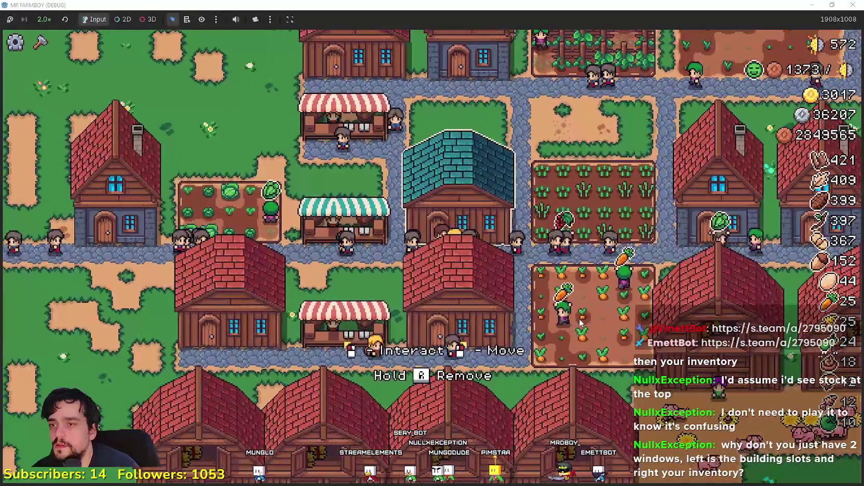
left_click(544, 364)
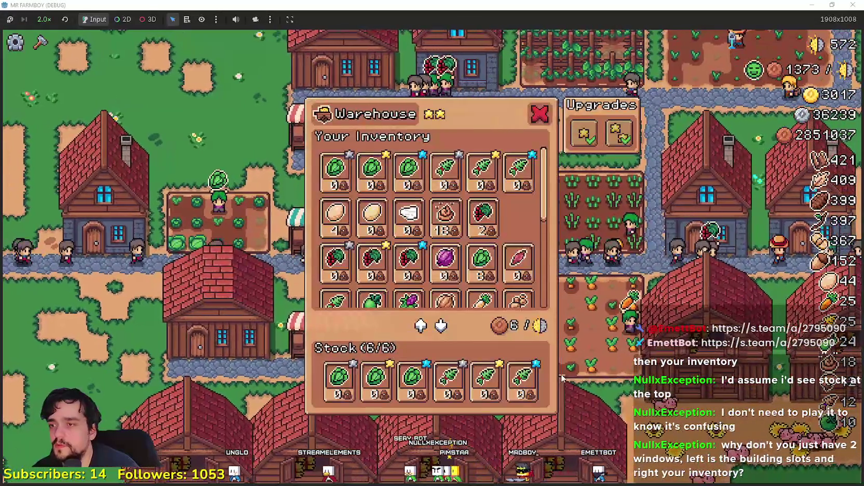
left_click(295, 338)
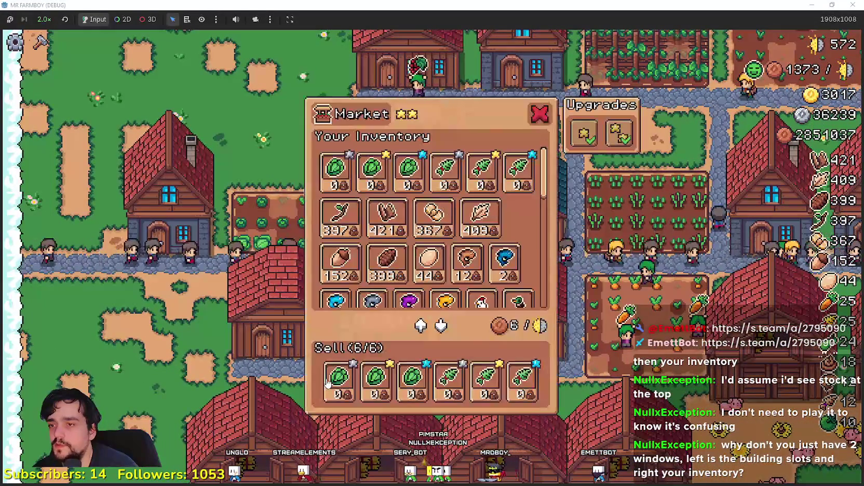
key("Escape")
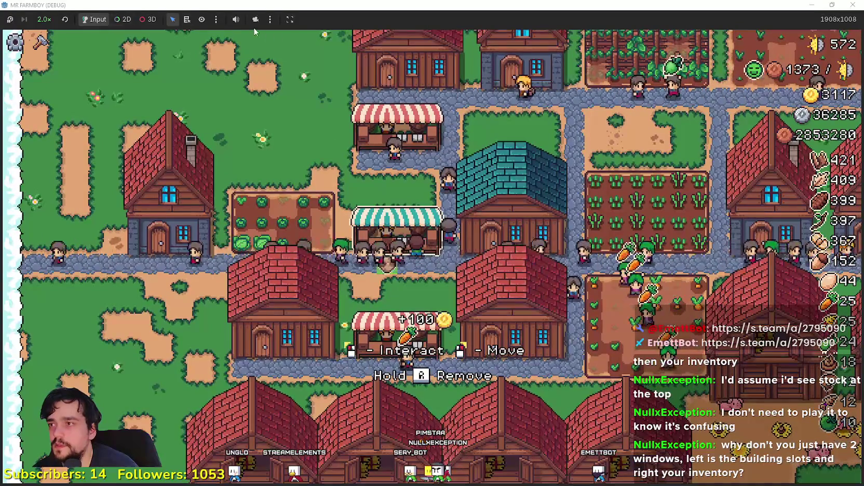
left_click(419, 353)
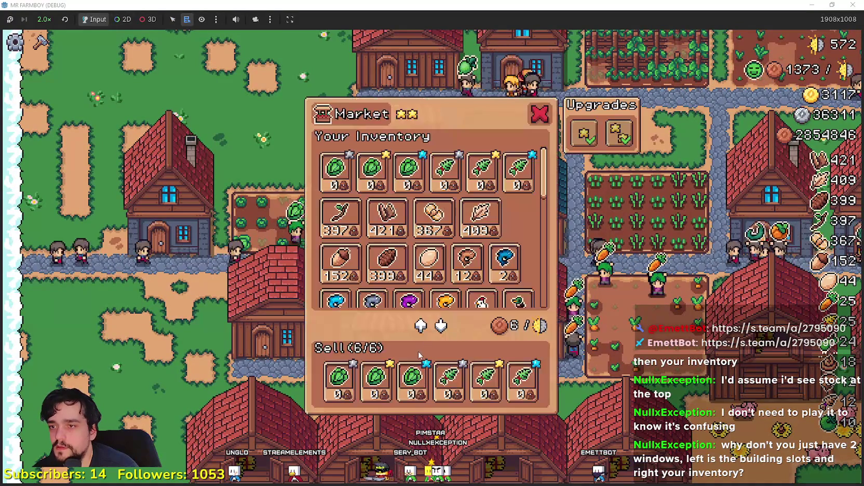
key("Escape")
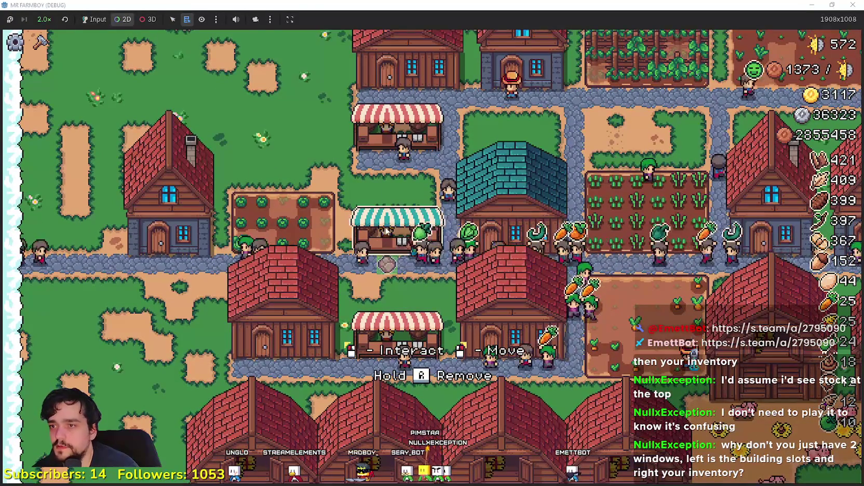
List the game nodes stacked under the teal-awning market stall
right_click(386, 231)
left_click(416, 187)
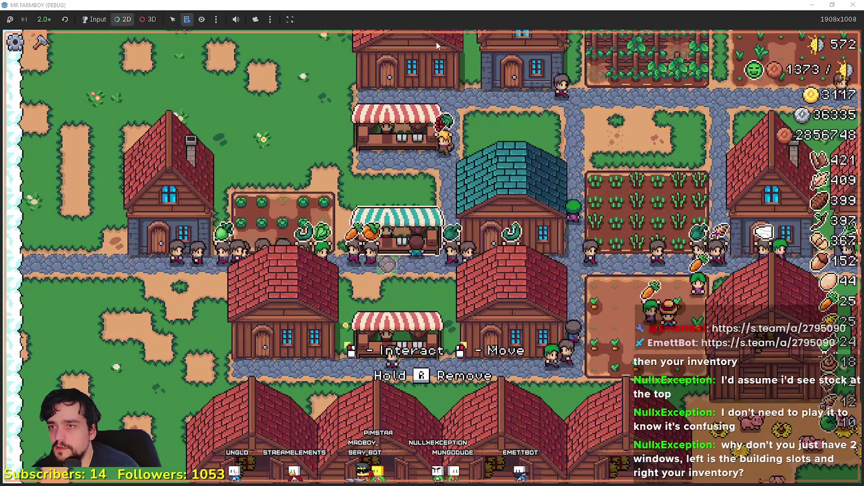
key("alt+Tab")
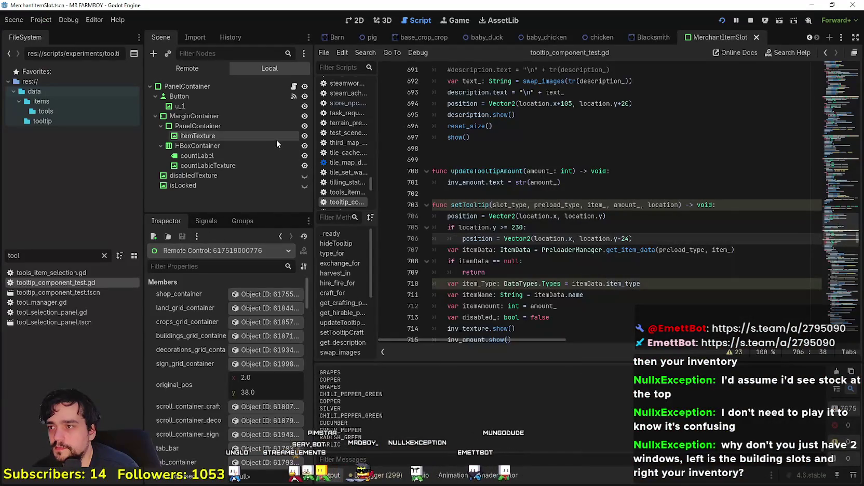
key("alt+Tab")
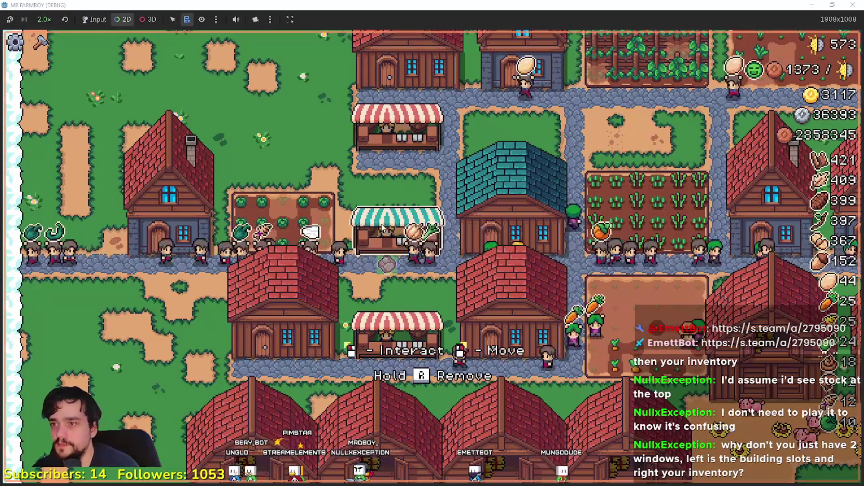
right_click(381, 229)
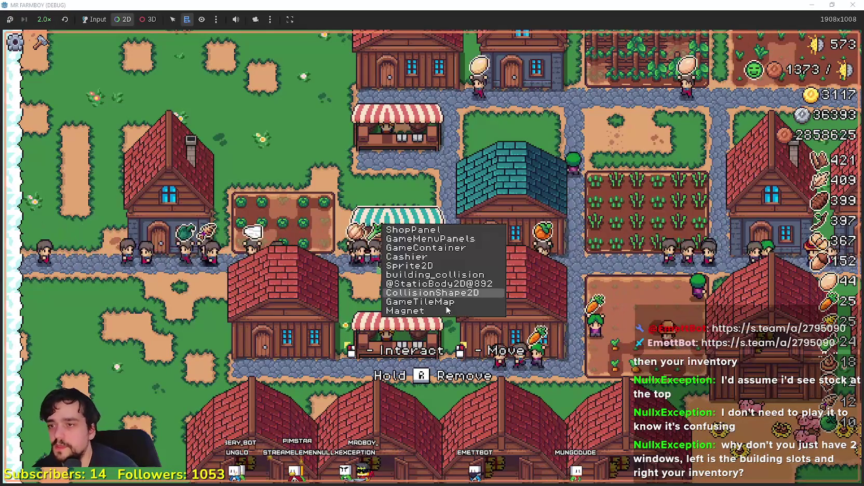
left_click(466, 285)
key("alt+Tab")
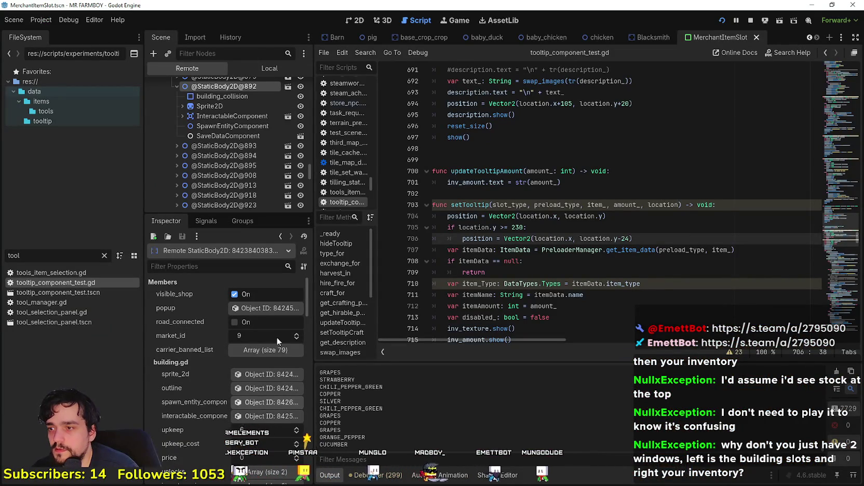
scroll(277, 337, "down", 10)
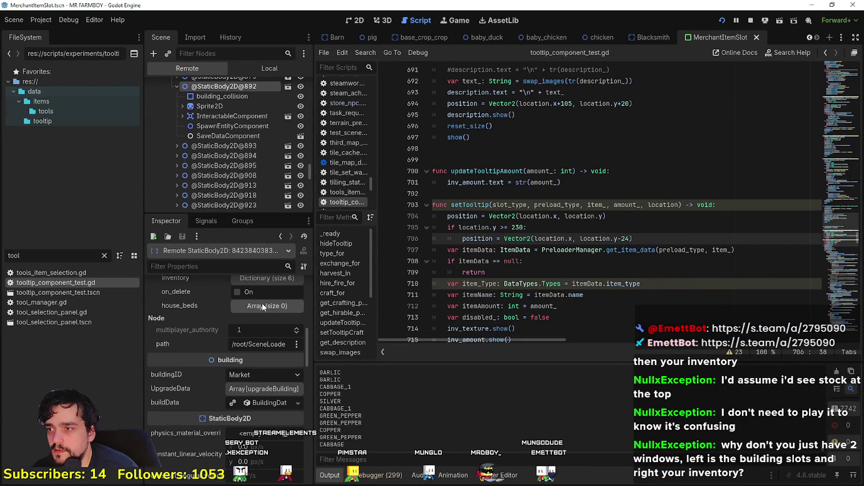
left_click(270, 281)
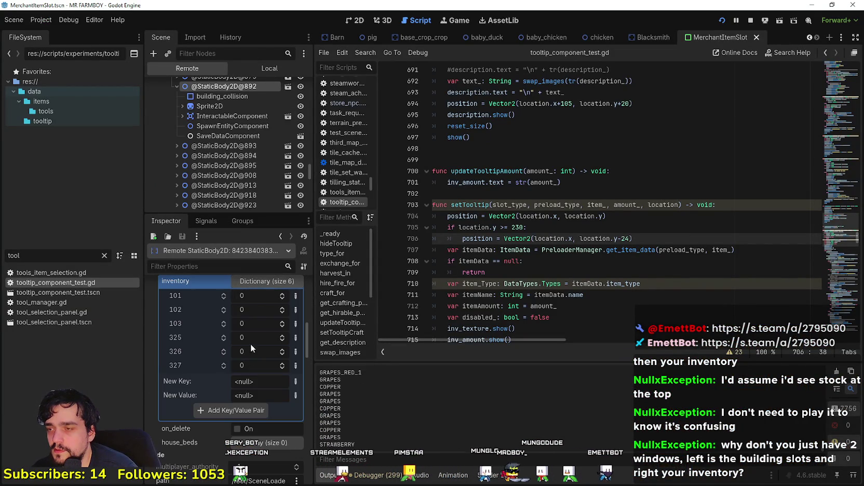
Set the market's inventory stock values to 9999999 each (10000005 for item 101)
left_click(254, 299)
type("9999999")
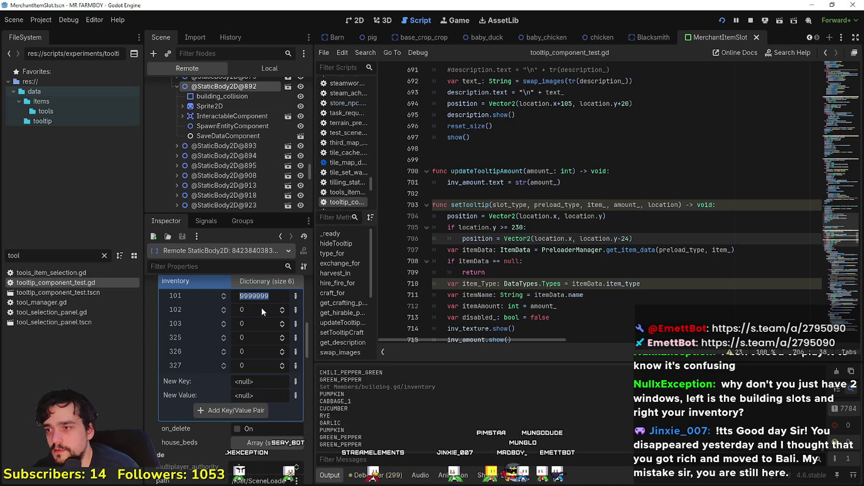
left_click(261, 310)
type("9999999")
left_click(257, 324)
type("9999999")
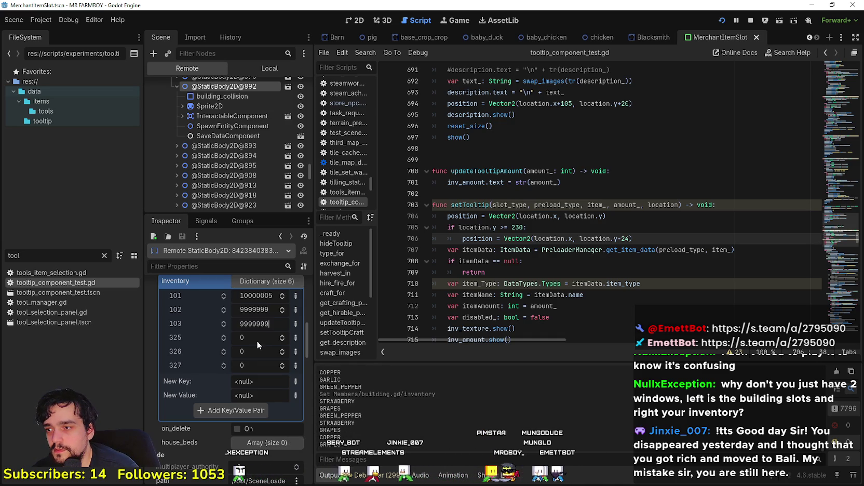
left_click(257, 340)
type("9999999")
left_click(253, 365)
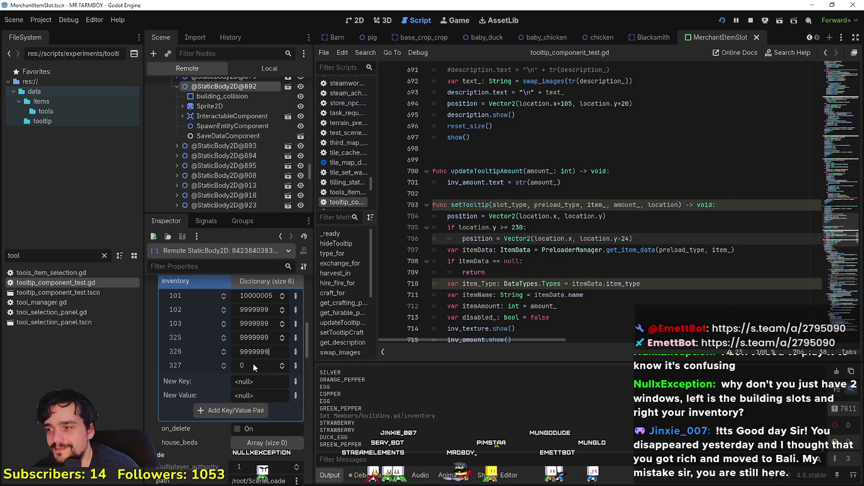
type("9999999")
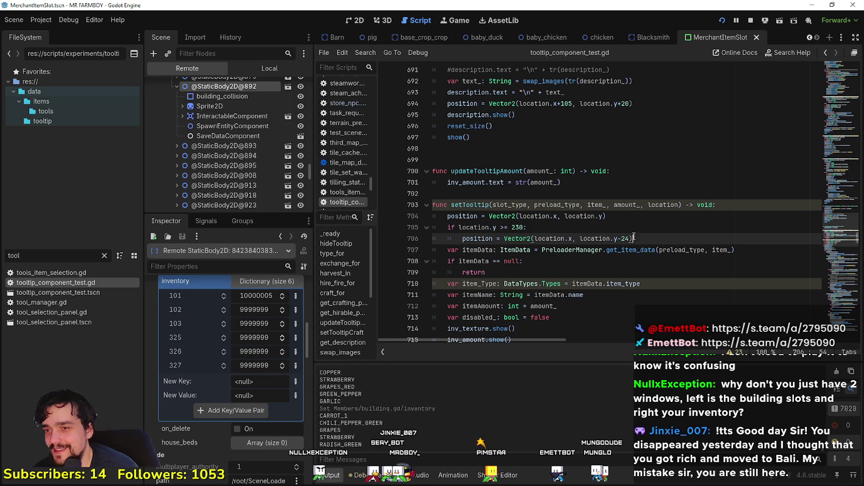
Select countLabel in the local MerchantItemSlot tree and return to the running game
left_click(241, 66)
left_click(215, 155)
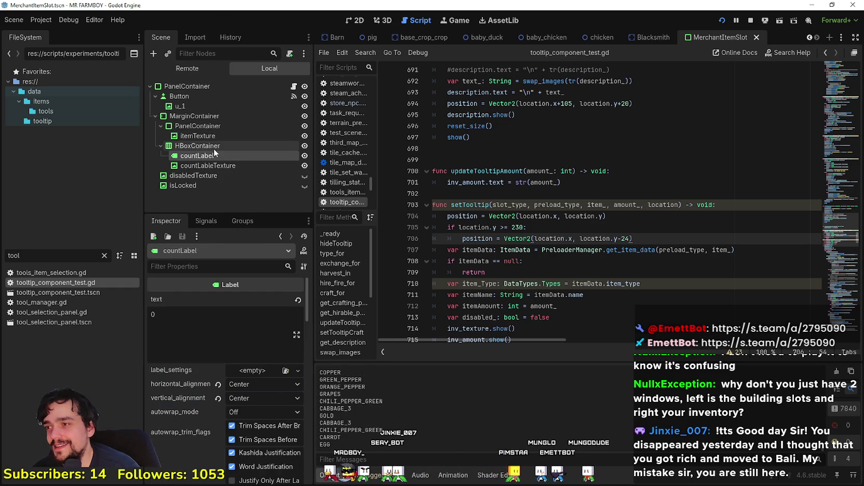
key("alt+Tab")
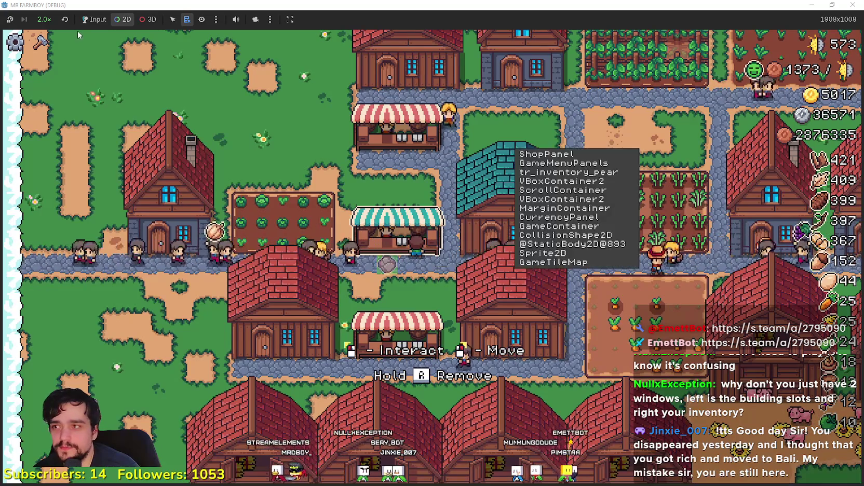
Switch the game toolbar to Input and open the Market to check the boosted Sell slot stock
left_click(94, 20)
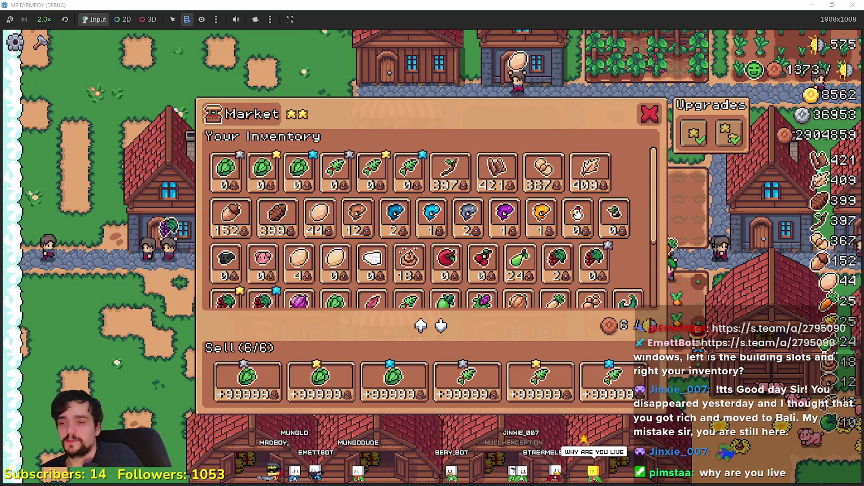
scroll(345, 249, "down", 3)
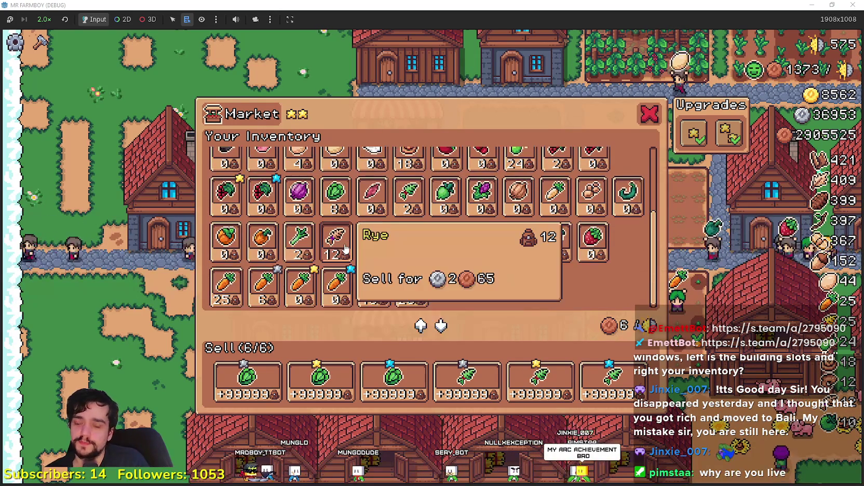
mouse_move(407, 229)
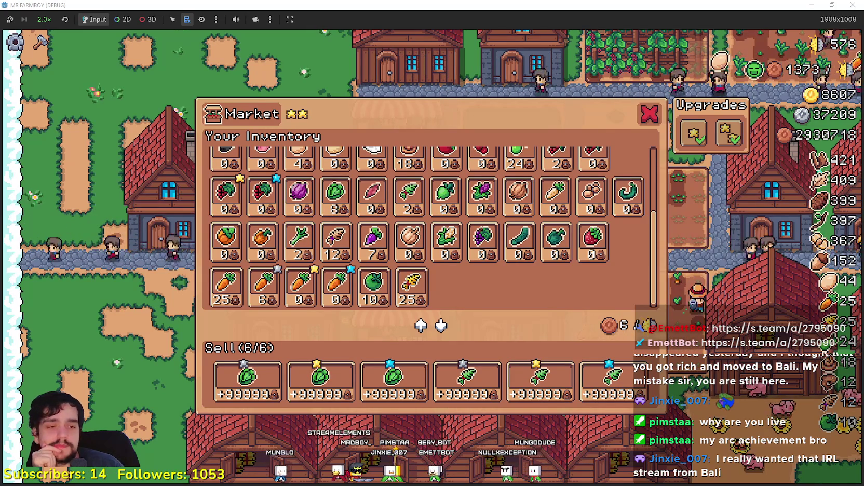
key("alt+Tab")
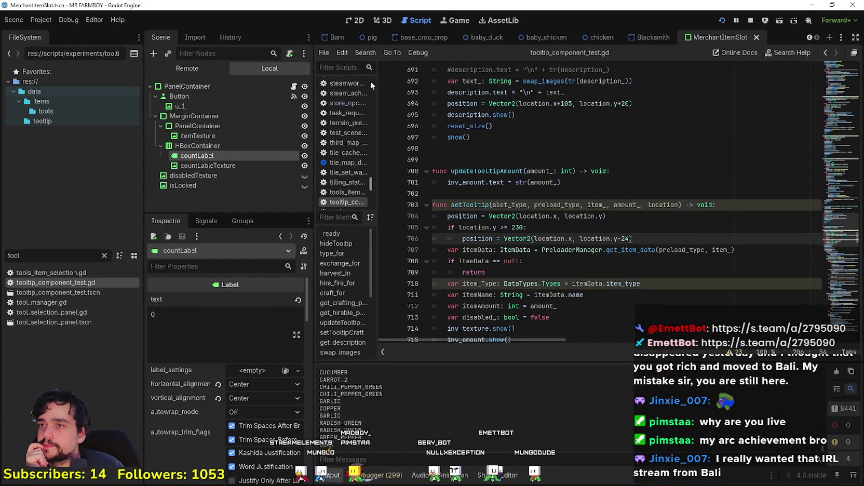
left_click(218, 89)
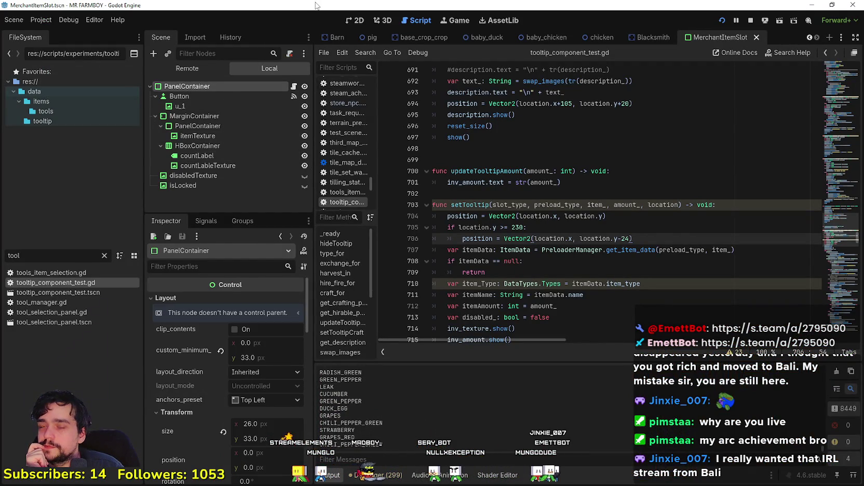
key("alt+Tab")
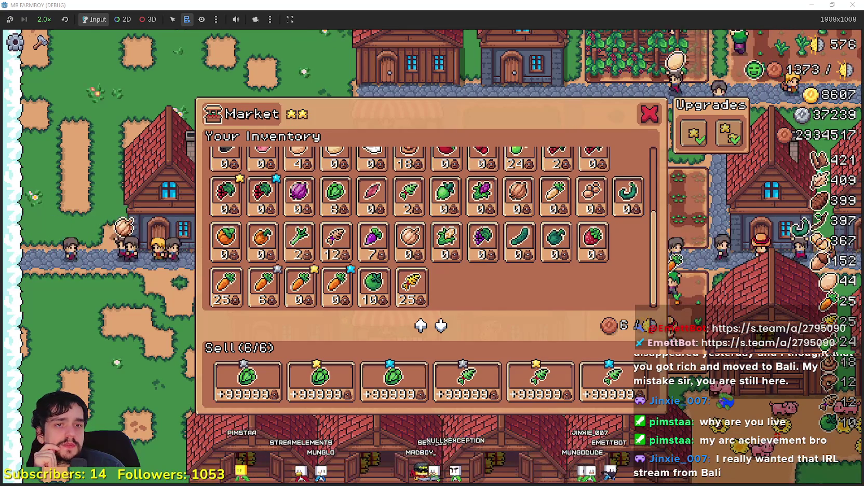
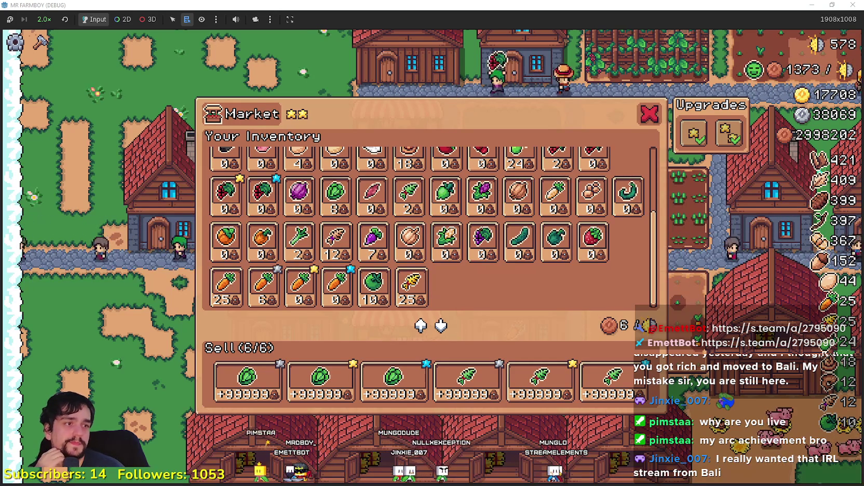
Maximize the Godot editor window, then return to the game's Market
key("alt+Tab")
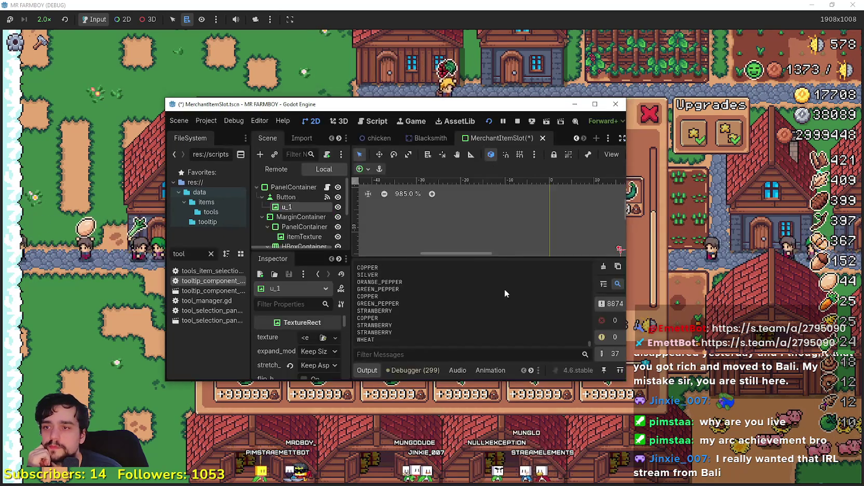
left_click(598, 104)
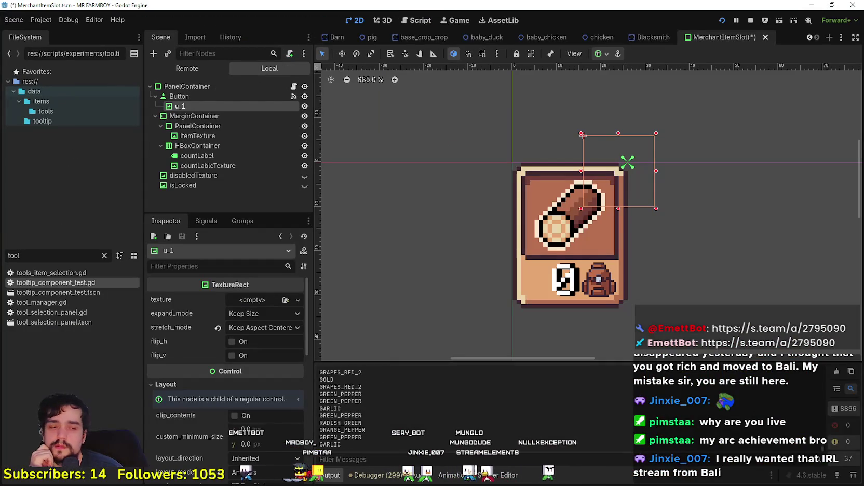
key("alt+Tab")
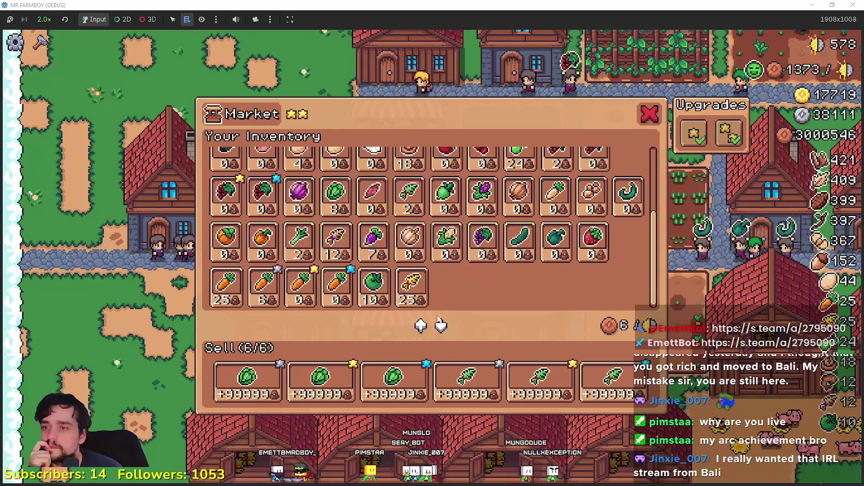
Inspect the Market sell slots and inventory showing counts capped at +99999
mouse_move(618, 399)
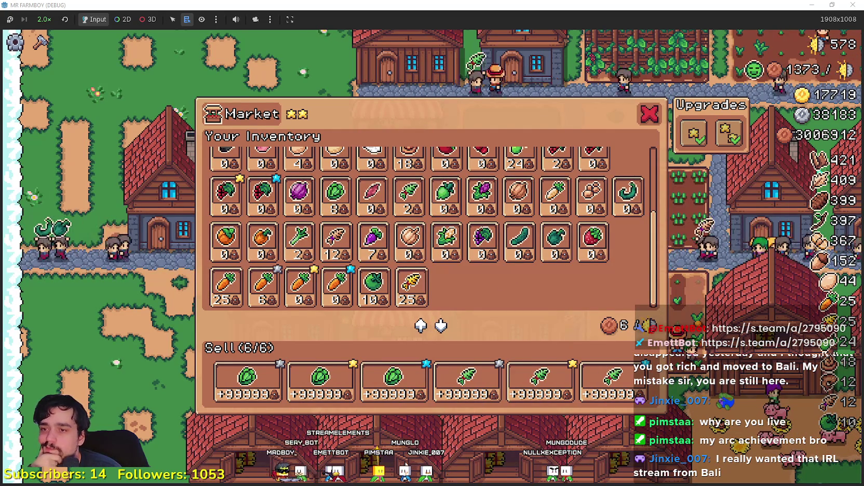
mouse_move(496, 379)
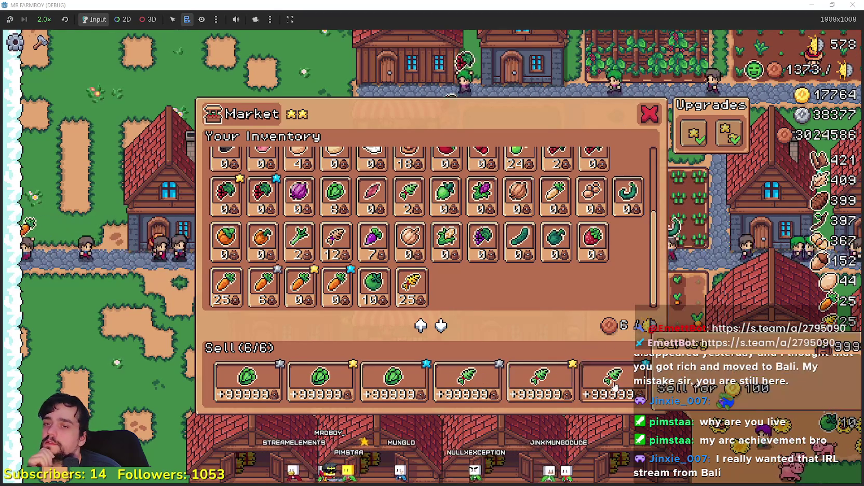
mouse_move(617, 196)
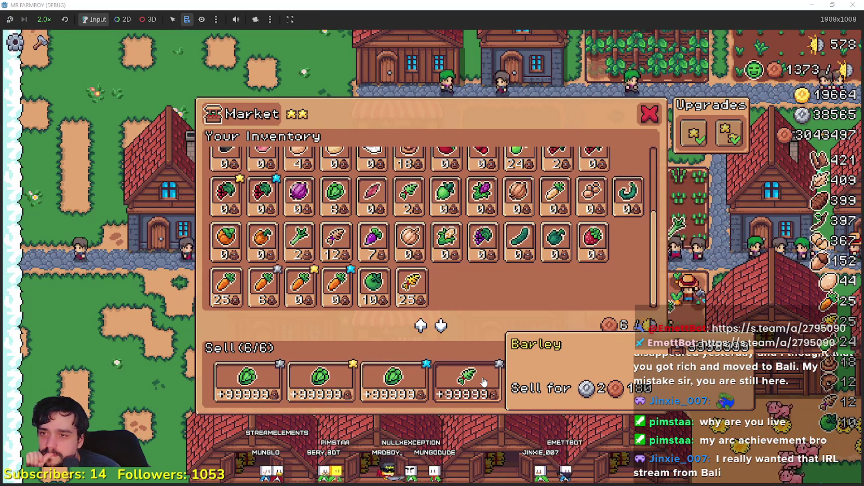
mouse_move(611, 378)
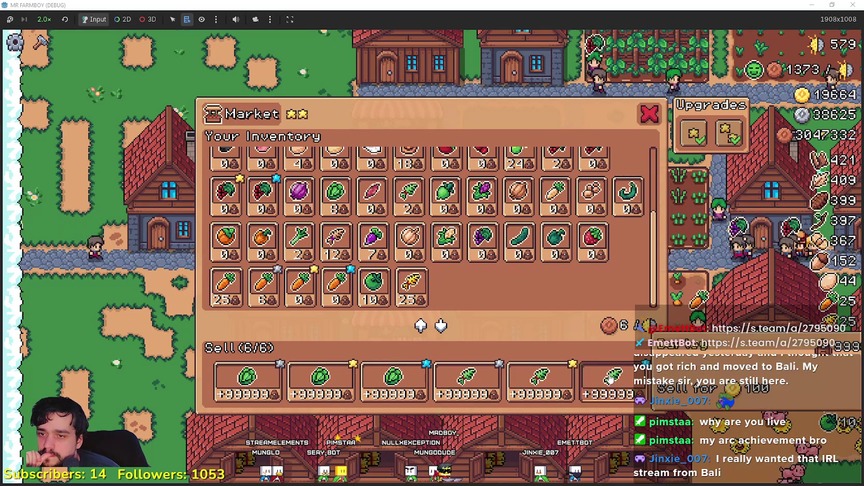
scroll(572, 234, "up", 5)
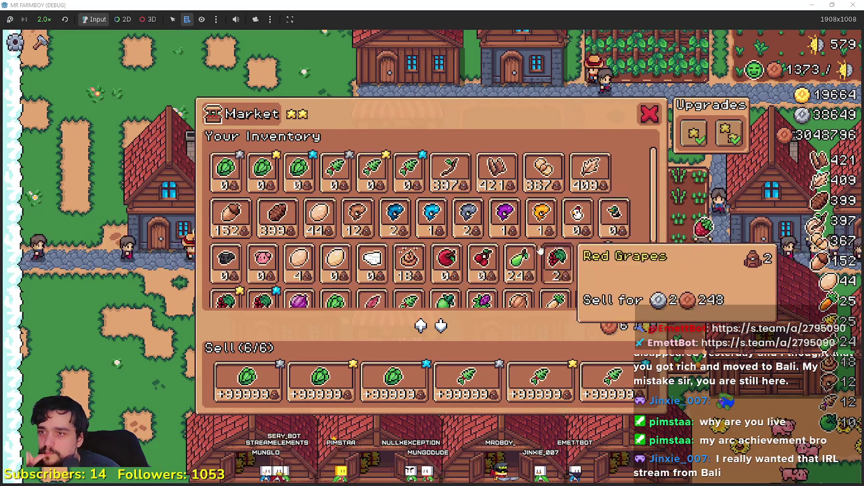
scroll(498, 291, "down", 5)
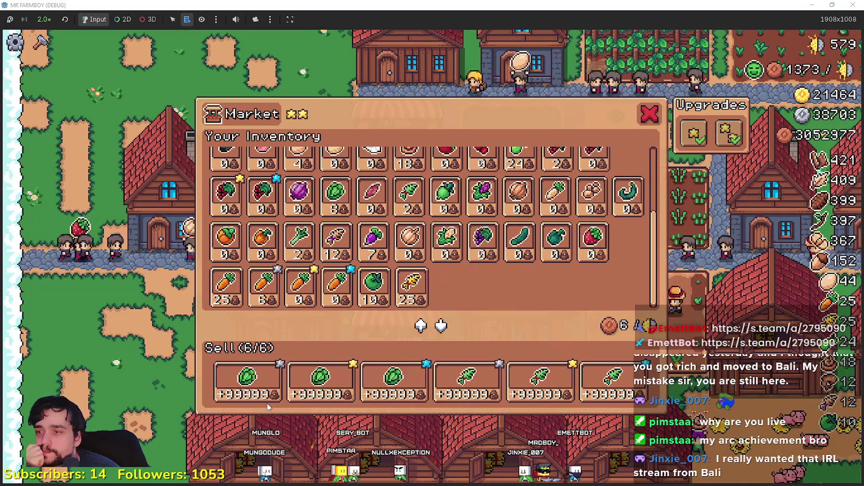
mouse_move(252, 404)
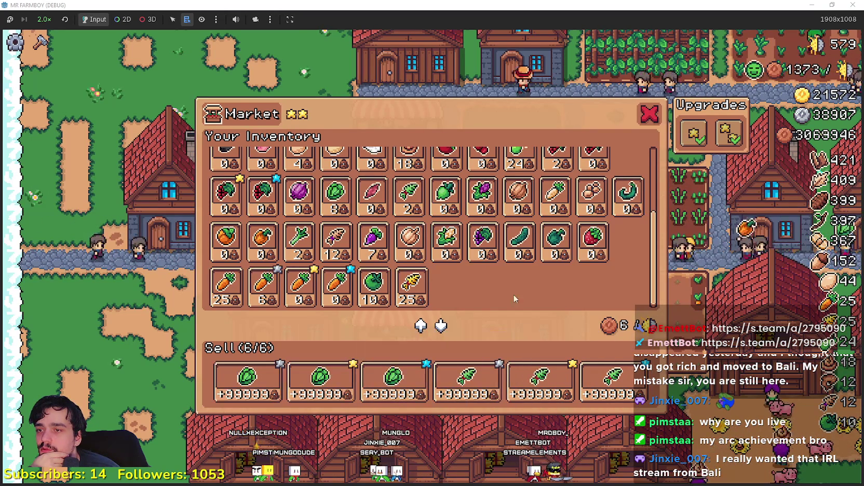
scroll(518, 290, "up", 2)
scroll(518, 290, "up", 1)
scroll(468, 270, "down", 2)
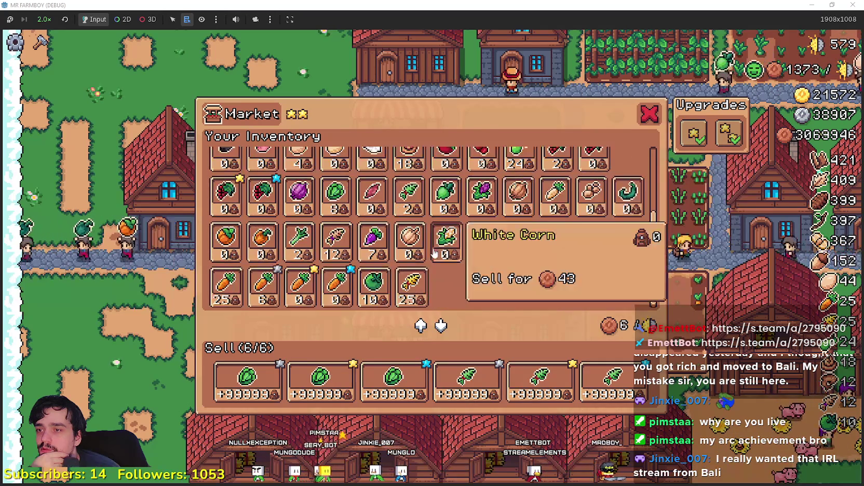
scroll(433, 254, "up", 2)
scroll(468, 270, "down", 3)
scroll(557, 281, "up", 4)
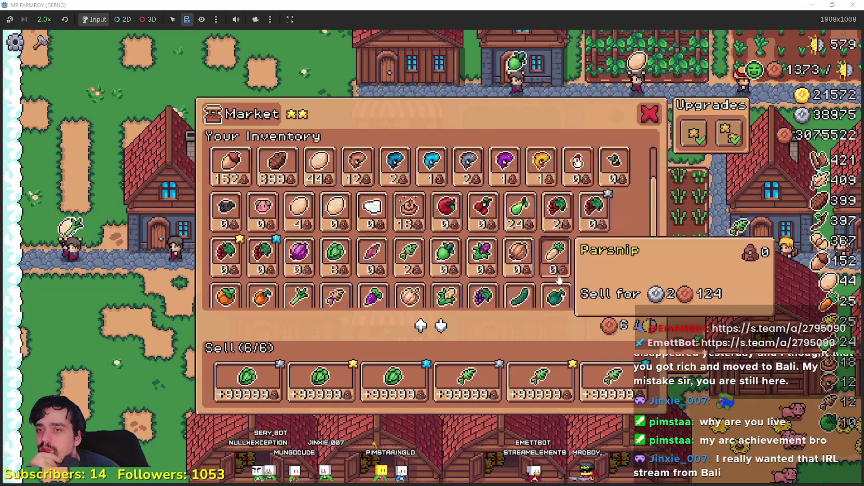
scroll(578, 186, "down", 1)
scroll(587, 166, "up", 1)
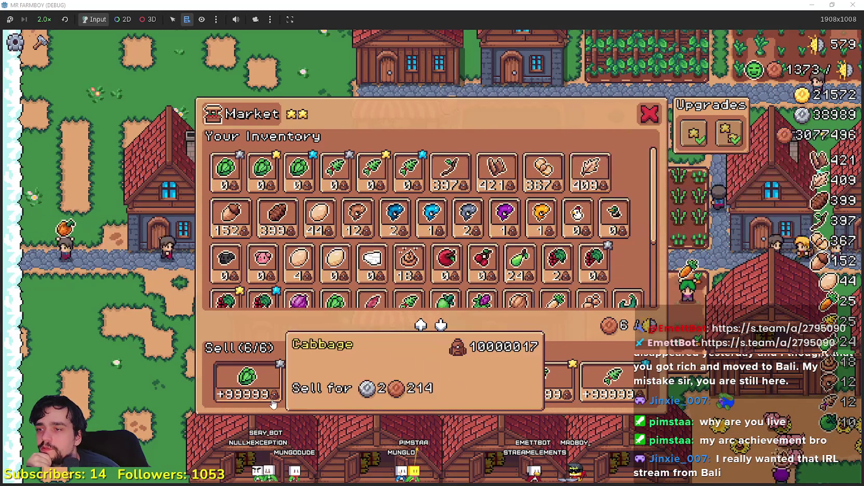
scroll(535, 249, "down", 2)
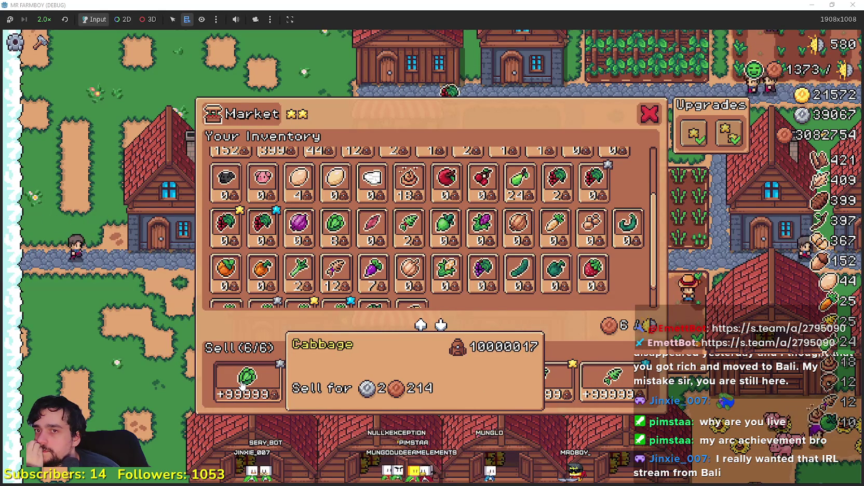
scroll(556, 223, "up", 2)
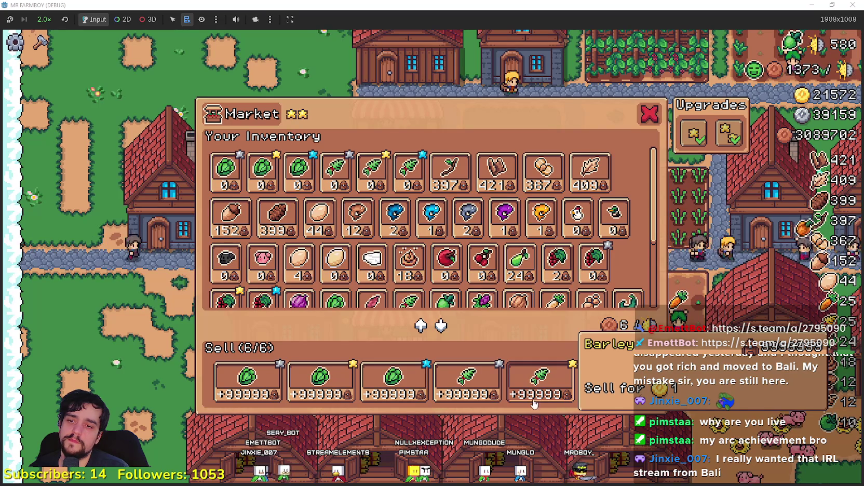
Open merchant_item_slot.gd from the slot scene's PanelContainer and scroll through its code
key("alt+Tab")
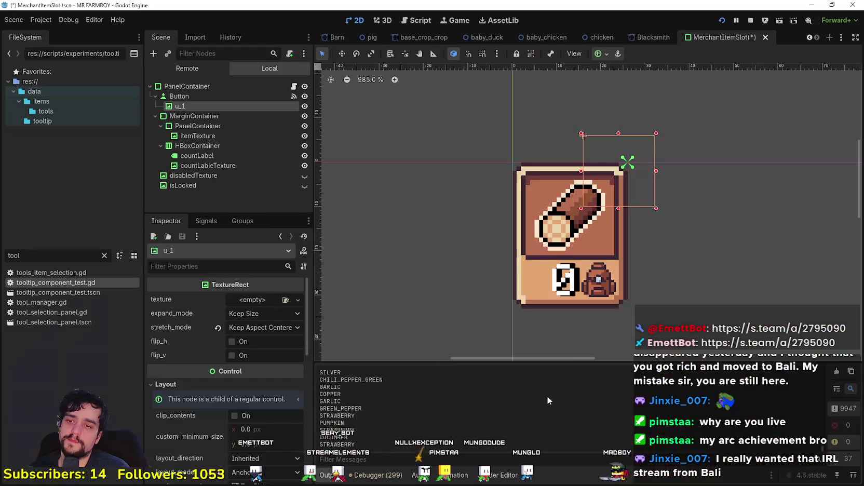
left_click(295, 88)
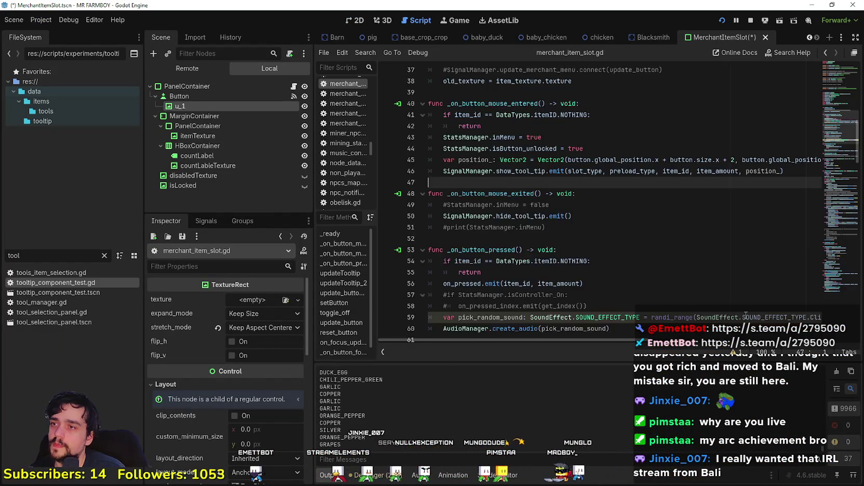
scroll(680, 278, "up", 5)
scroll(675, 273, "up", 1)
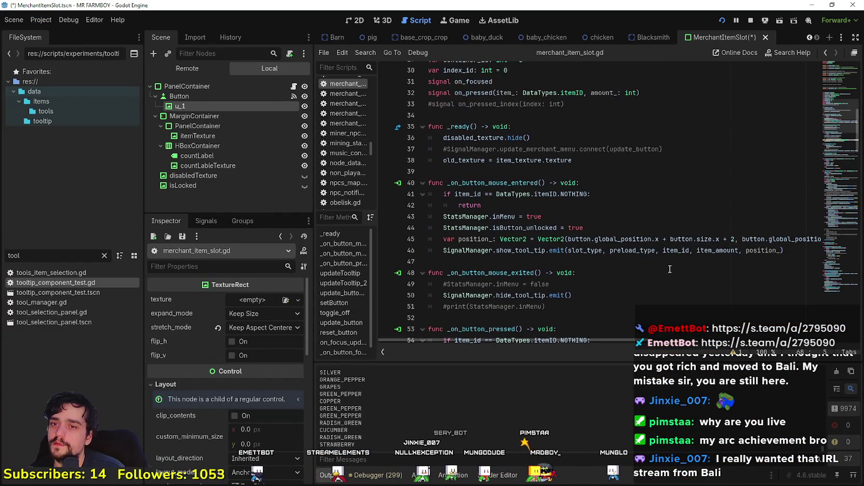
scroll(643, 254, "down", 13)
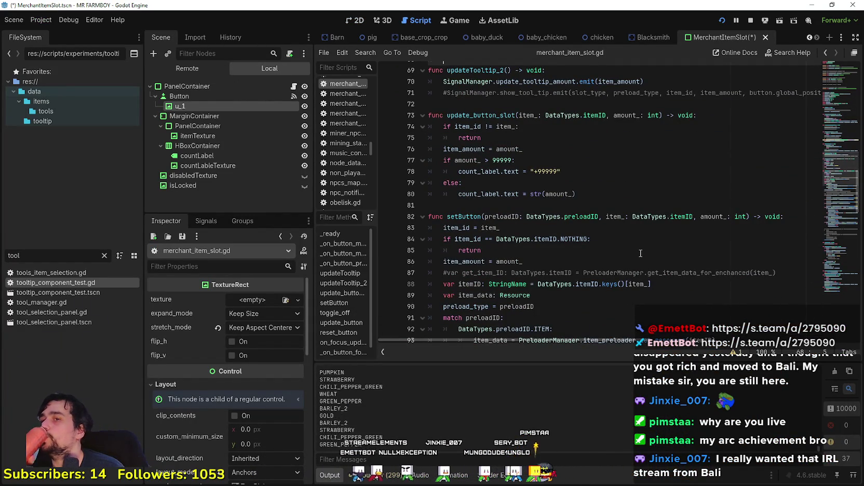
left_click(601, 183)
scroll(598, 187, "down", 2)
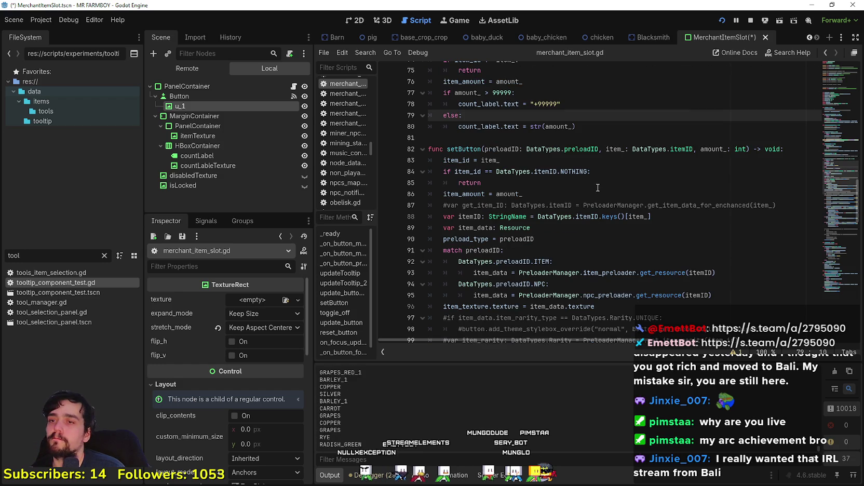
left_click(561, 142)
scroll(636, 317, "down", 14)
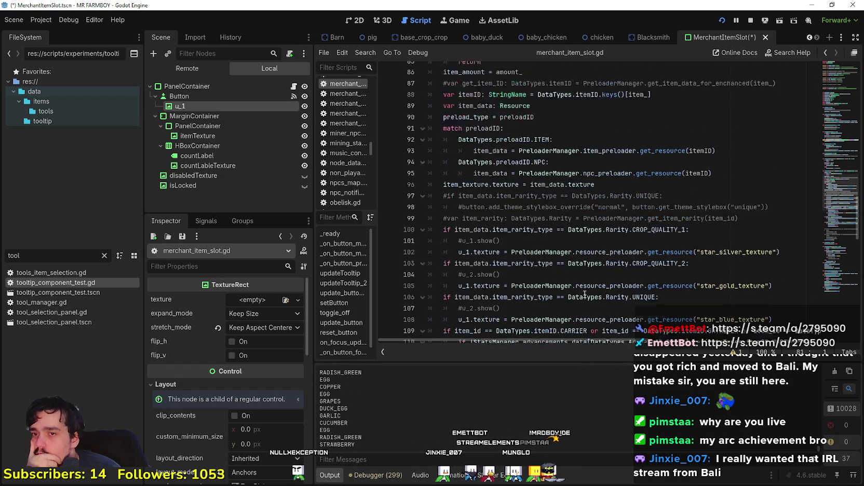
scroll(584, 293, "down", 4)
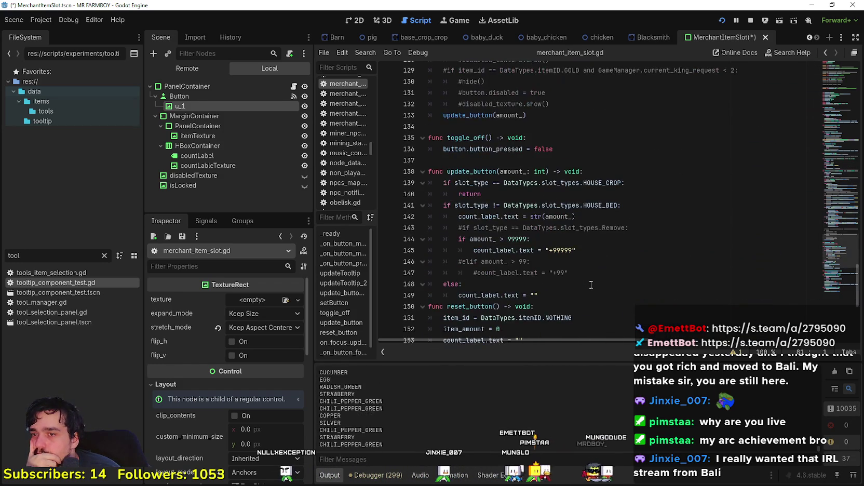
Examine update_button's +99999 cap around lines 140–145 and close the running game
left_click(588, 250)
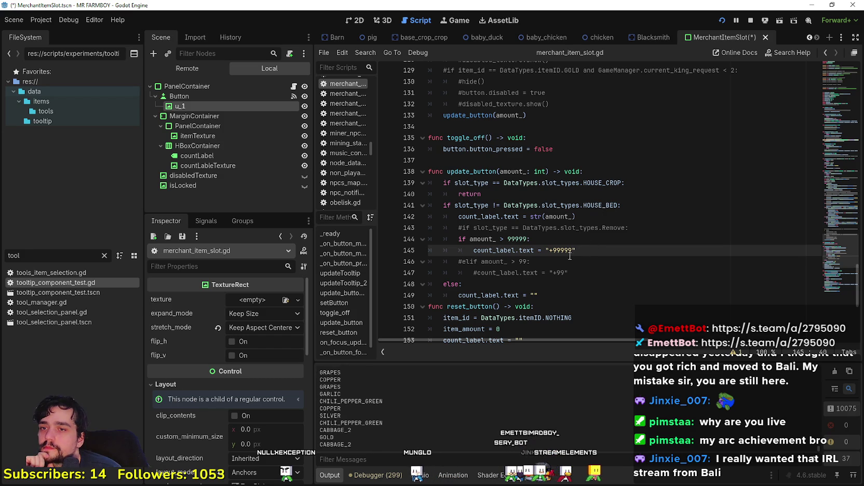
double_click(487, 172)
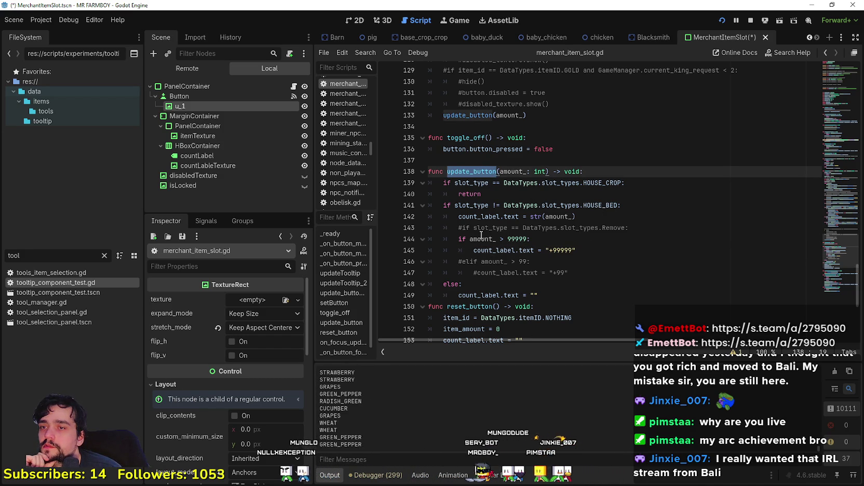
left_click(603, 198)
double_click(599, 204)
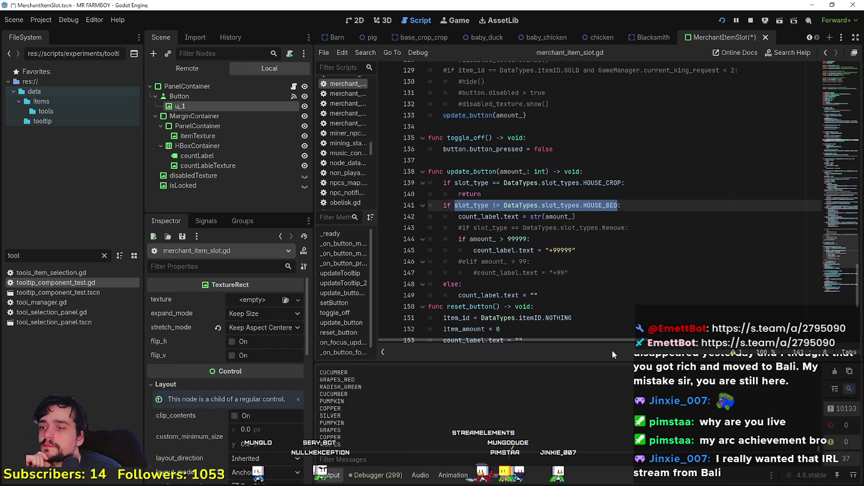
scroll(553, 295, "down", 3)
left_click(562, 257)
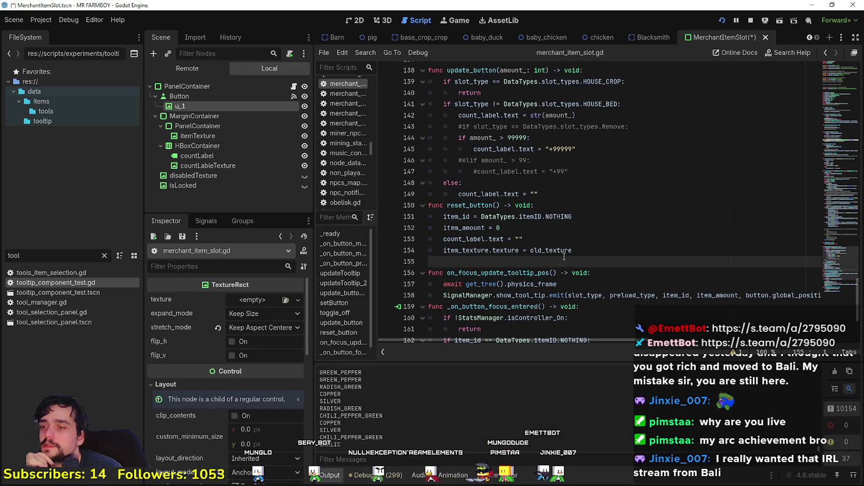
scroll(563, 257, "up", 3)
left_click(579, 239)
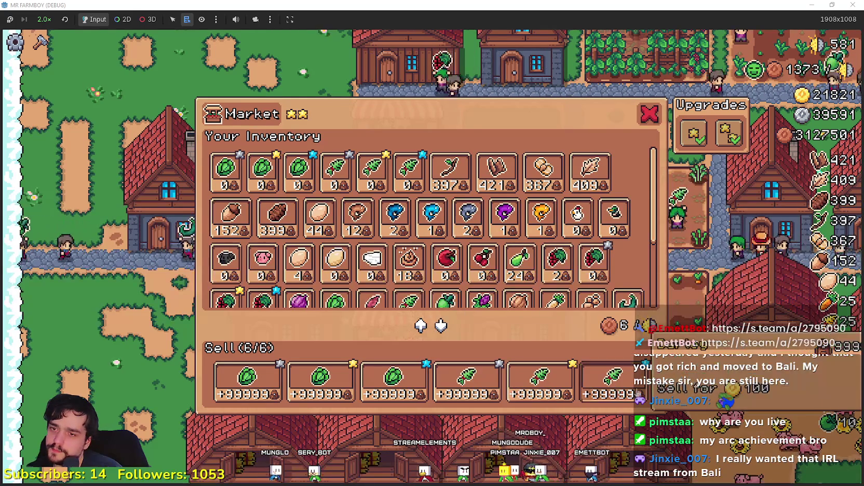
key("alt+F4")
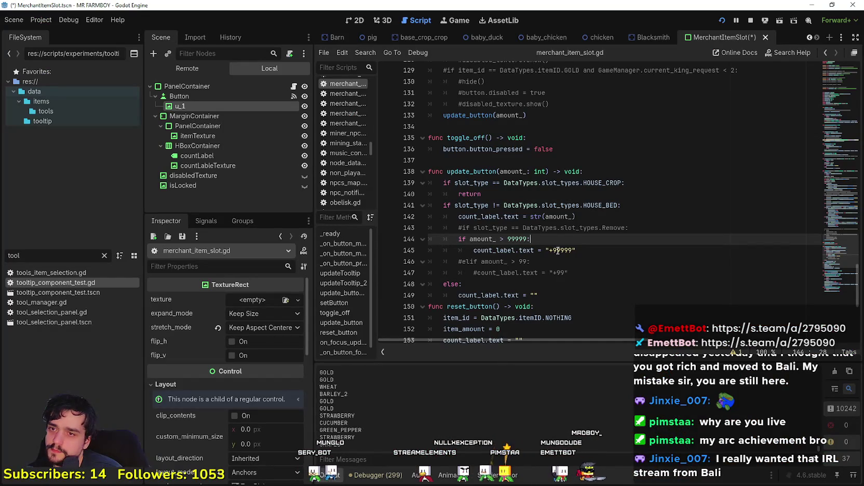
Review update_button's 99999 threshold, '+99999' label text and commented slot type checks
left_click(570, 250)
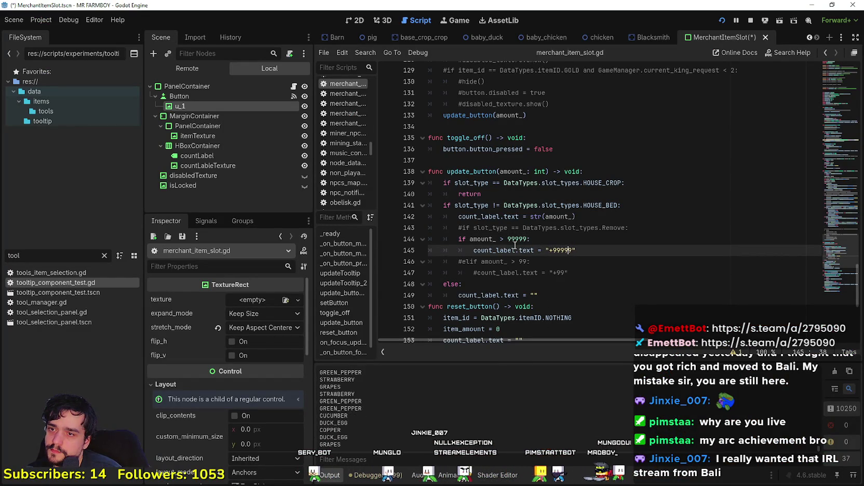
left_click(532, 238)
left_click(513, 228)
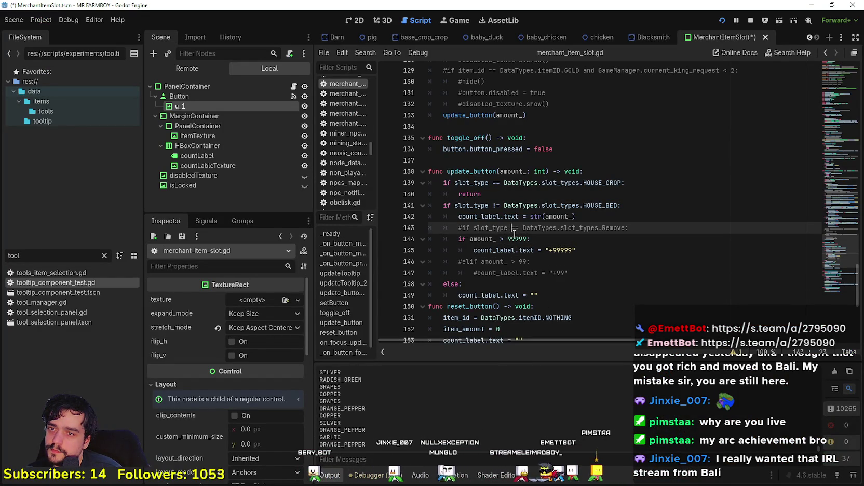
left_click(650, 215)
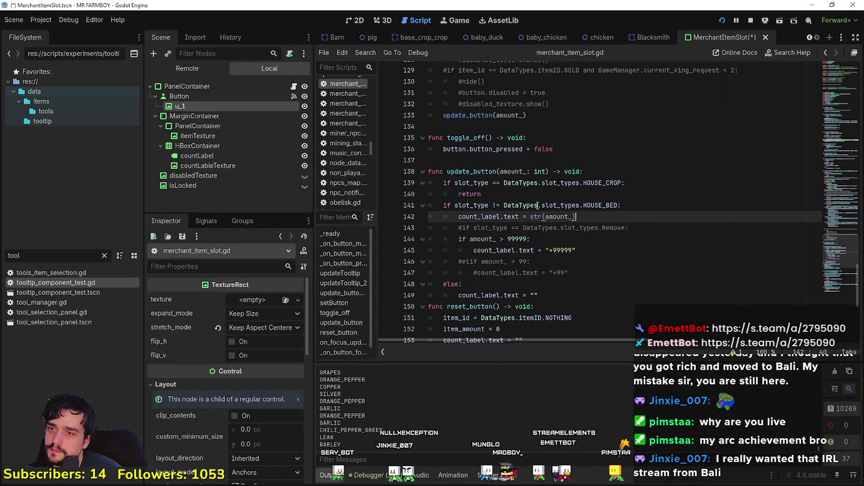
left_click(458, 207)
left_click(618, 275)
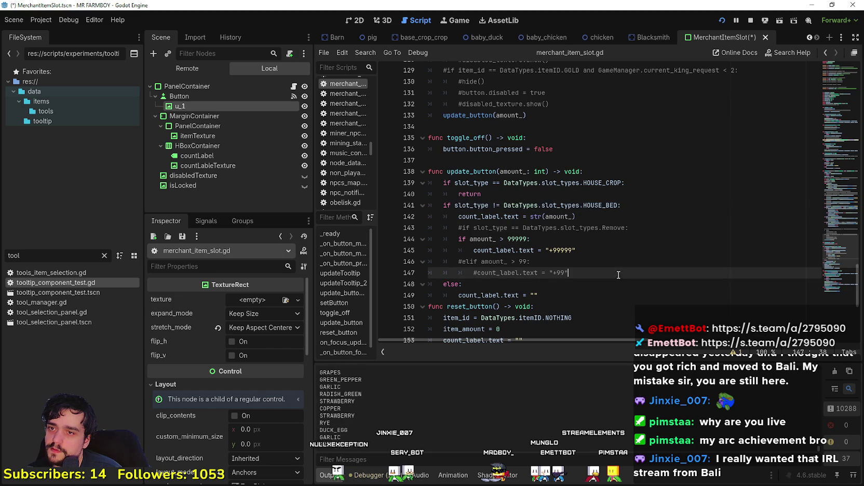
scroll(596, 289, "down", 2)
left_click(561, 222)
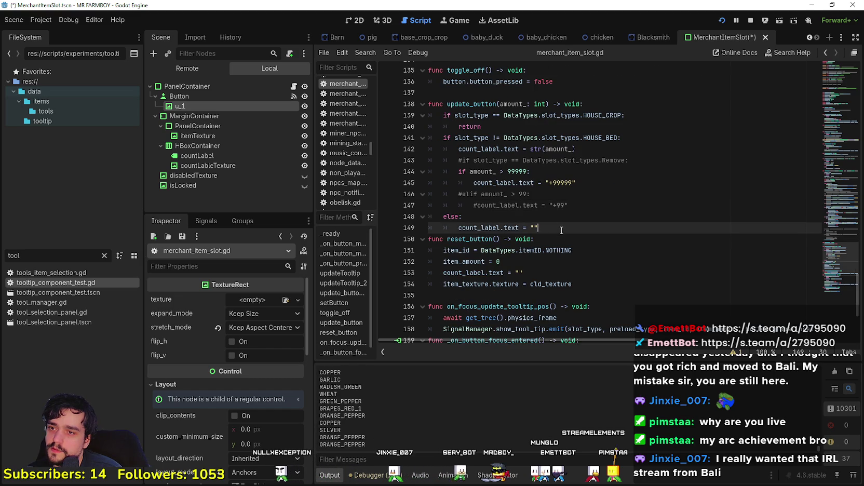
scroll(576, 260, "up", 3)
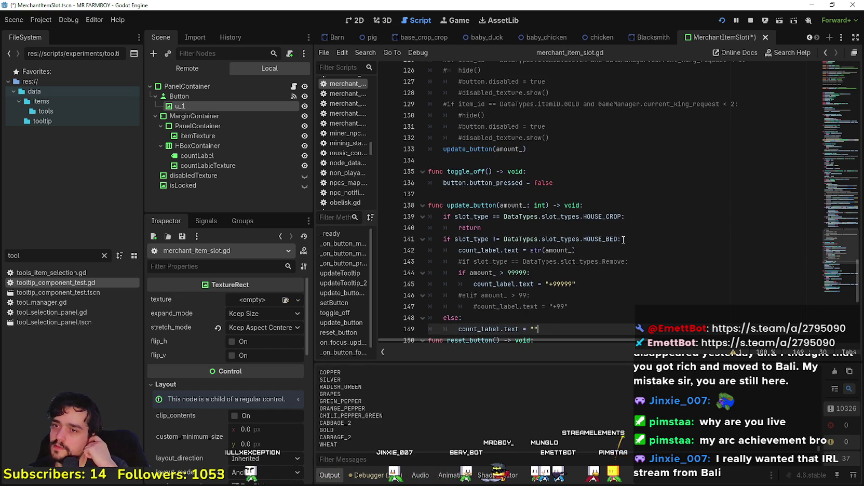
scroll(624, 240, "down", 2)
left_click(639, 217)
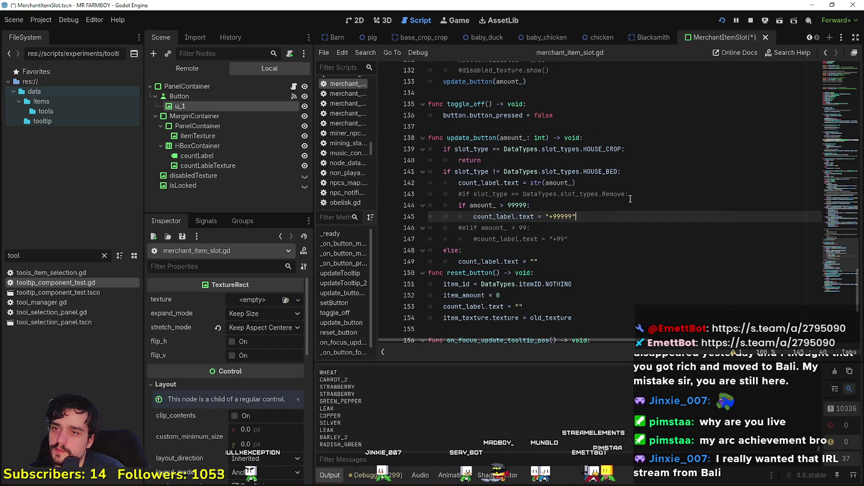
left_click(639, 194)
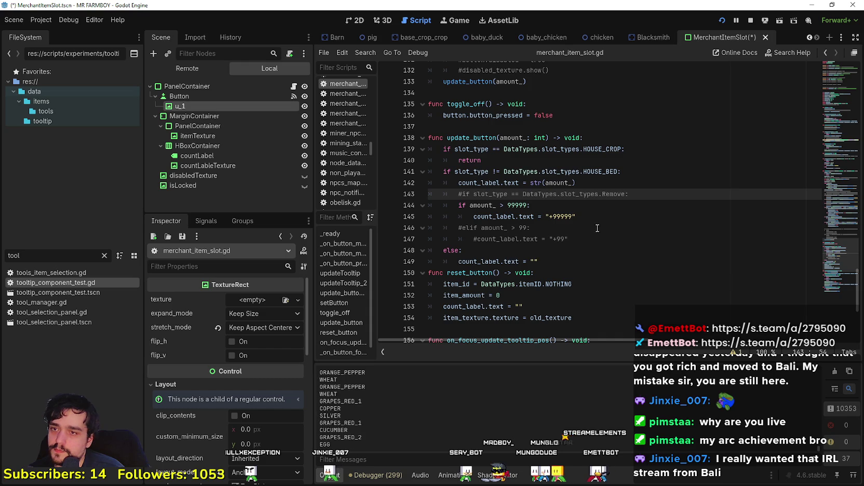
left_click(524, 205)
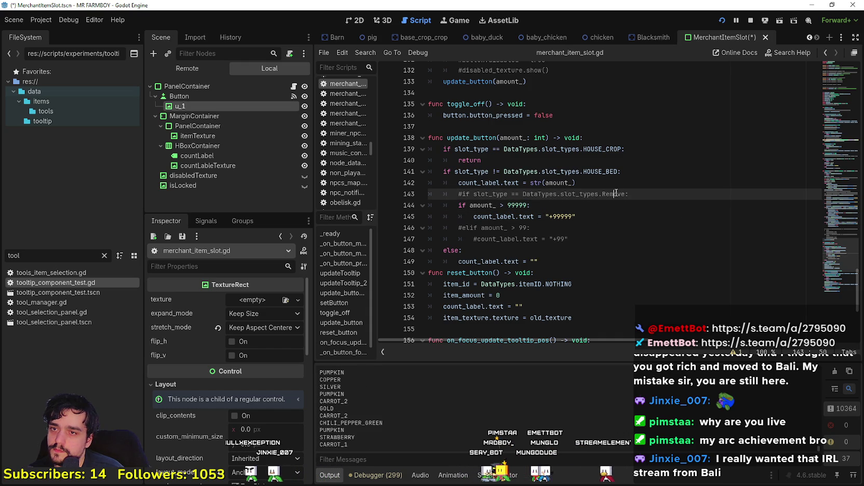
left_click(556, 217)
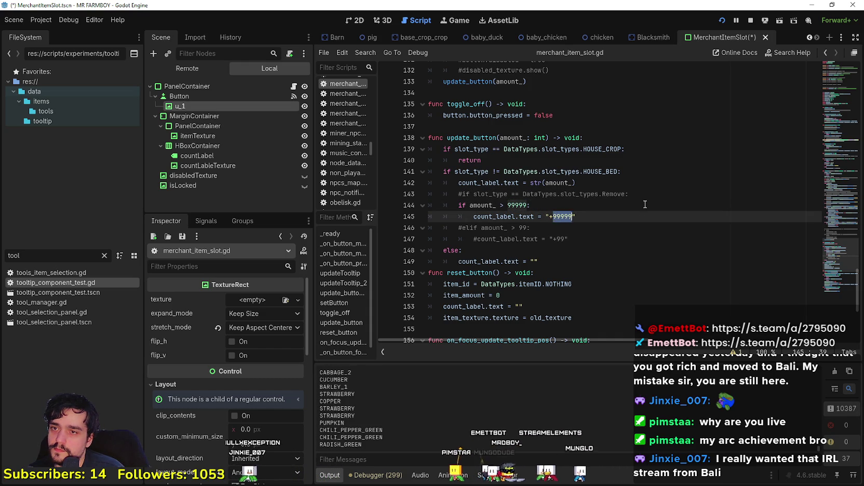
left_click(604, 233)
Change the cap to amount_ > 999 with '+999' label text and save the script
left_click(560, 217)
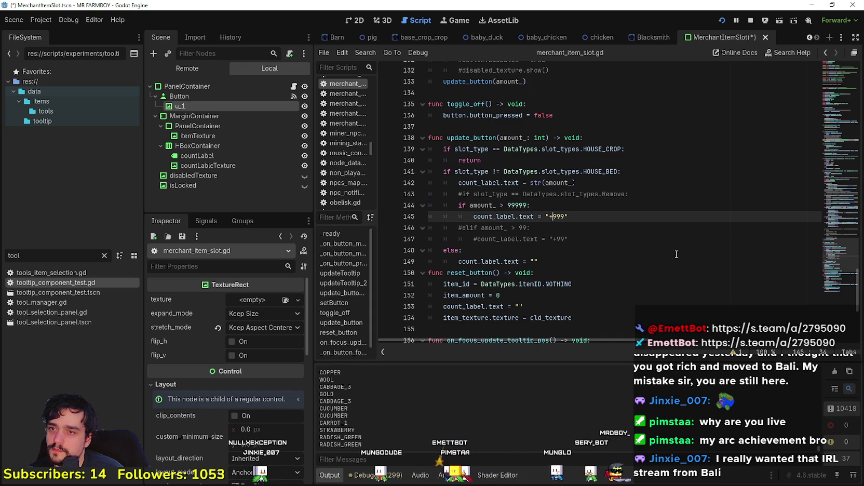
left_click(519, 205)
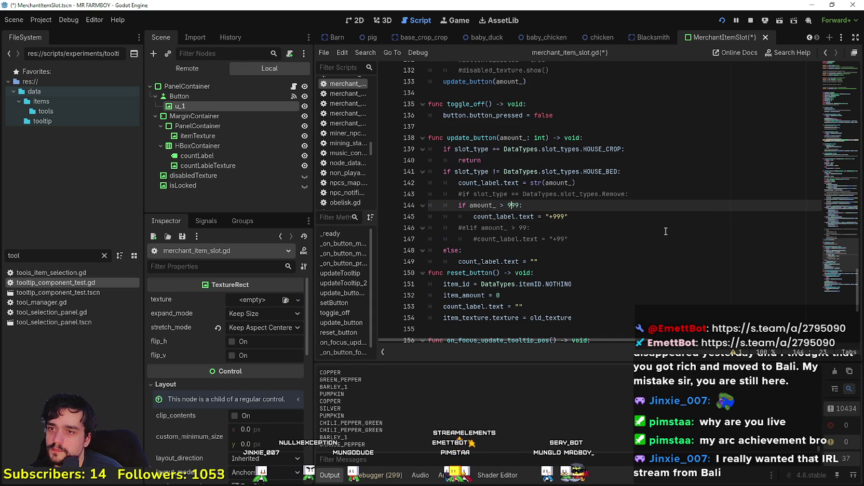
key("ctrl+s")
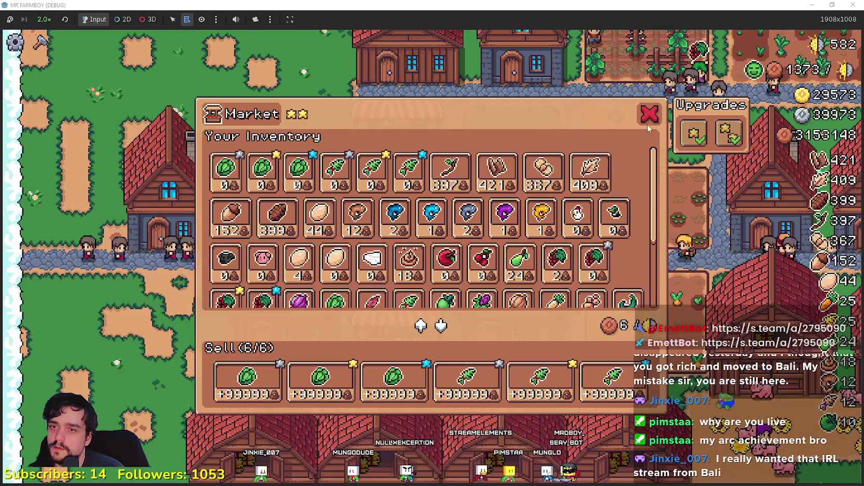
Open the game's Market, check the +999 sell slots, and remove the barley items
left_click(647, 119)
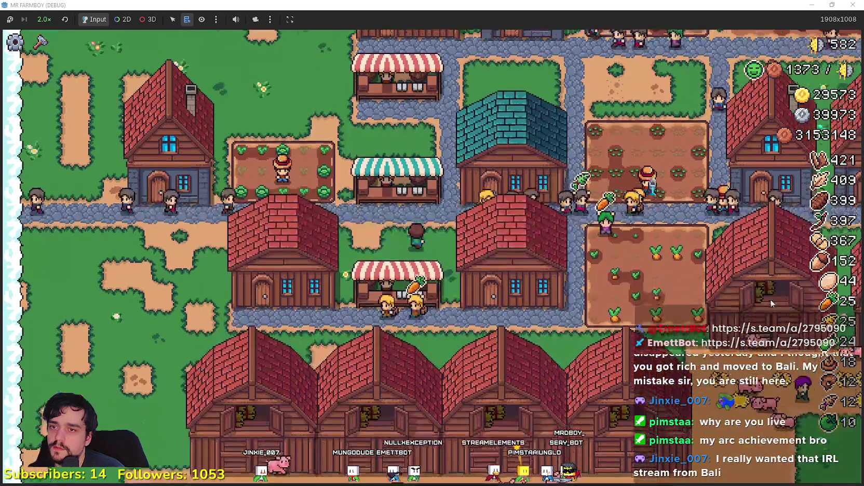
left_click(770, 299)
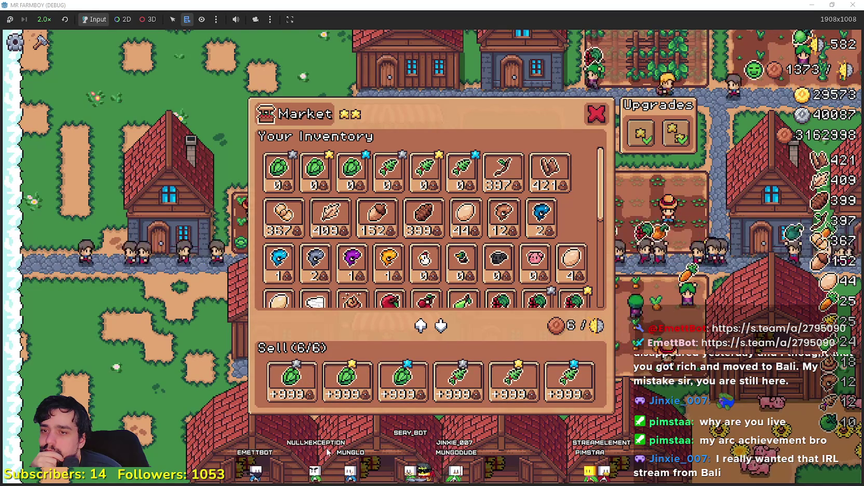
left_click(572, 379)
left_click(514, 382)
left_click(458, 382)
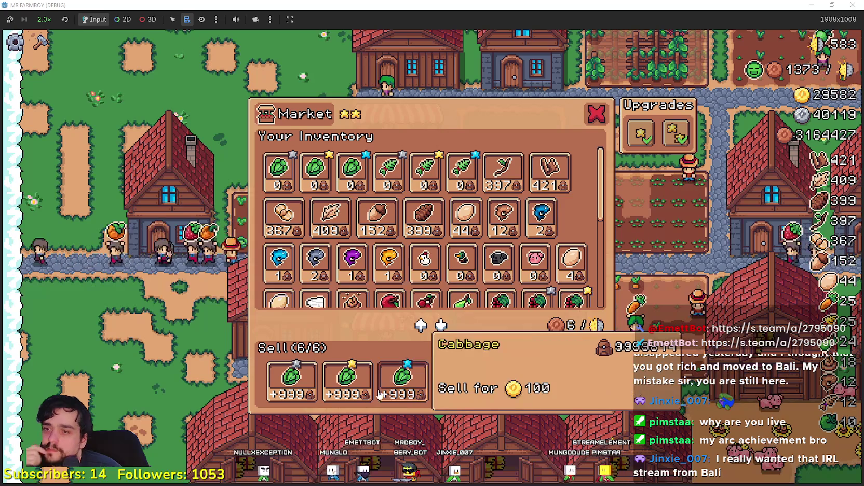
Close the Market and return to merchant_item_slot.gd in Godot
scroll(570, 201, "down", 1)
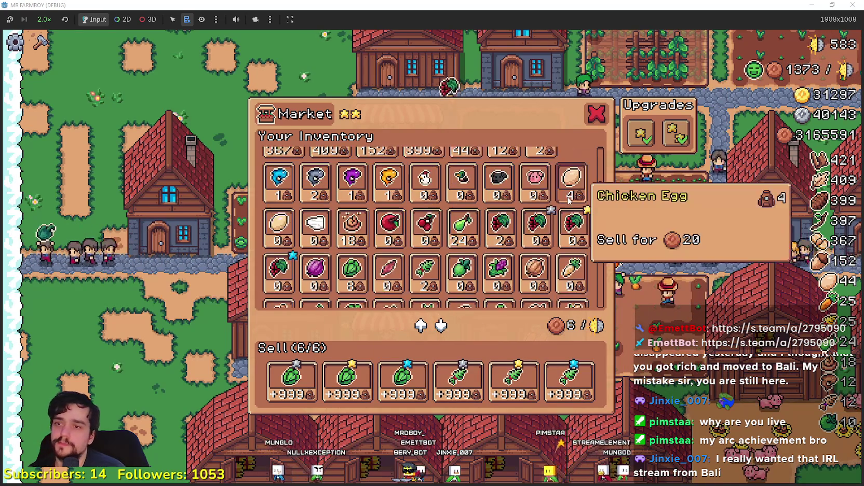
scroll(570, 218, "down", 1)
scroll(570, 229, "up", 2)
key("Escape")
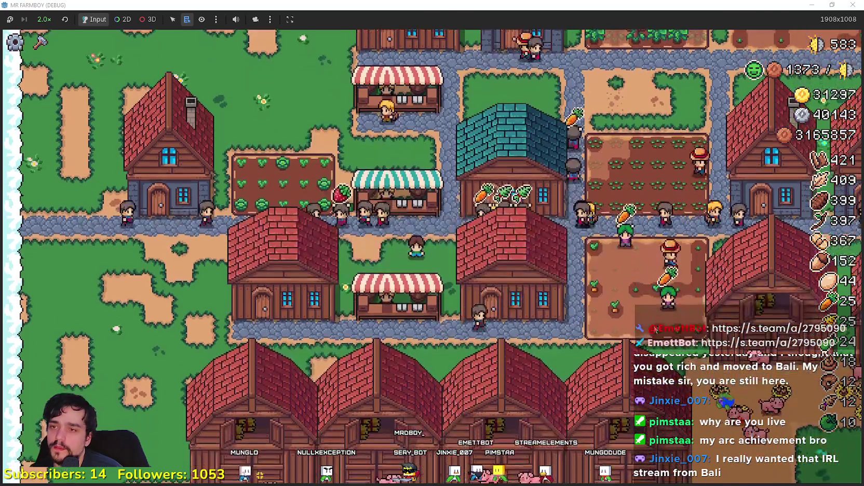
key("alt+Tab")
scroll(549, 248, "up", 10)
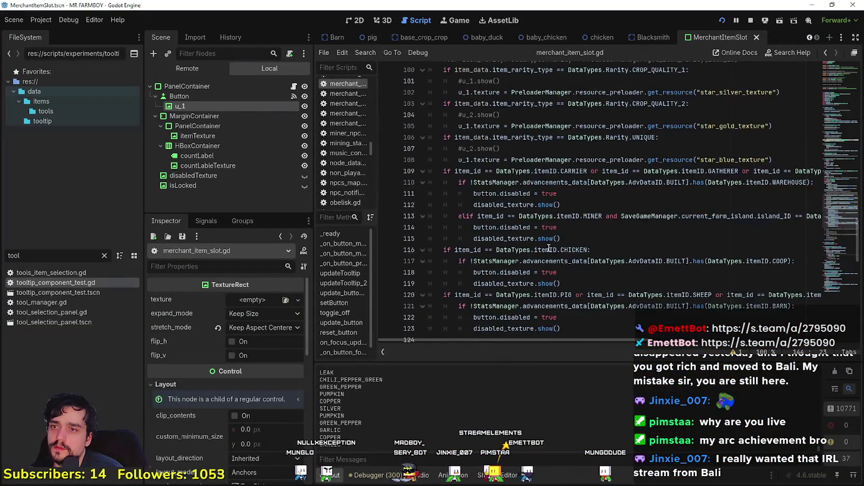
Set update_button_slot's lines 77–78 to 999 and '+999', save, and stop the game with F8
scroll(550, 248, "up", 10)
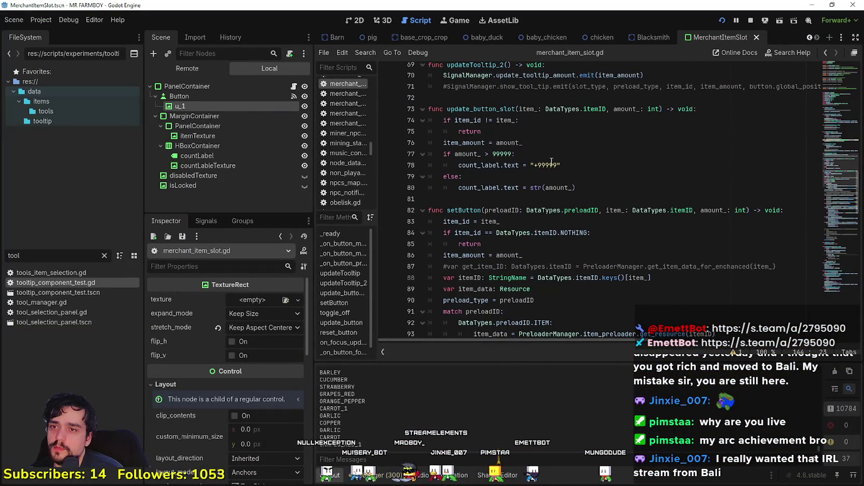
left_click(545, 166)
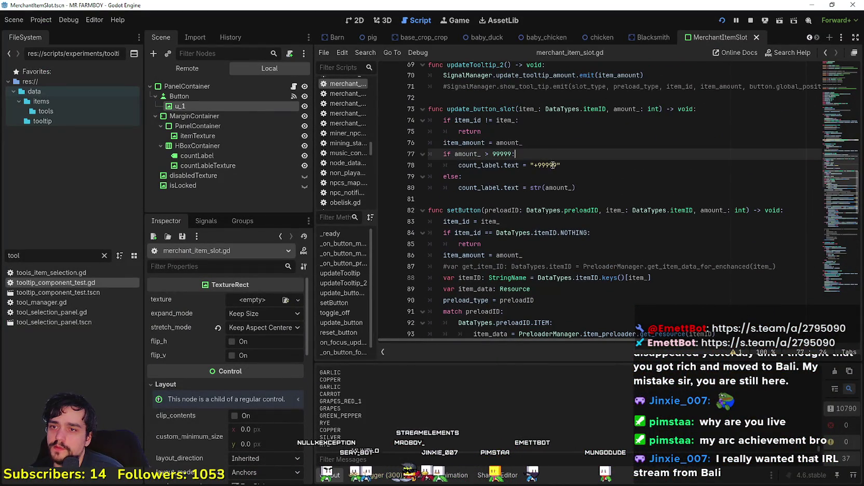
left_click(507, 154)
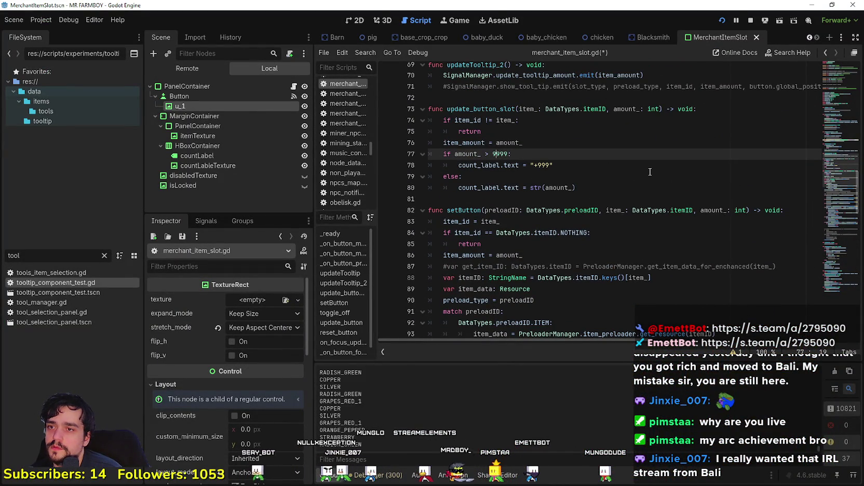
key("ctrl+s")
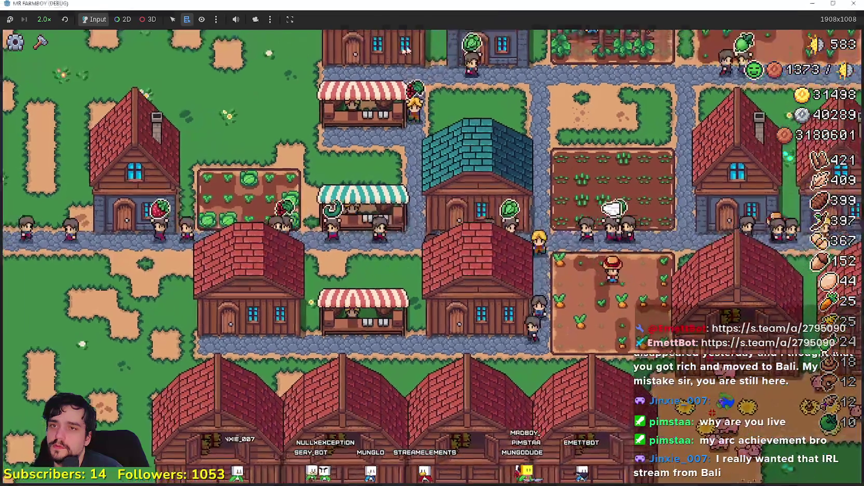
key("F8")
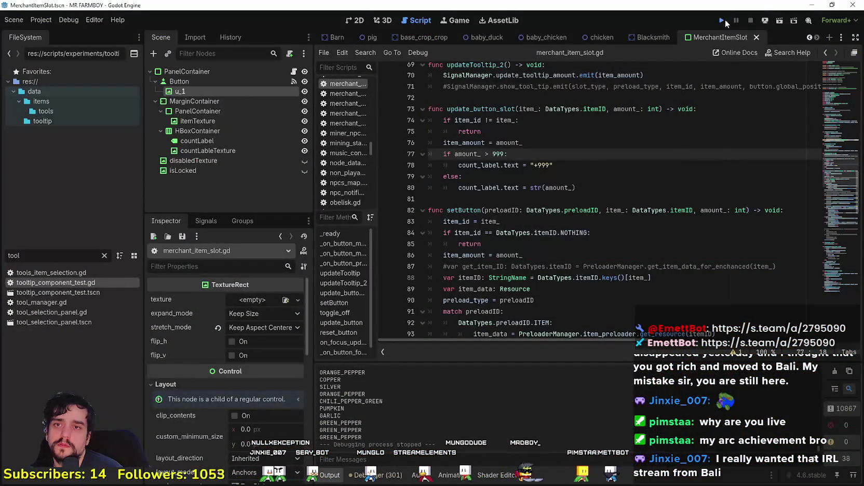
Relaunch MR FARMBOY, continue into Save 4, then switch to the browser's X profile
left_click(725, 19)
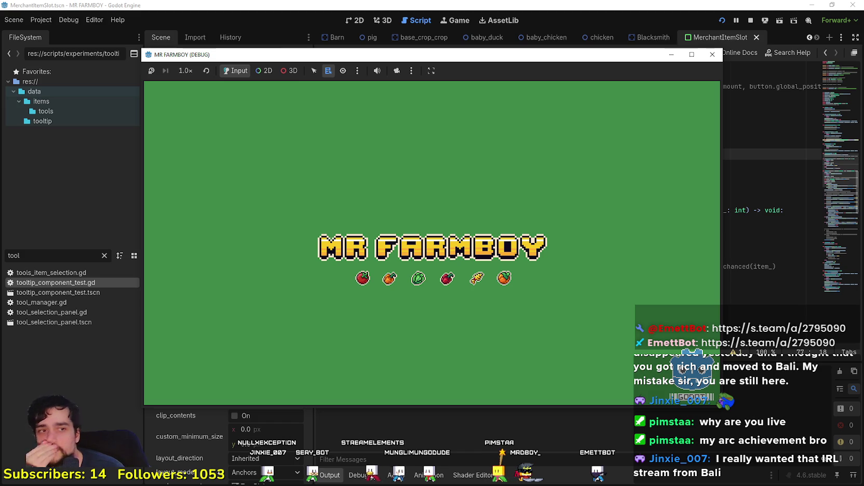
left_click(712, 54)
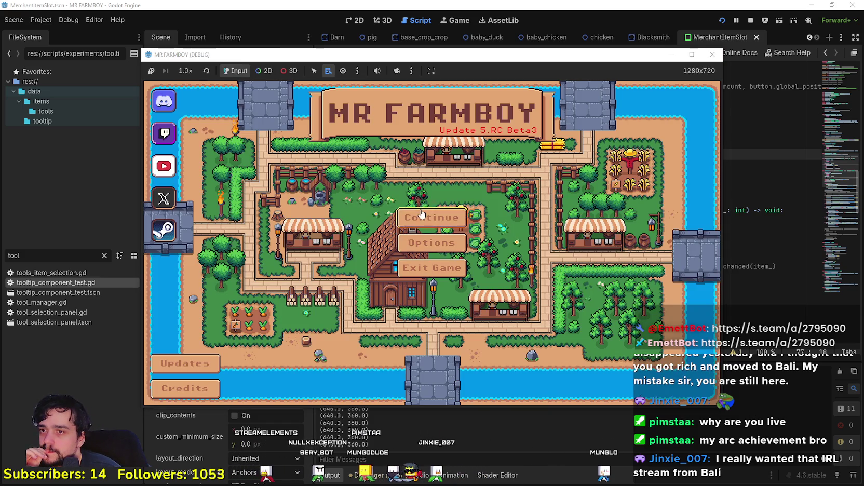
left_click(422, 214)
scroll(442, 229, "down", 3)
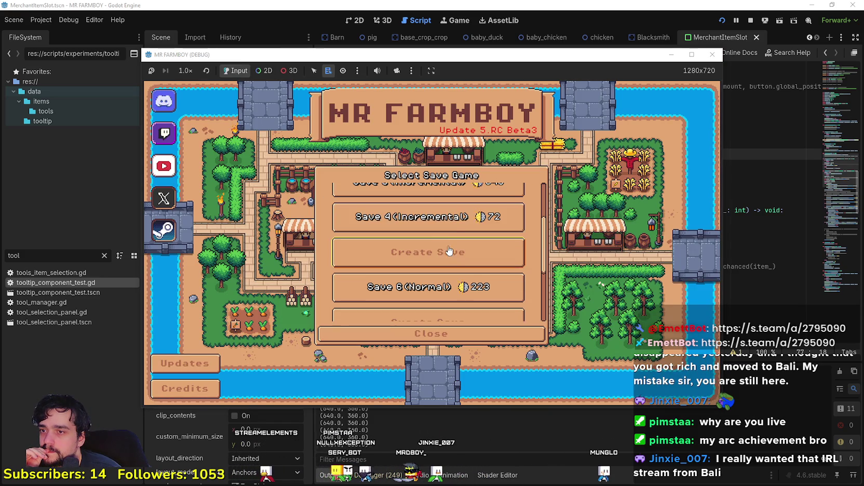
left_click(399, 225)
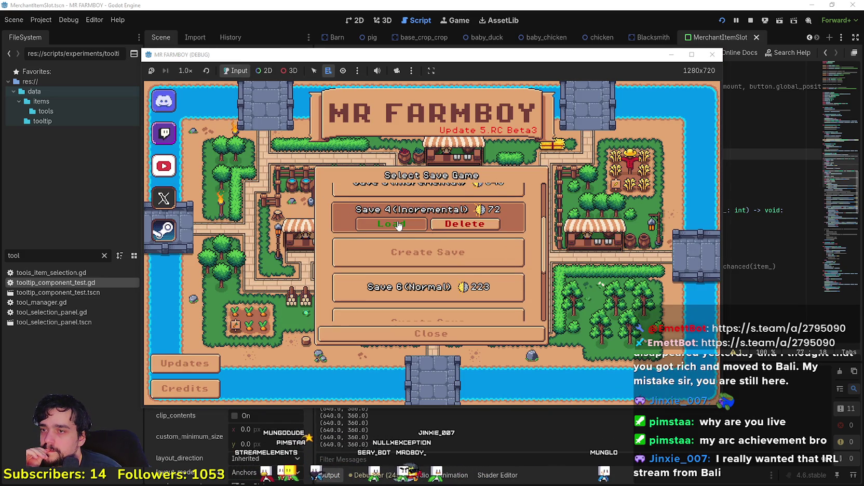
scroll(398, 226, "up", 1)
left_click(404, 224)
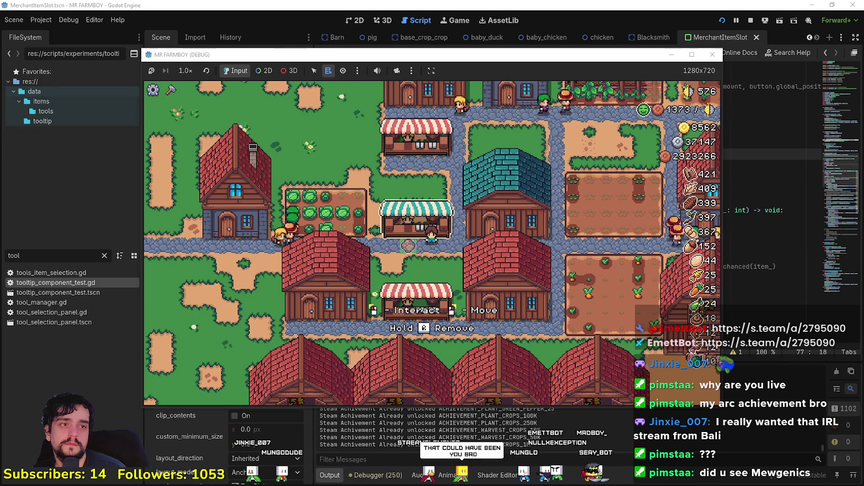
key("alt+Tab")
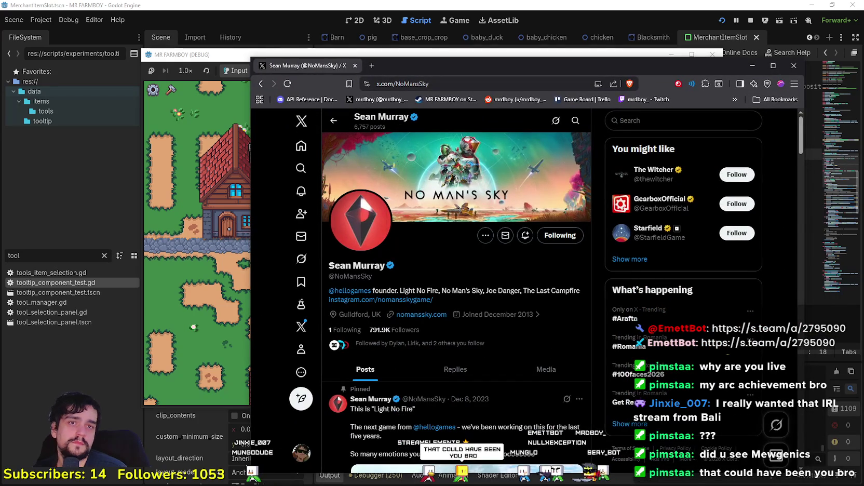
Scroll the X profile and view the space-art image full size, then close it
scroll(567, 314, "down", 5)
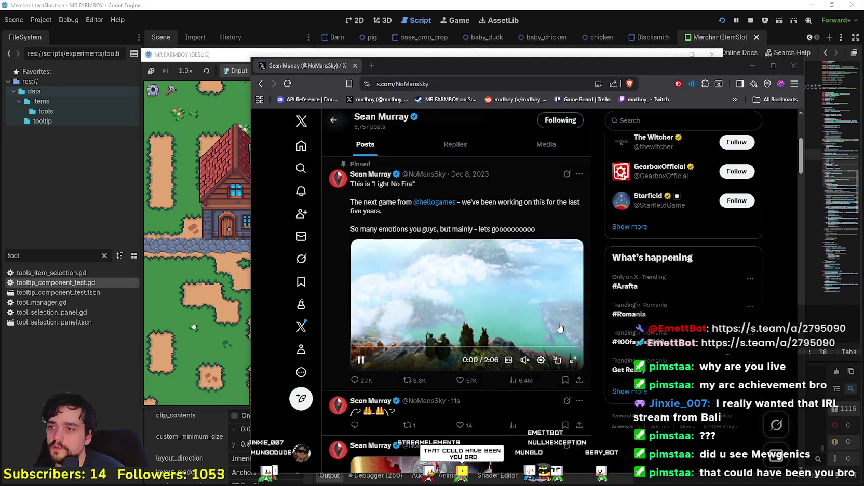
scroll(561, 325, "down", 3)
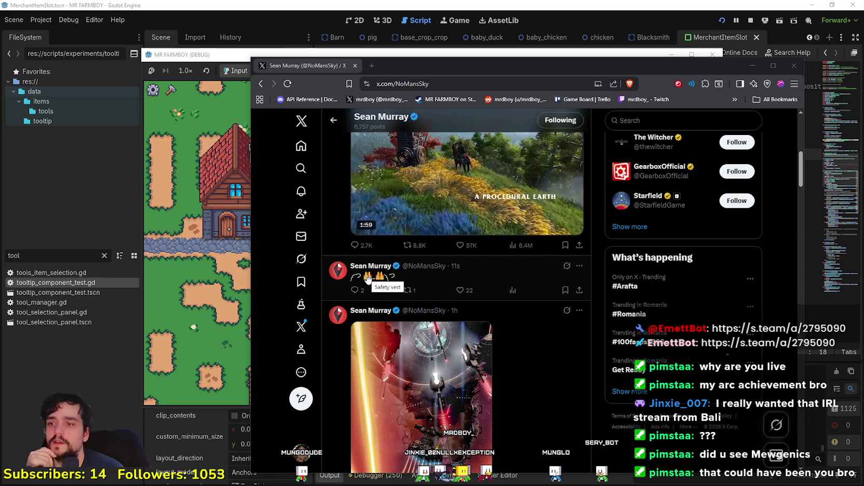
scroll(367, 279, "up", 4)
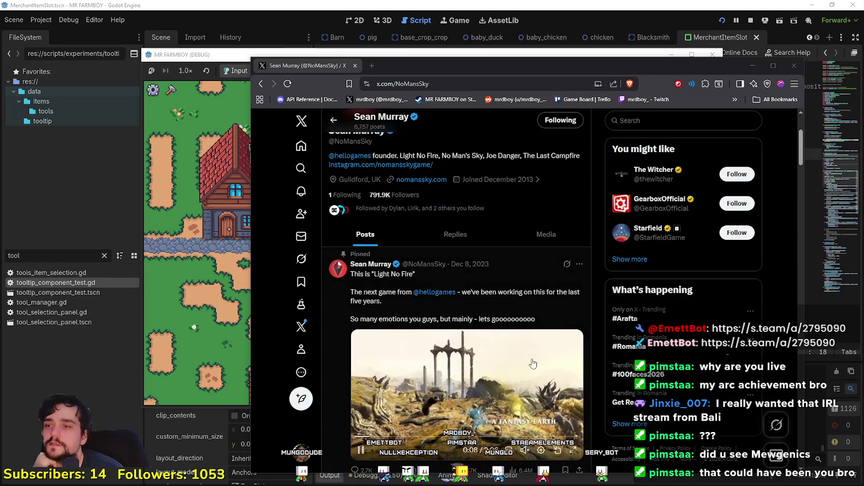
scroll(535, 361, "down", 5)
scroll(539, 404, "down", 2)
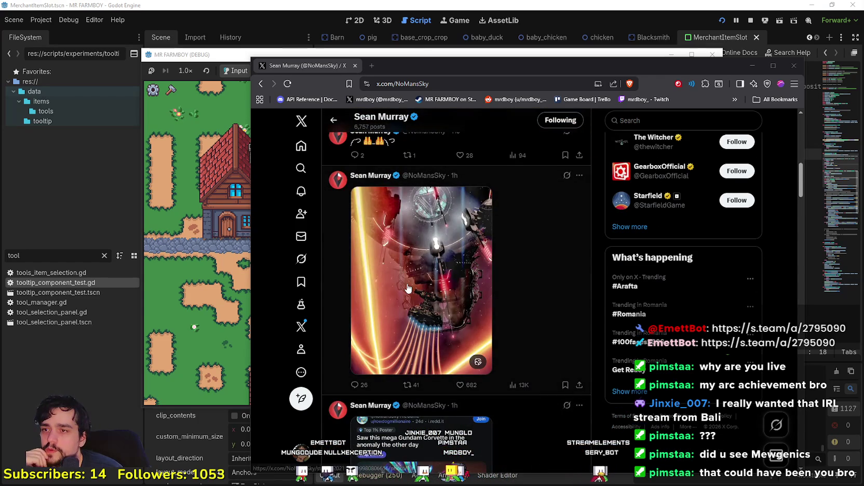
left_click(438, 270)
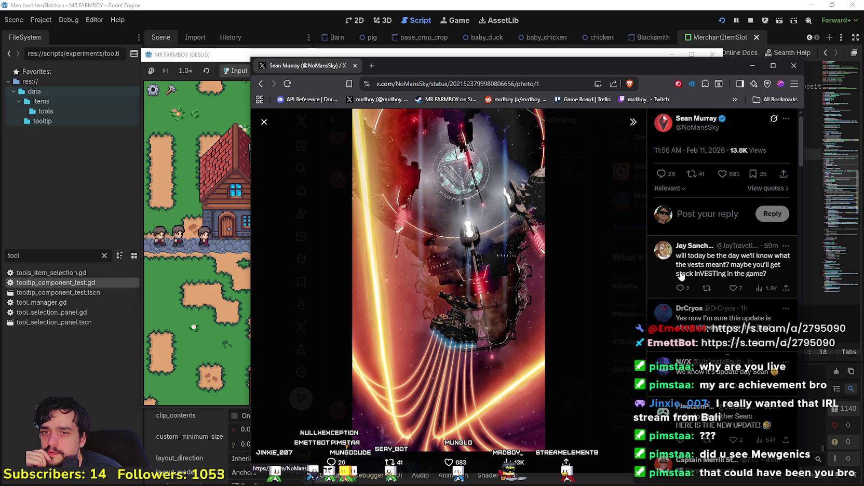
left_click(262, 123)
Scroll the profile timeline and open the short emoji post's own page with replies
scroll(451, 312, "down", 5)
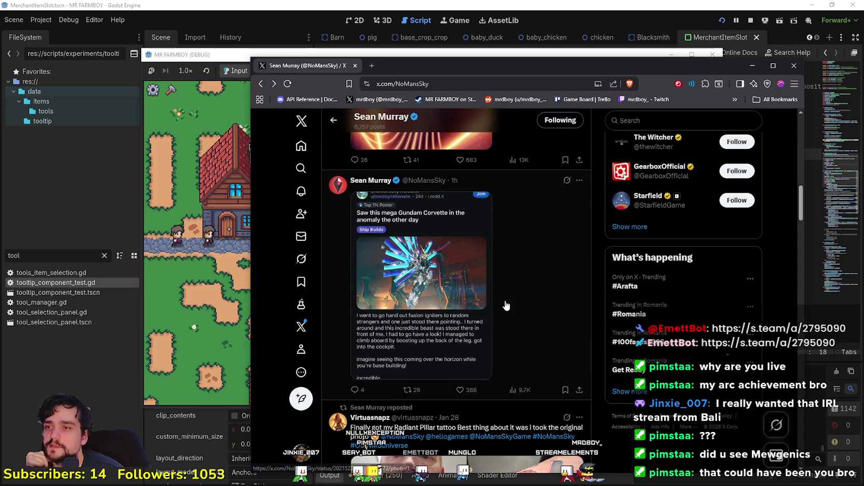
scroll(506, 305, "up", 1)
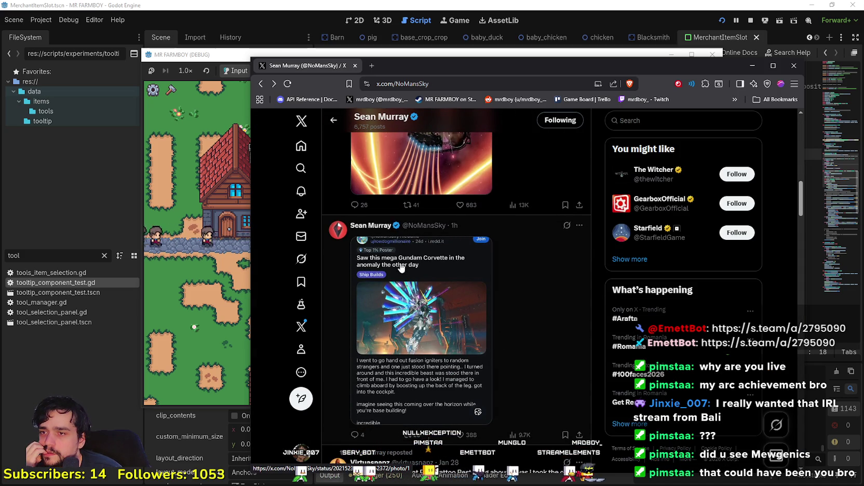
scroll(360, 330, "down", 3)
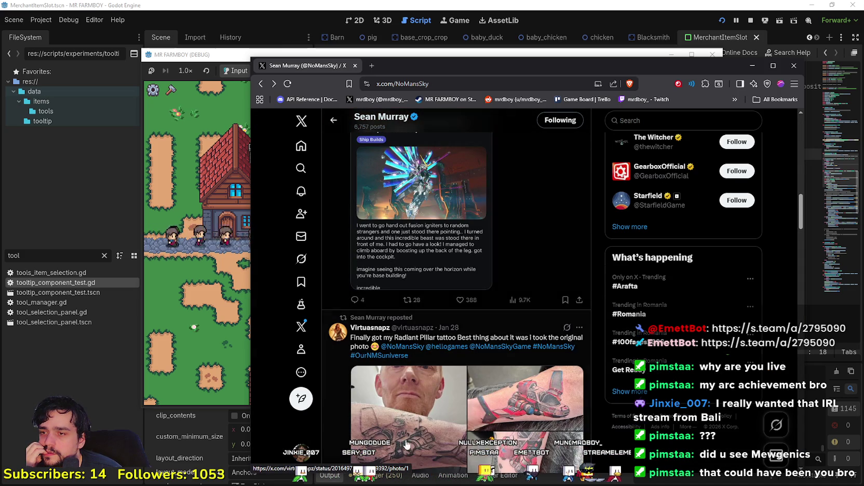
scroll(404, 436, "down", 5)
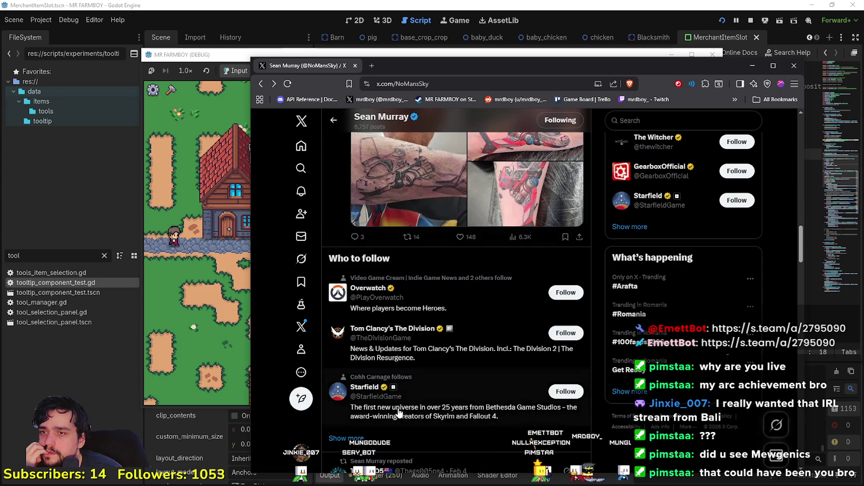
scroll(398, 413, "down", 10)
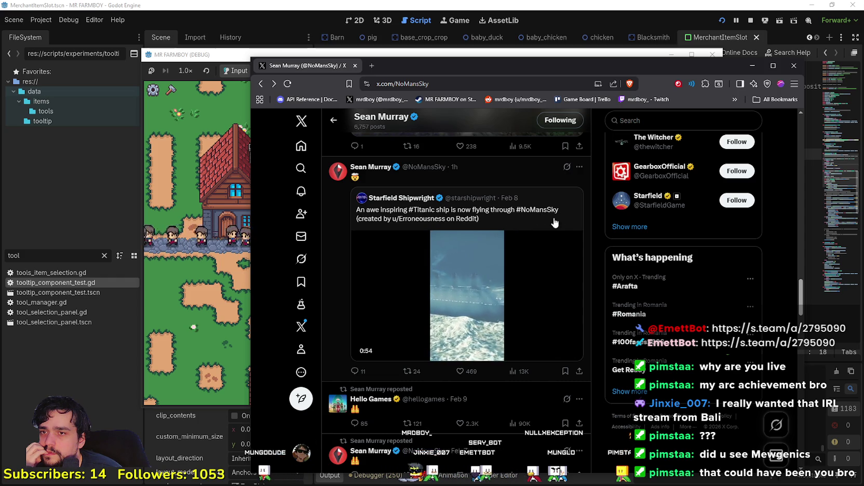
scroll(489, 278, "down", 4)
scroll(456, 310, "up", 4)
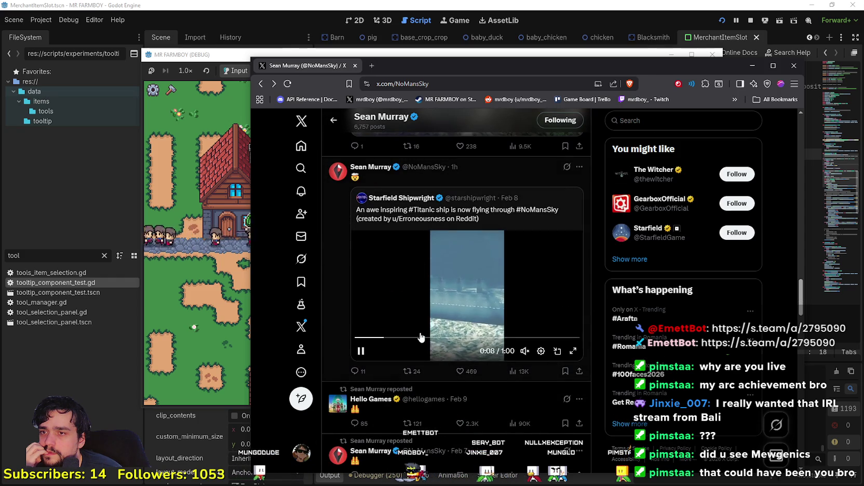
scroll(485, 385, "down", 4)
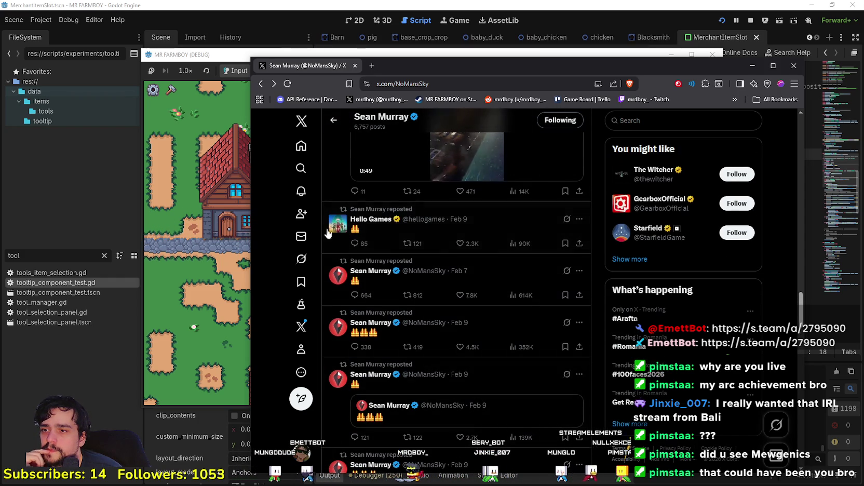
scroll(365, 352, "down", 2)
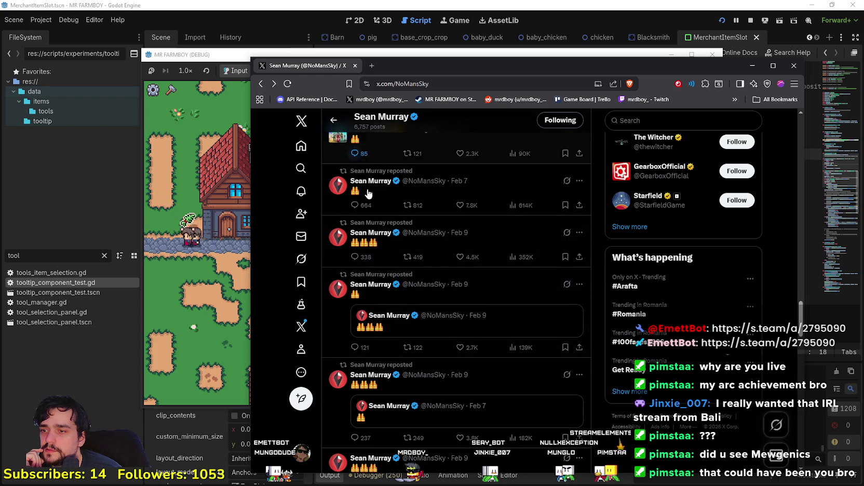
scroll(368, 193, "down", 3)
scroll(365, 281, "down", 3)
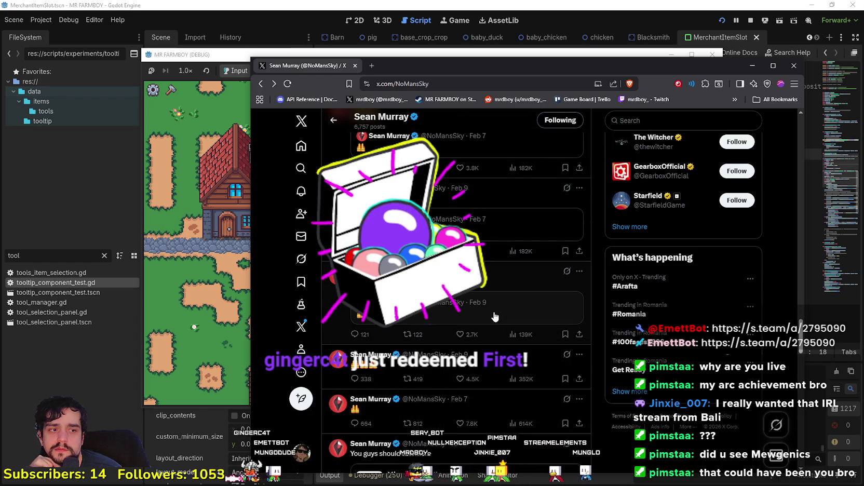
scroll(493, 319, "down", 3)
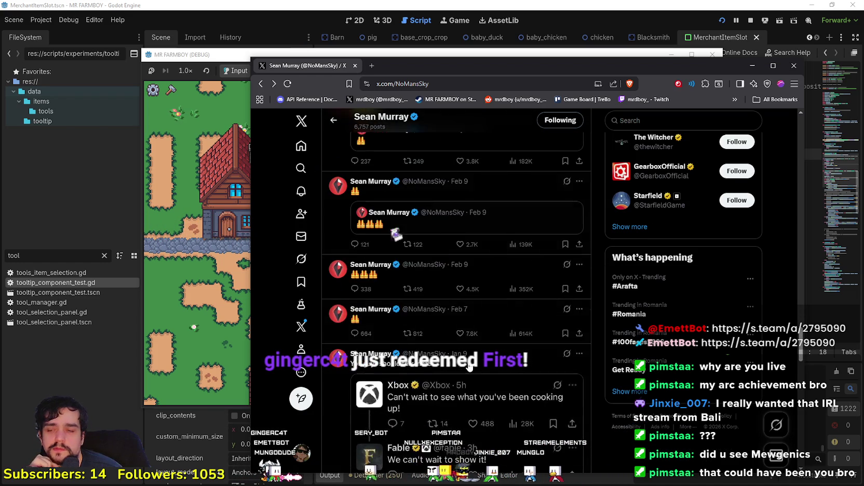
scroll(487, 455, "up", 5)
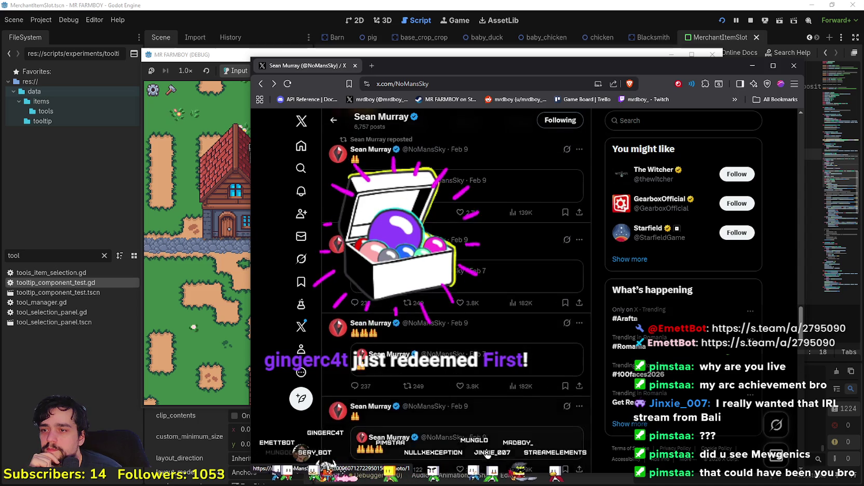
scroll(486, 448, "down", 3)
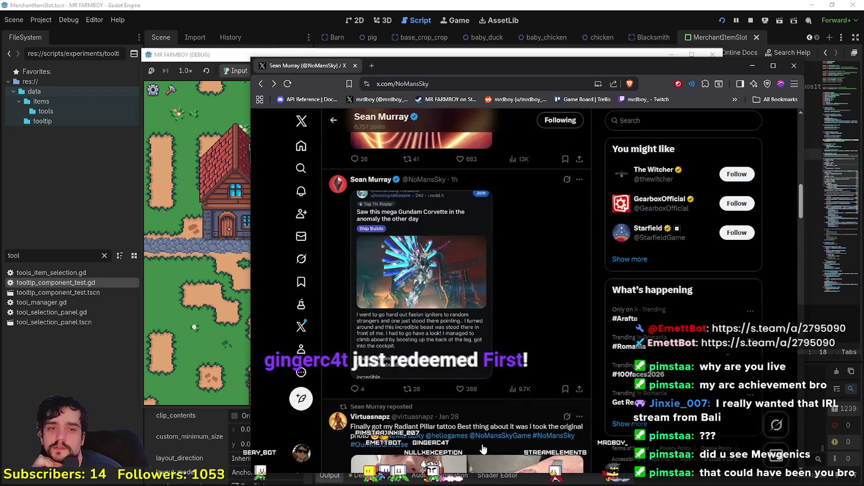
scroll(483, 449, "up", 10)
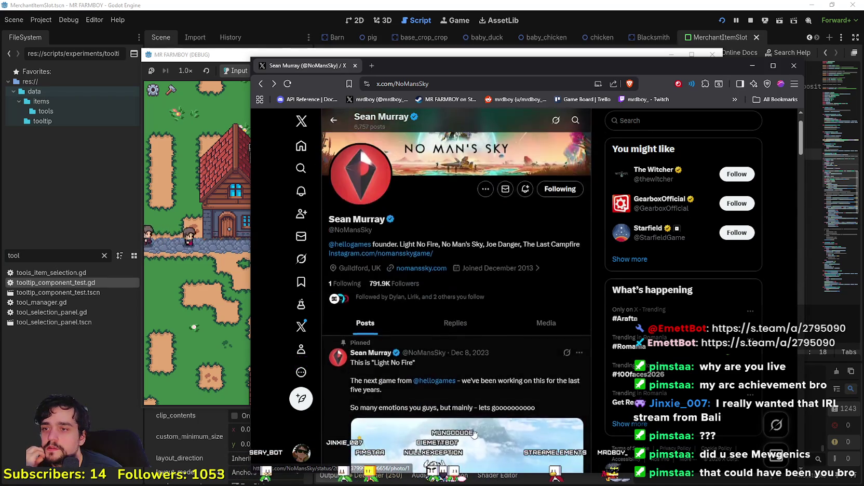
scroll(473, 434, "down", 5)
scroll(457, 374, "up", 4)
scroll(439, 315, "down", 1)
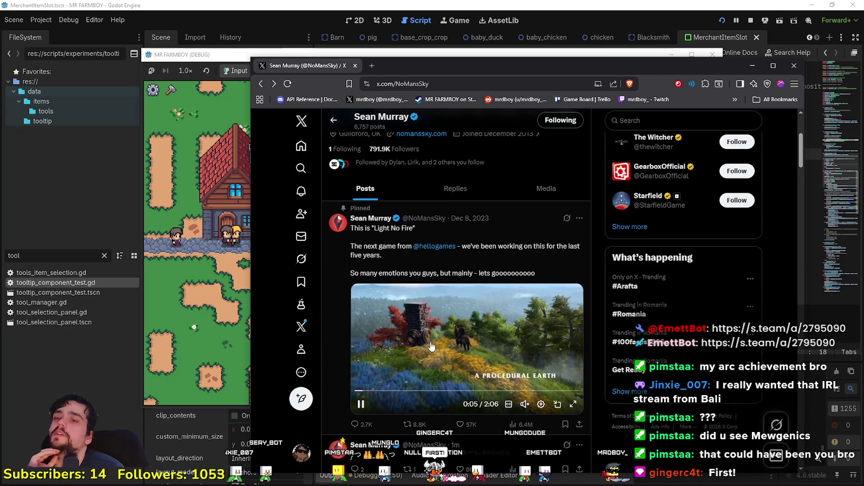
scroll(431, 347, "down", 1)
scroll(457, 364, "down", 4)
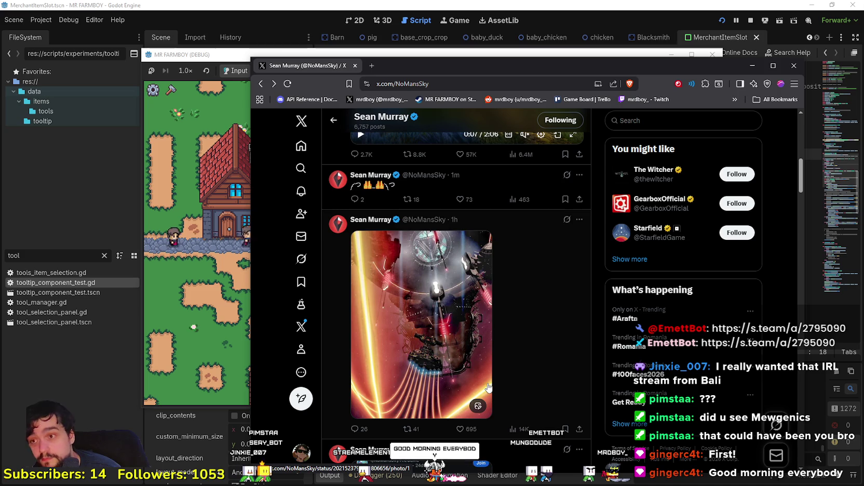
left_click(356, 201)
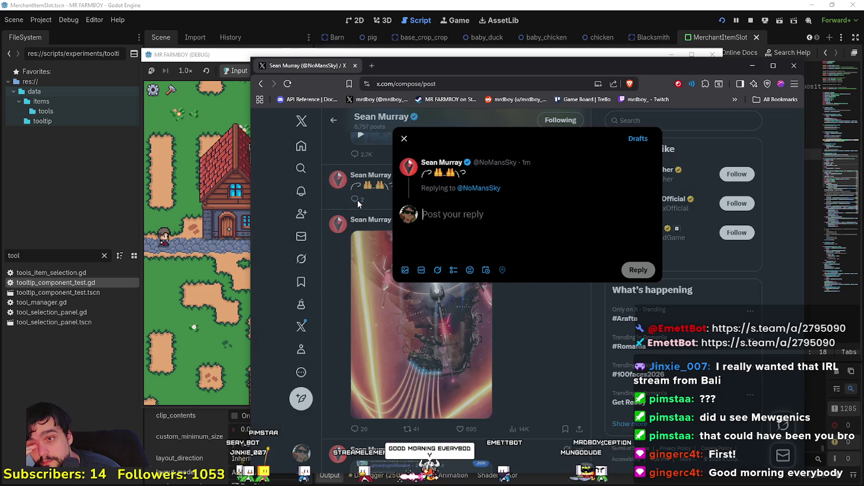
key("Escape")
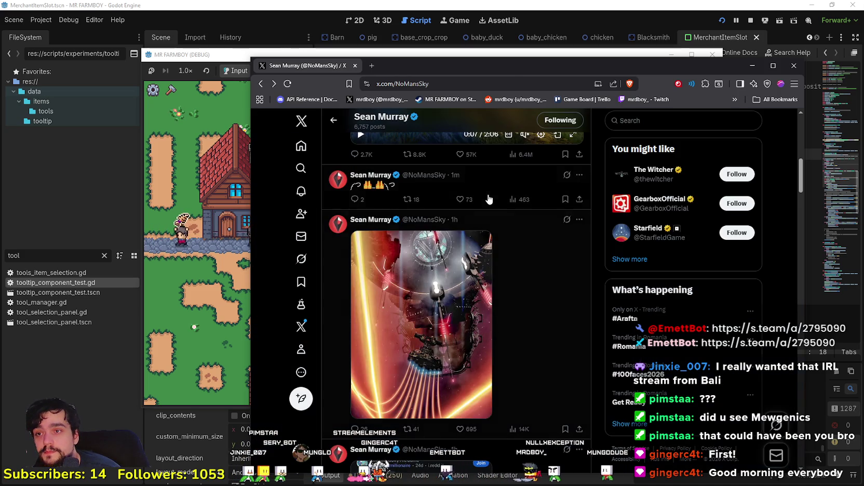
left_click(488, 186)
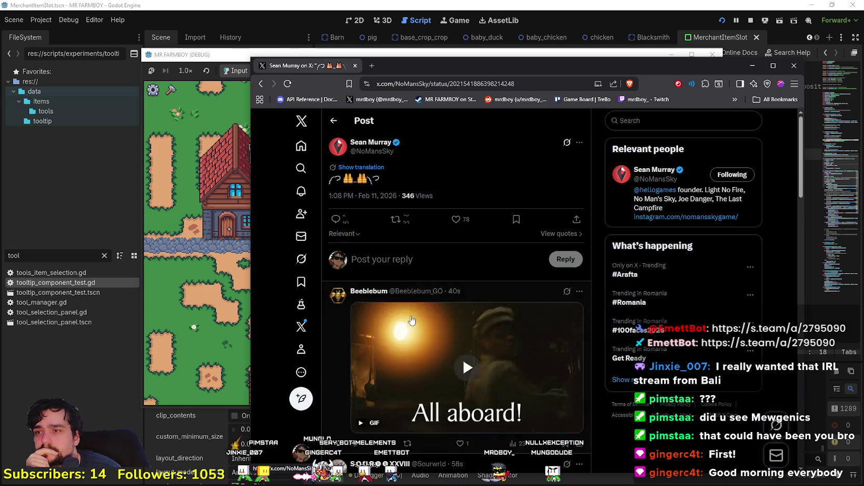
Read through the emoji post and its replies, briefly selecting the post's emoji text
scroll(487, 403, "down", 6)
scroll(488, 404, "down", 3)
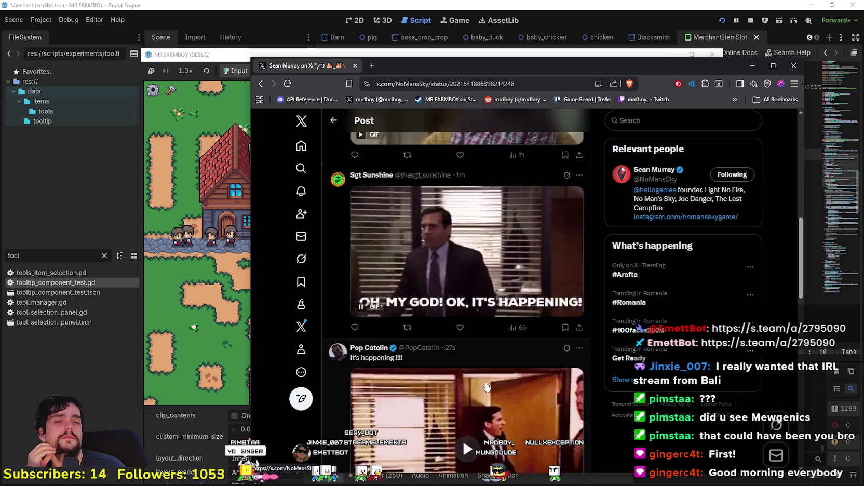
scroll(451, 340, "up", 6)
scroll(419, 292, "down", 10)
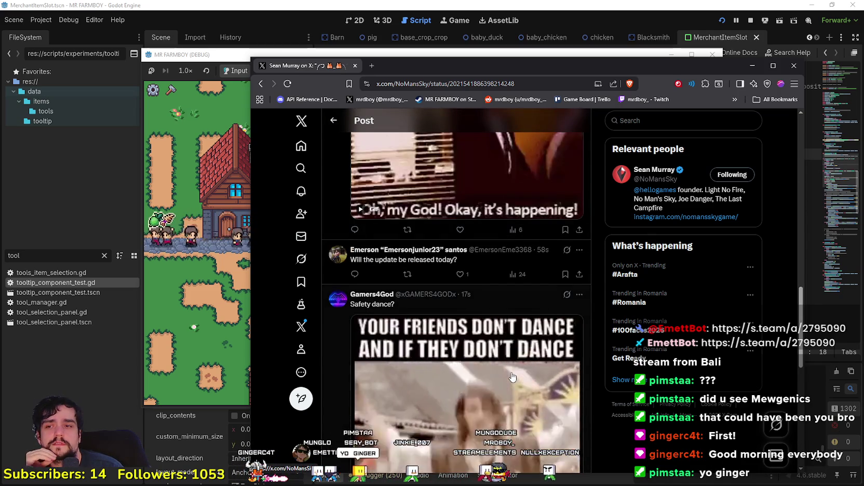
scroll(483, 337, "down", 7)
scroll(494, 374, "up", 12)
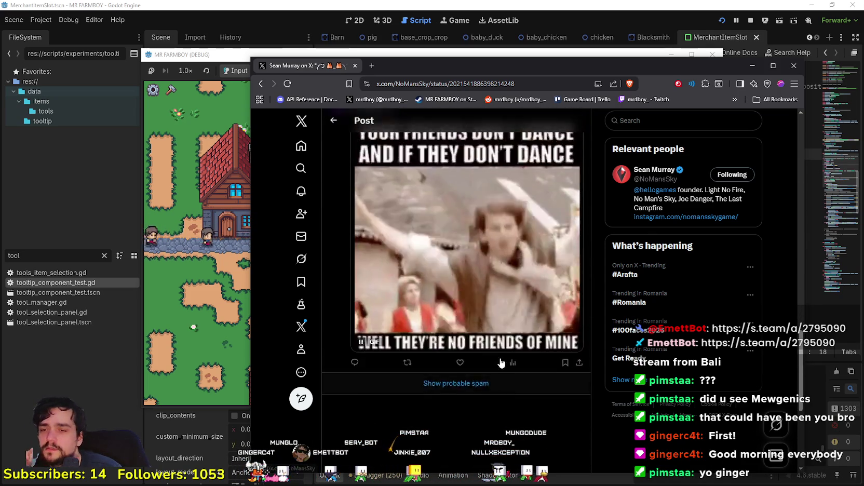
scroll(485, 390, "up", 10)
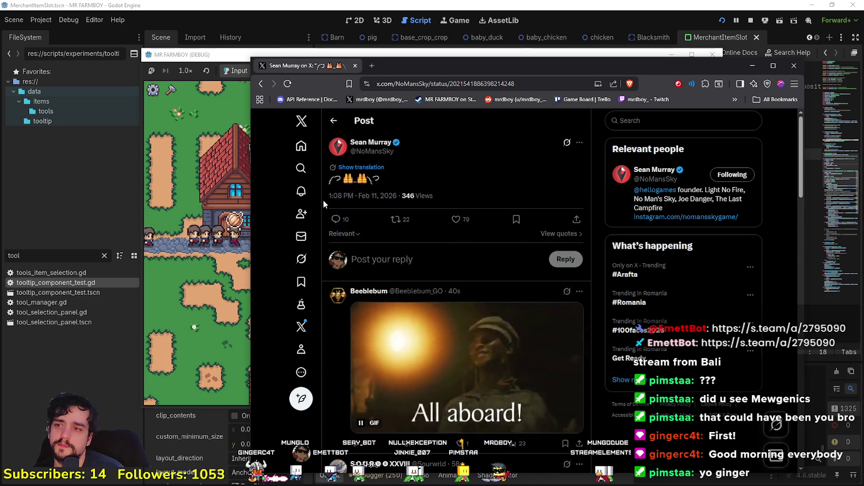
left_click(261, 84)
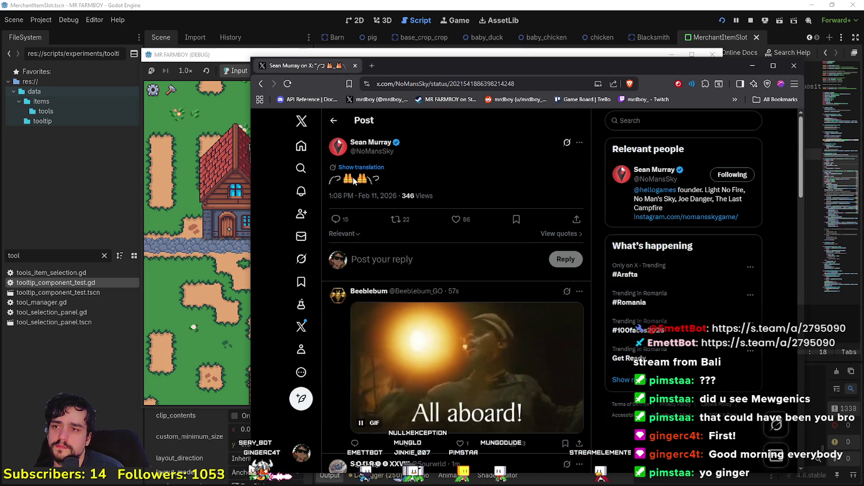
left_click(395, 179)
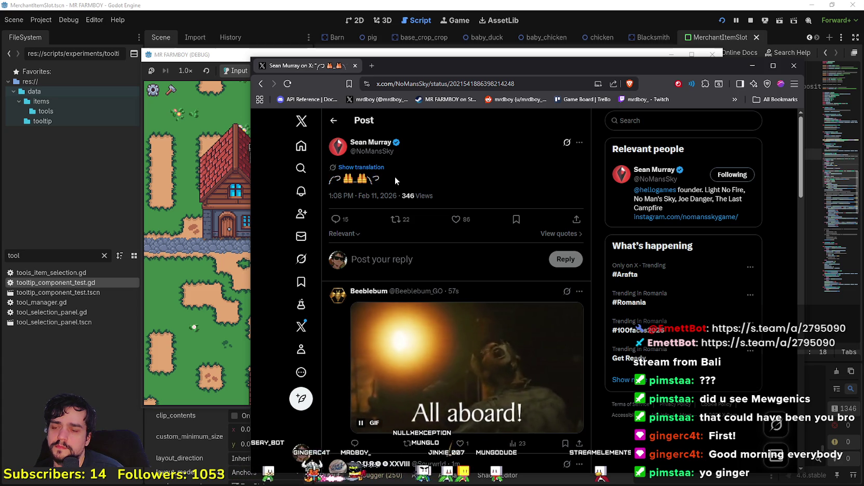
scroll(432, 391, "down", 5)
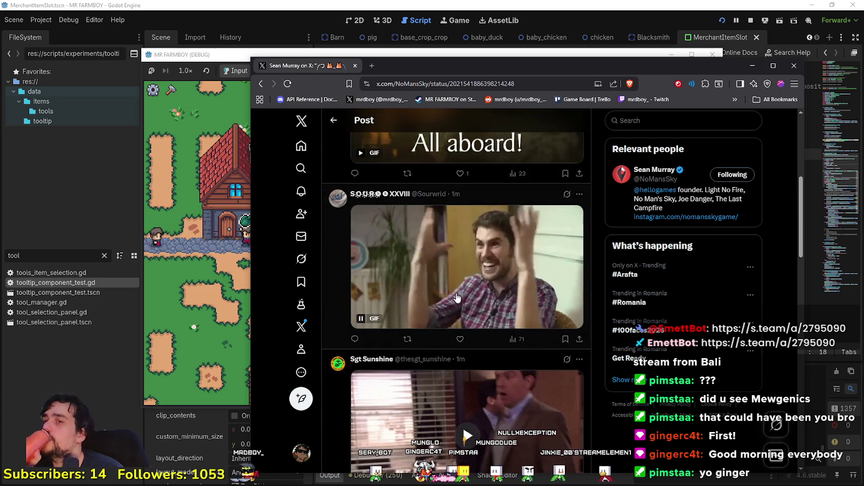
scroll(455, 300, "down", 7)
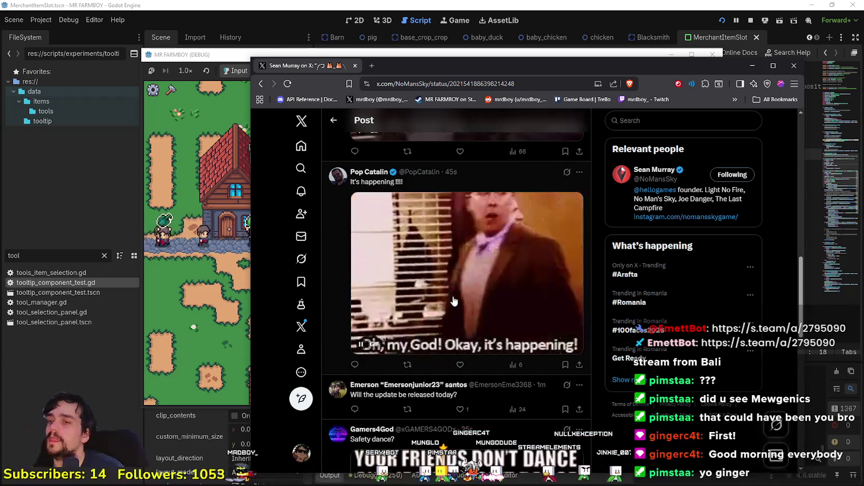
scroll(454, 302, "down", 4)
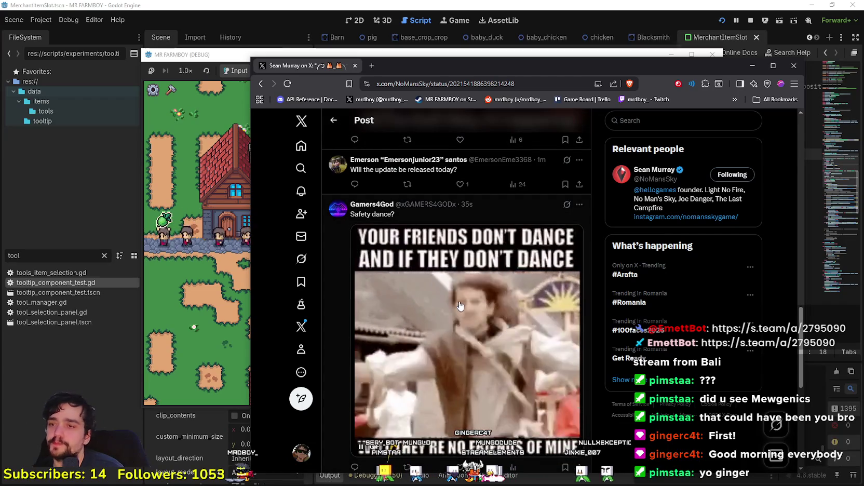
scroll(535, 375, "down", 3)
scroll(531, 375, "up", 4)
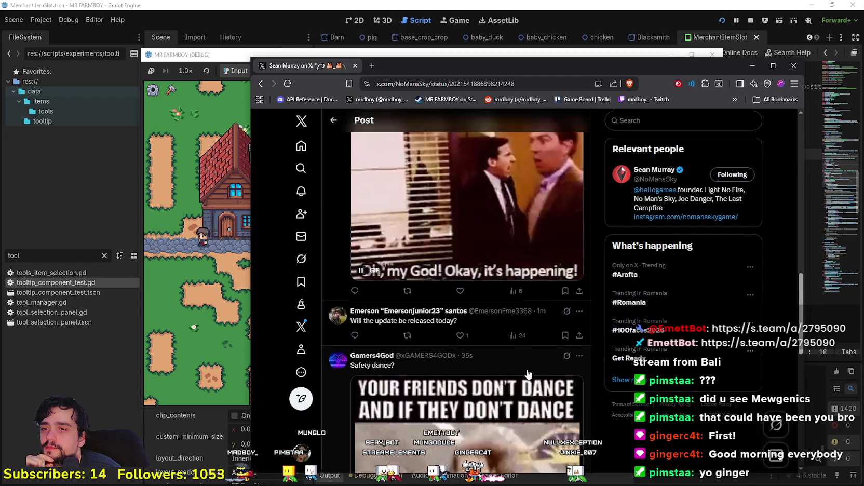
scroll(498, 354, "up", 5)
scroll(497, 351, "up", 4)
scroll(467, 345, "down", 4)
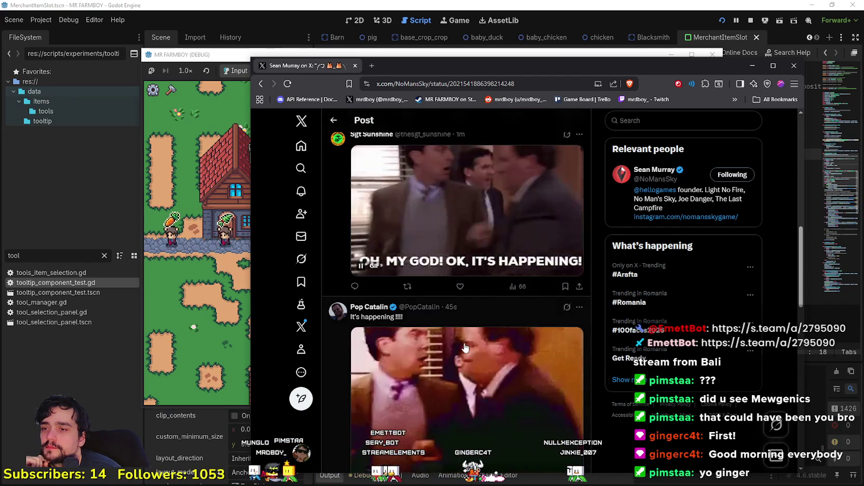
scroll(442, 341, "up", 2)
scroll(442, 340, "down", 3)
scroll(431, 312, "up", 9)
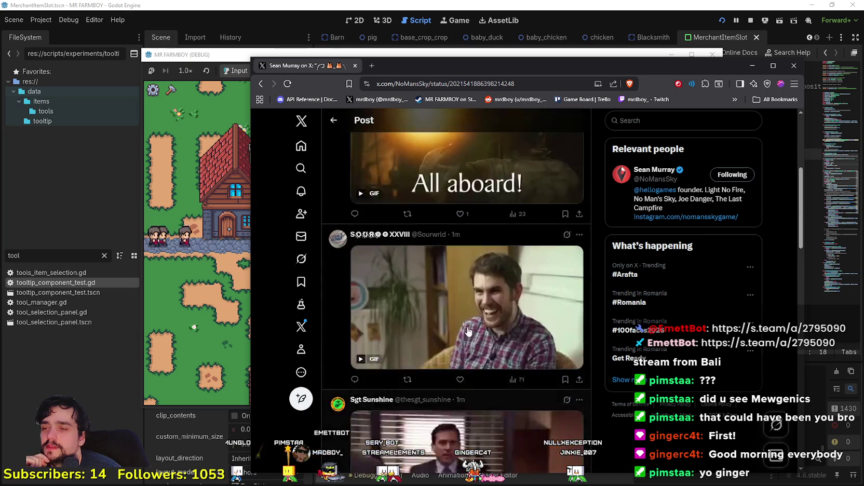
scroll(431, 281, "up", 2)
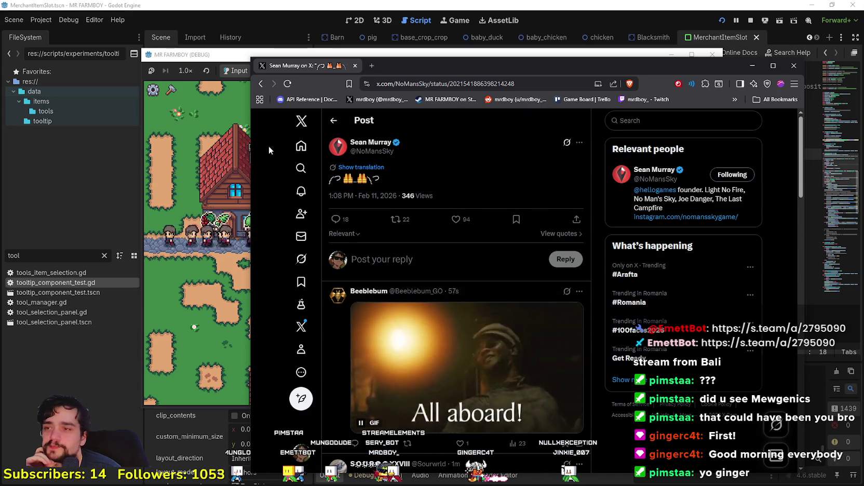
Go back to the No Man's Sky profile, skim its posts, then return to MR FARMBOY
key("alt+Left")
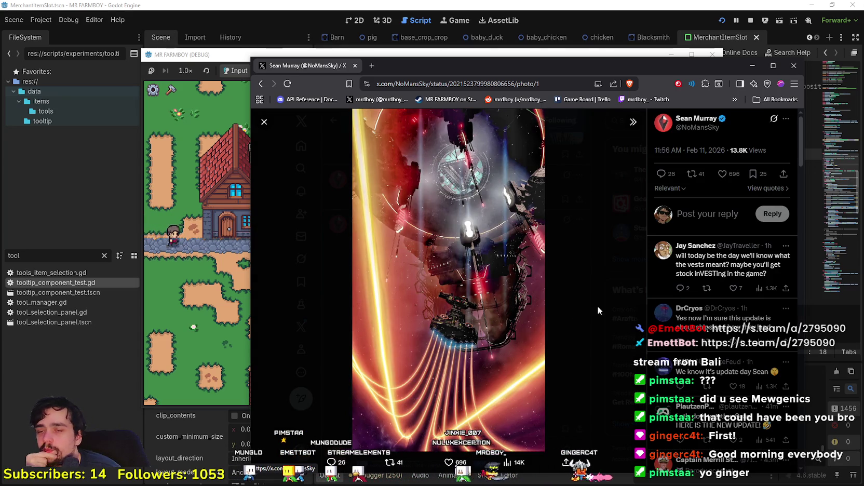
left_click(277, 120)
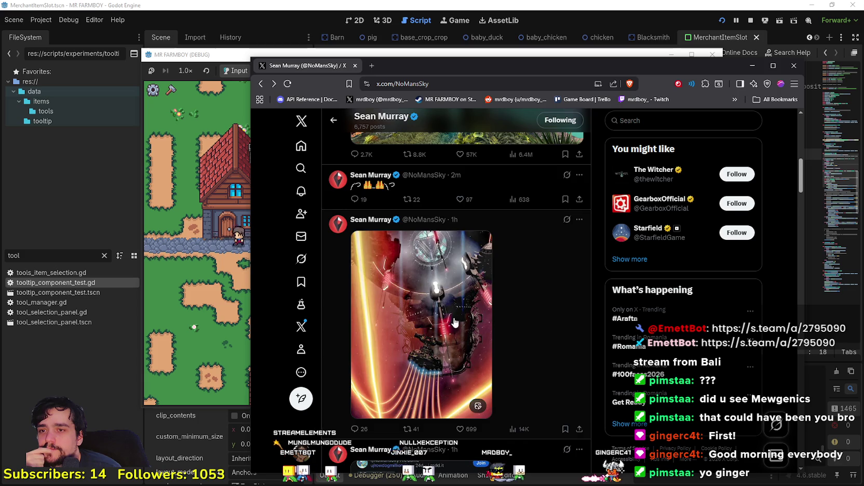
scroll(454, 322, "up", 5)
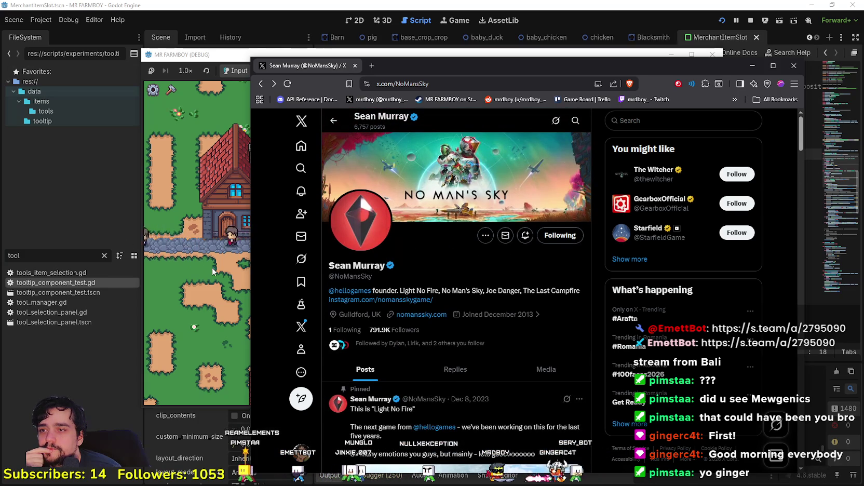
scroll(510, 382, "down", 10)
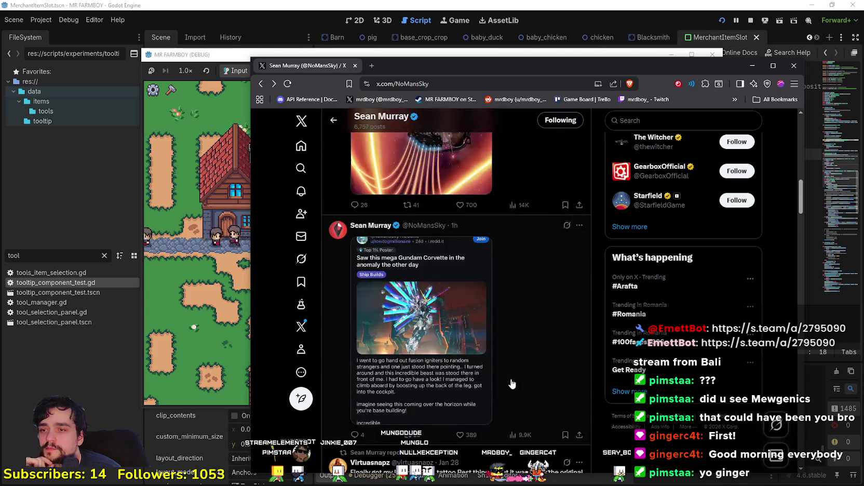
scroll(511, 382, "down", 3)
scroll(506, 376, "down", 10)
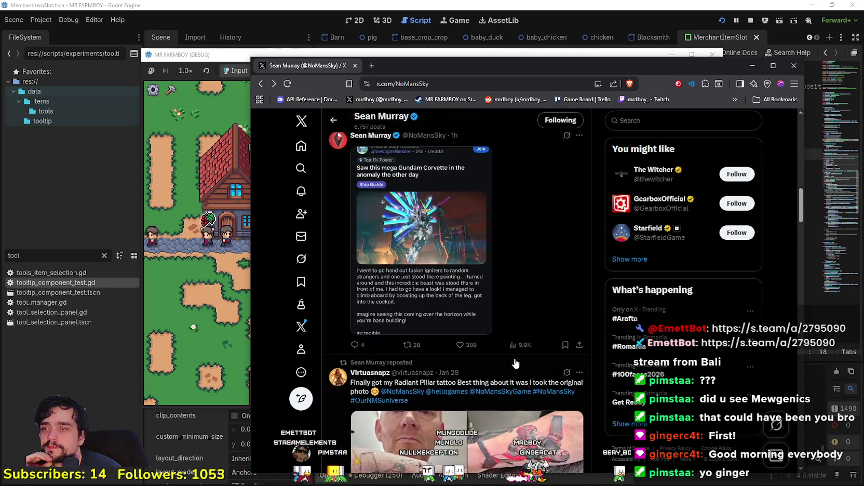
left_click(227, 255)
In the maximized game's Market, take plain, gold and blue cabbage and silver, gold and blue barley stacks
key("m")
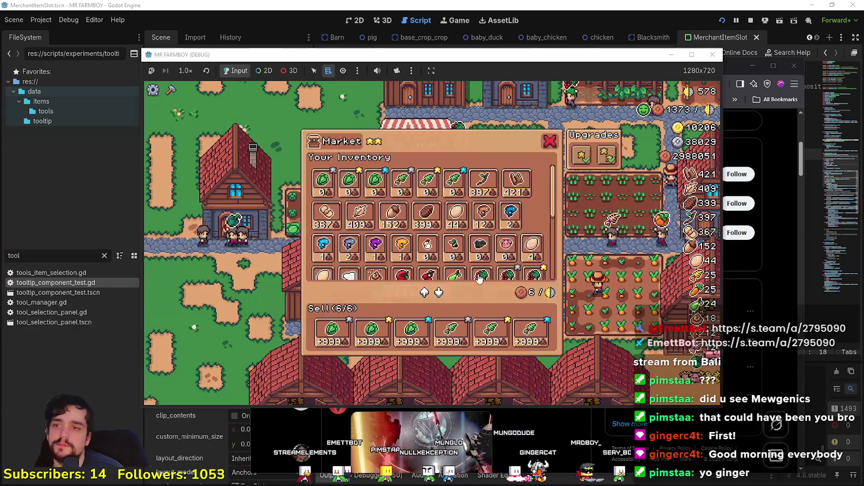
left_click(692, 54)
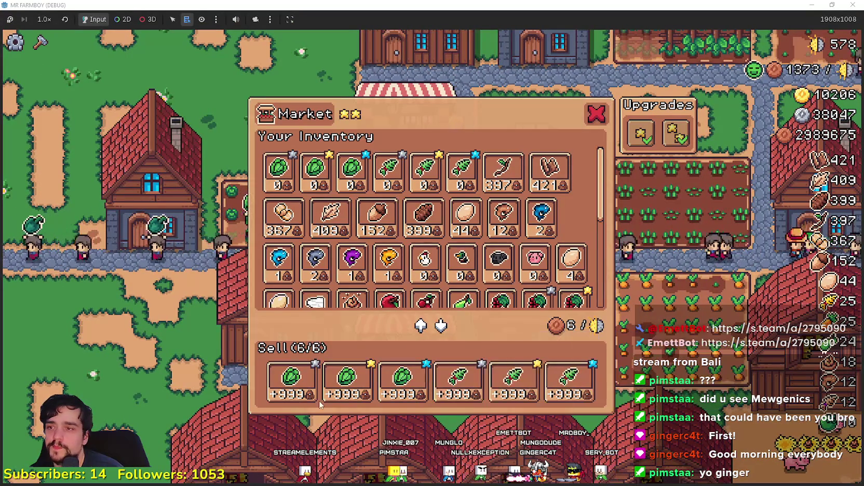
left_click(294, 391)
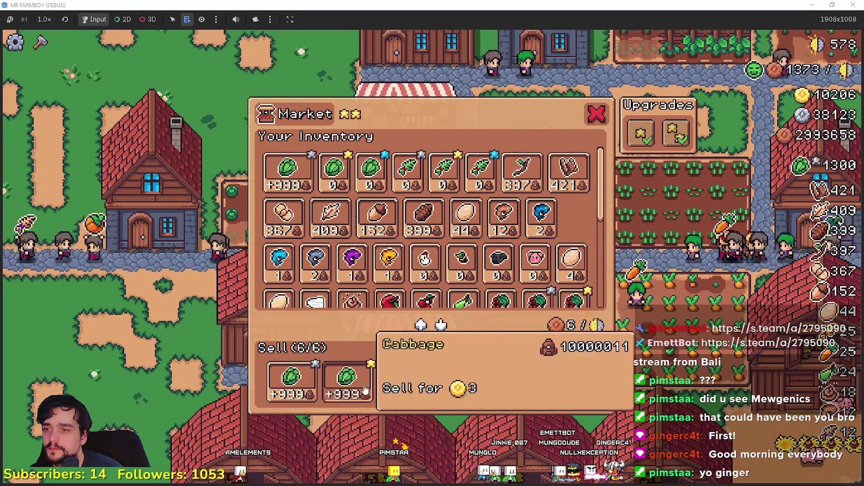
left_click(357, 385)
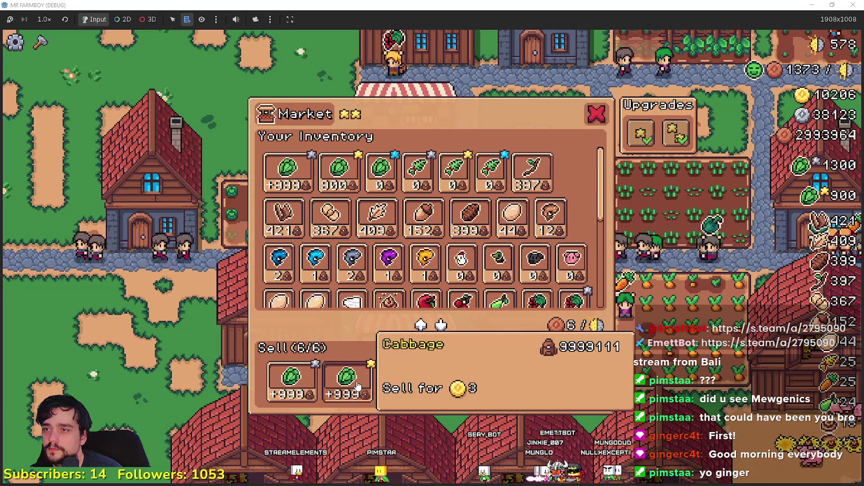
left_click(419, 384)
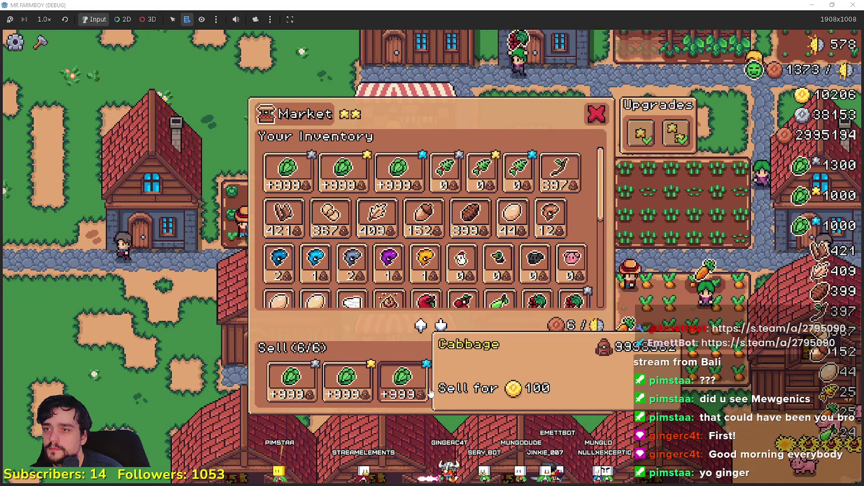
left_click(468, 392)
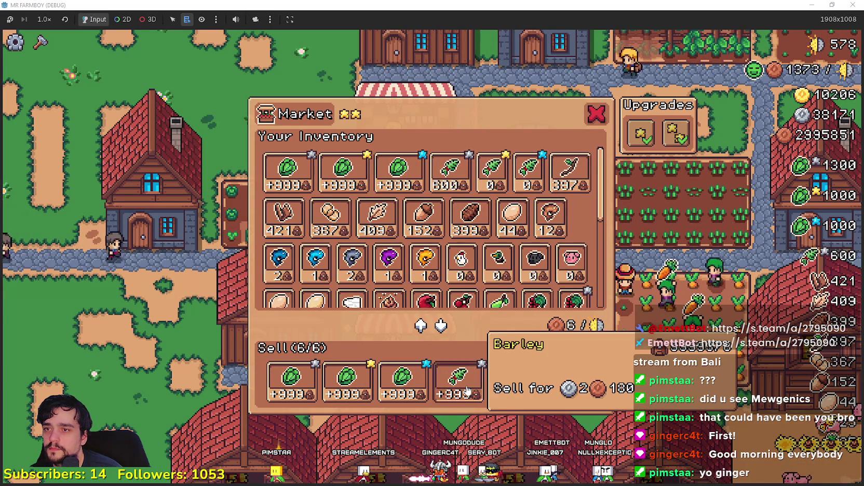
left_click(514, 391)
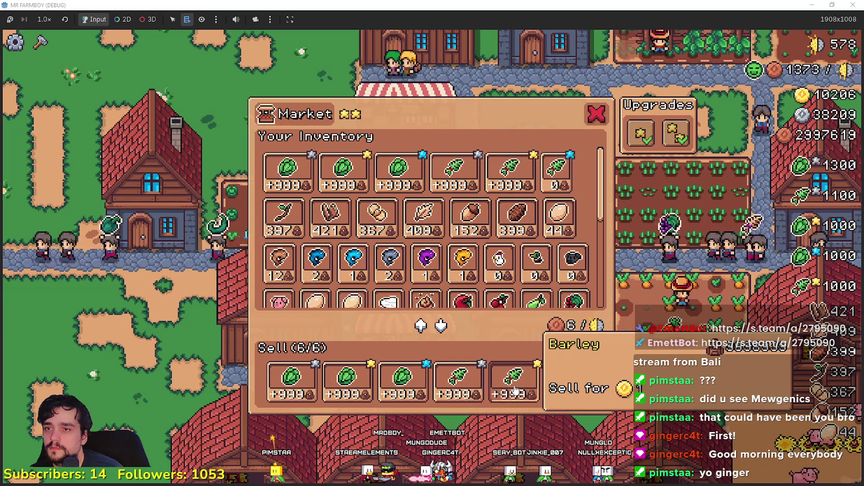
left_click(558, 383)
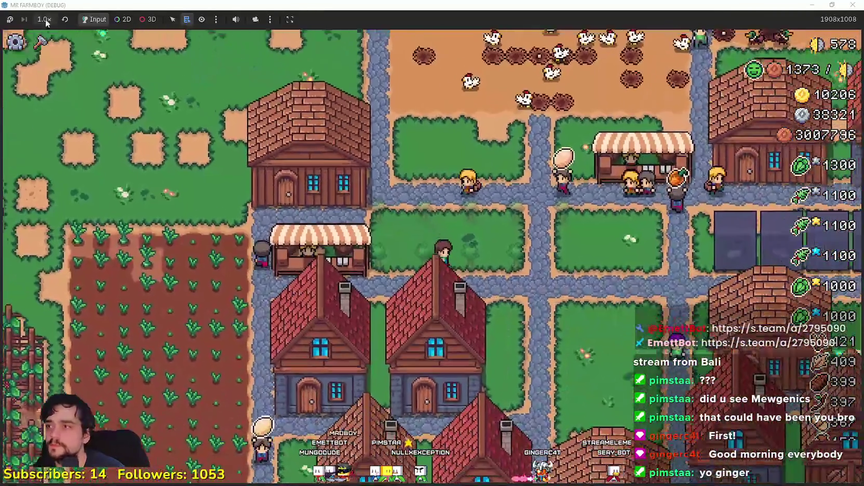
Set game speed to 2.0×, check the Poneglyph panel's +999 coin slots, then switch to X
left_click(45, 19)
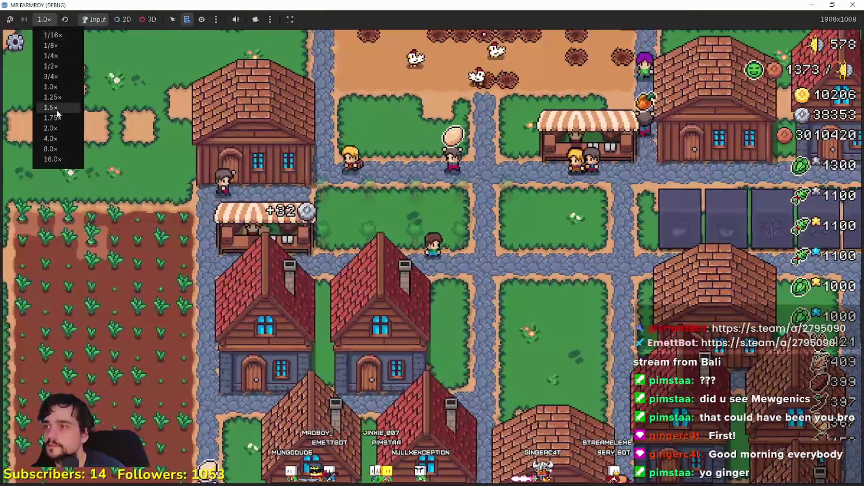
left_click(57, 127)
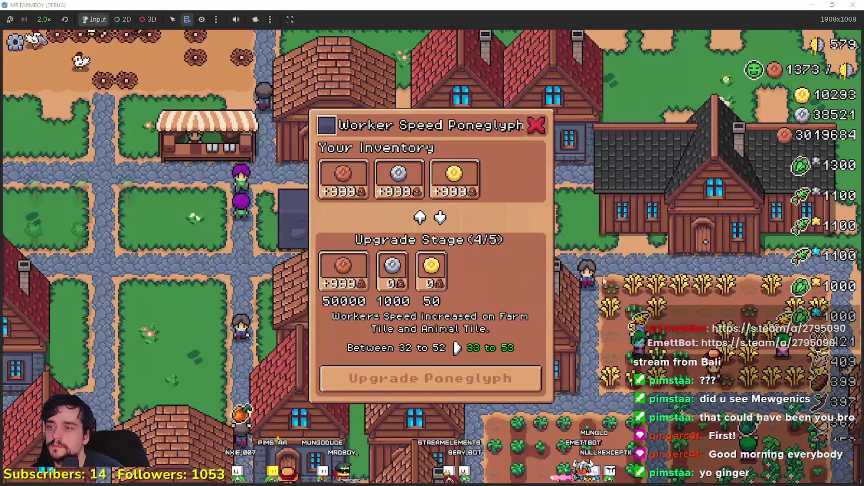
mouse_move(344, 294)
mouse_move(355, 186)
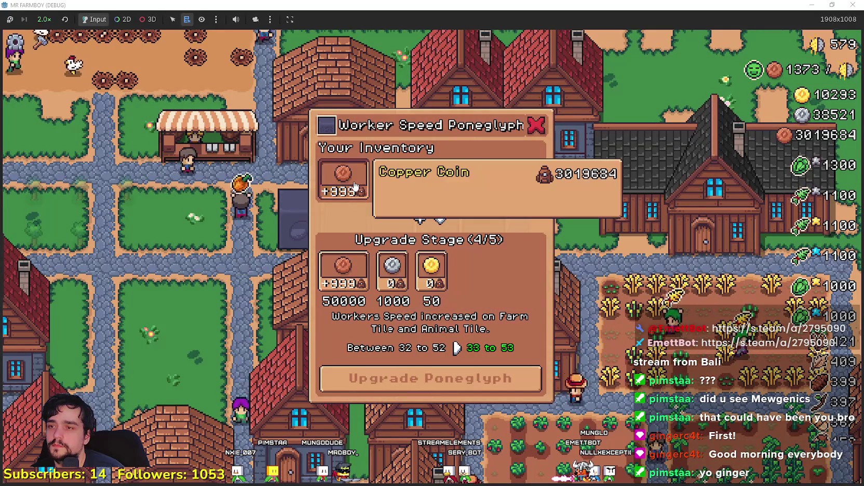
mouse_move(351, 264)
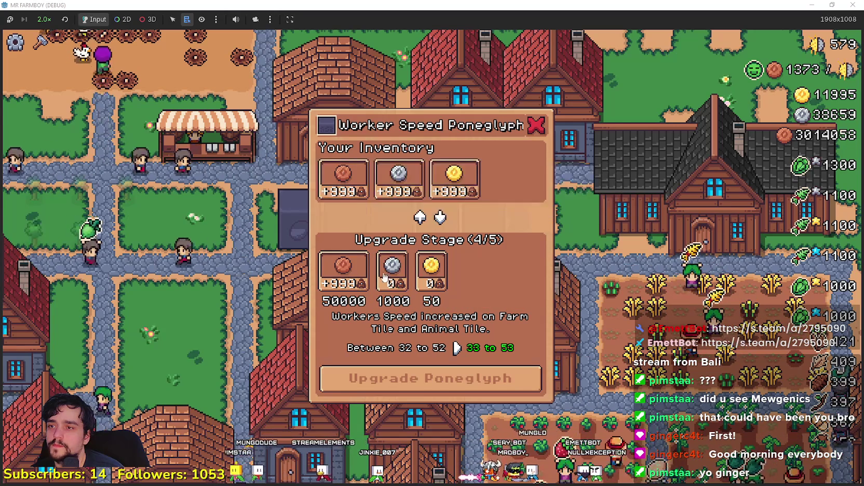
key("alt+Tab")
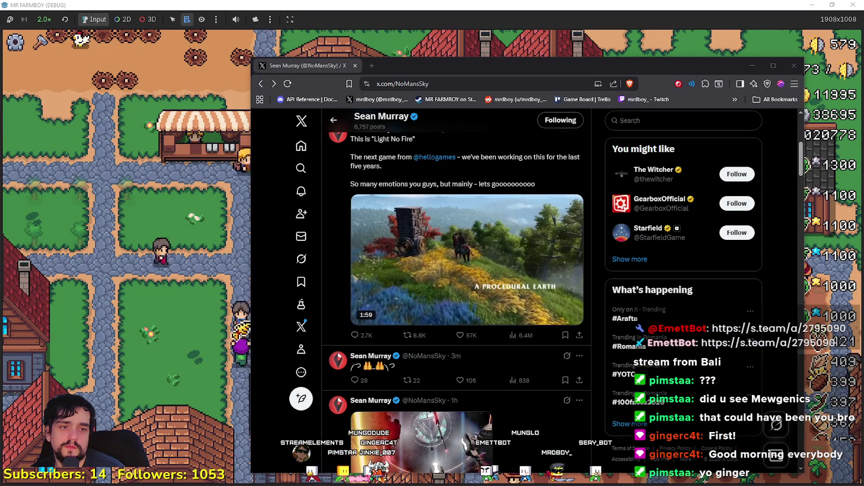
Switch briefly to YouTube Music and back to the X post
key("alt+Tab")
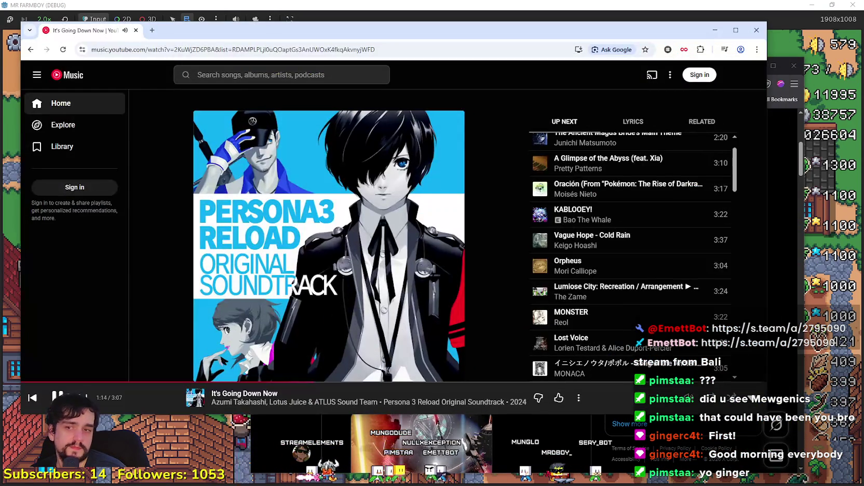
key("alt+Tab")
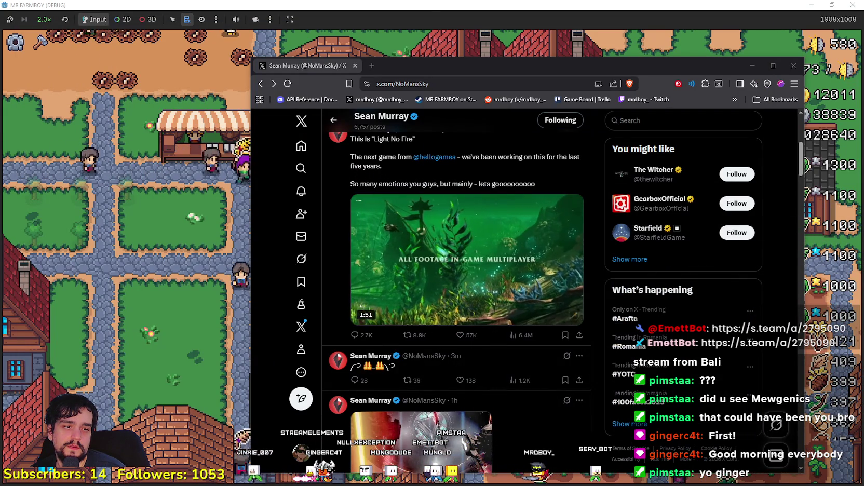
Back in merchant_item_slot.gd, review the +999 count-label and item_amount lines 76–80
key("alt+Tab")
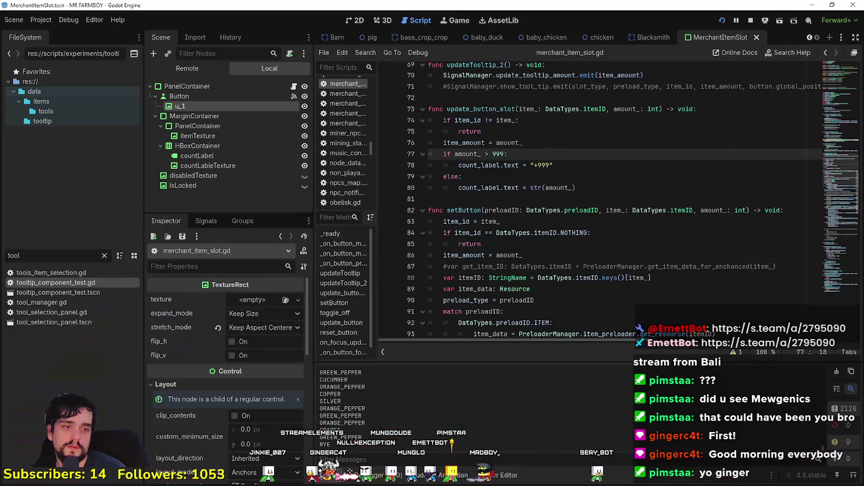
left_click(570, 186)
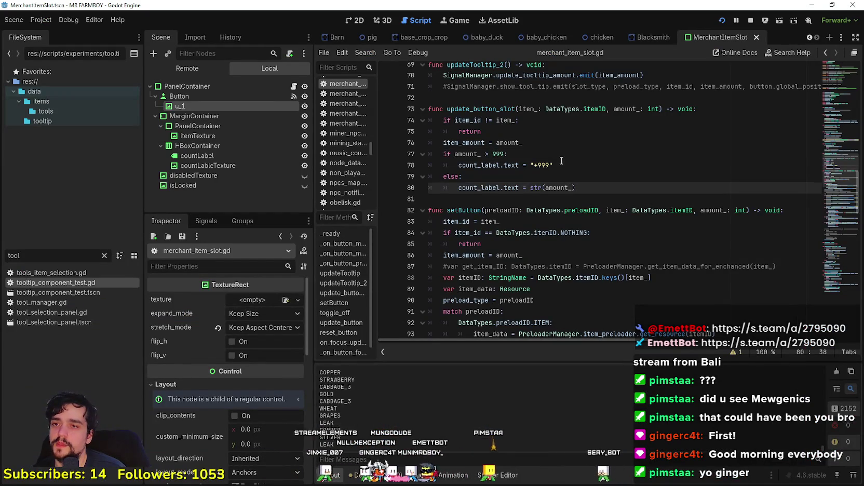
left_click(562, 161)
scroll(562, 166, "down", 1)
scroll(560, 177, "up", 2)
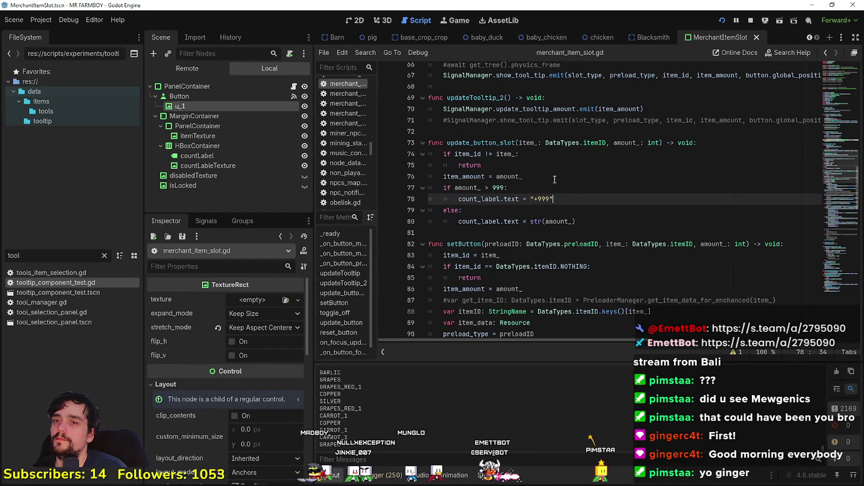
left_click(563, 176)
scroll(556, 192, "down", 10)
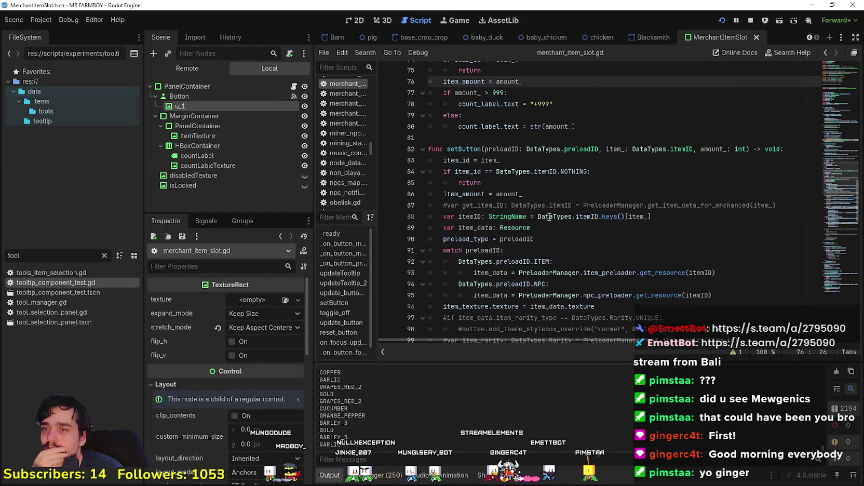
scroll(550, 215, "down", 10)
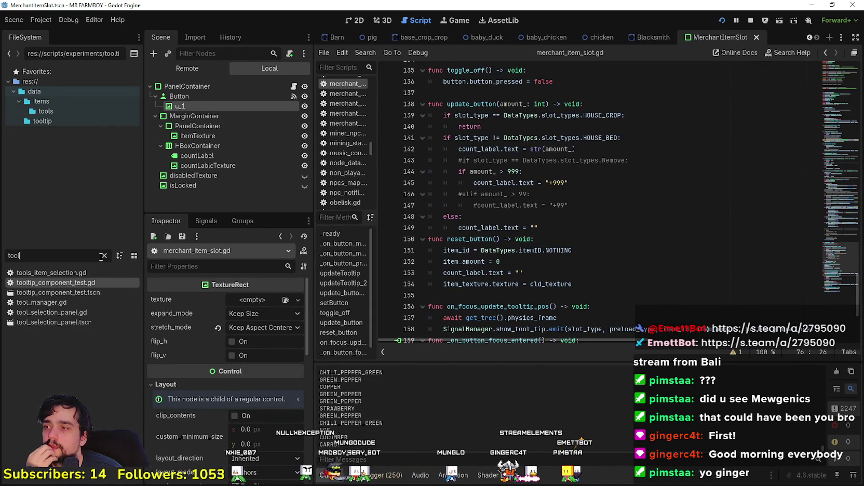
Filter the FileSystem for 'game' and open game_screen_the_endless.tscn
type("obe")
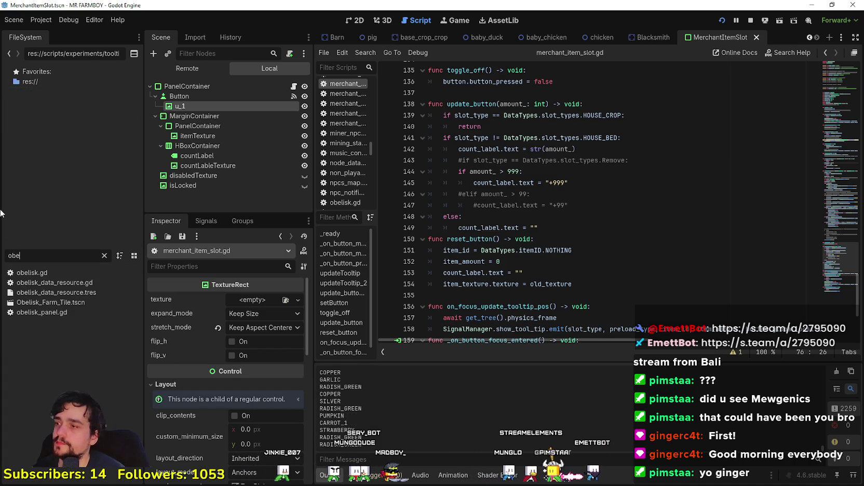
double_click(35, 255)
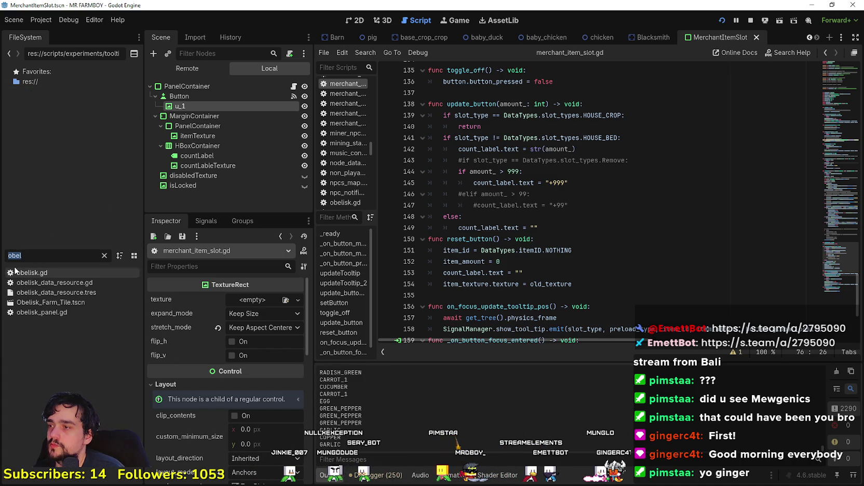
left_click(32, 256)
type("game")
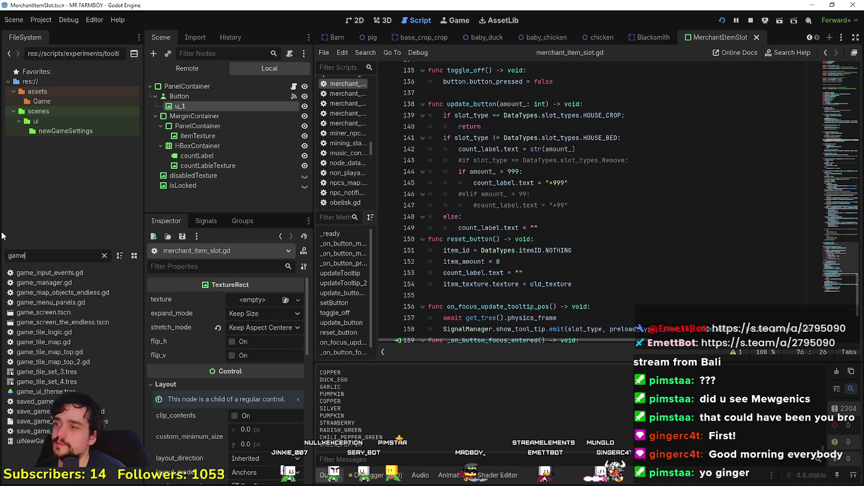
double_click(77, 322)
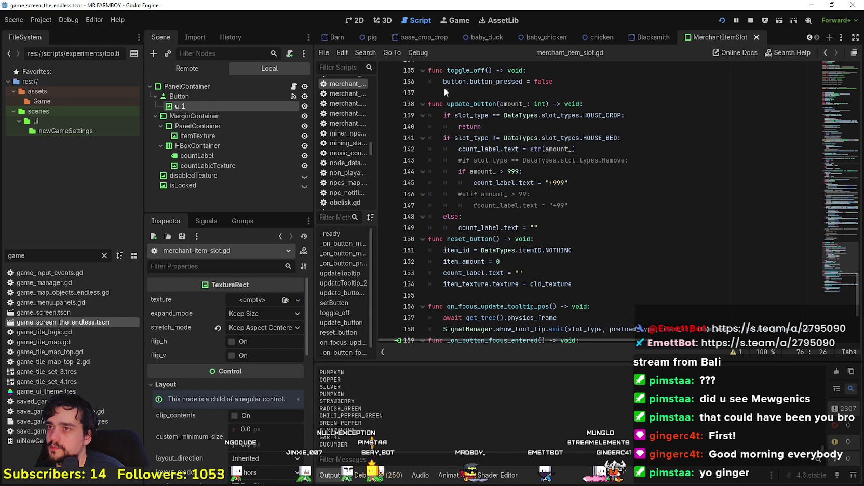
Select the ObeliskPanel node in the 2D scene and open its obelisk_panel.gd script with Ctrl+F3
left_click(355, 23)
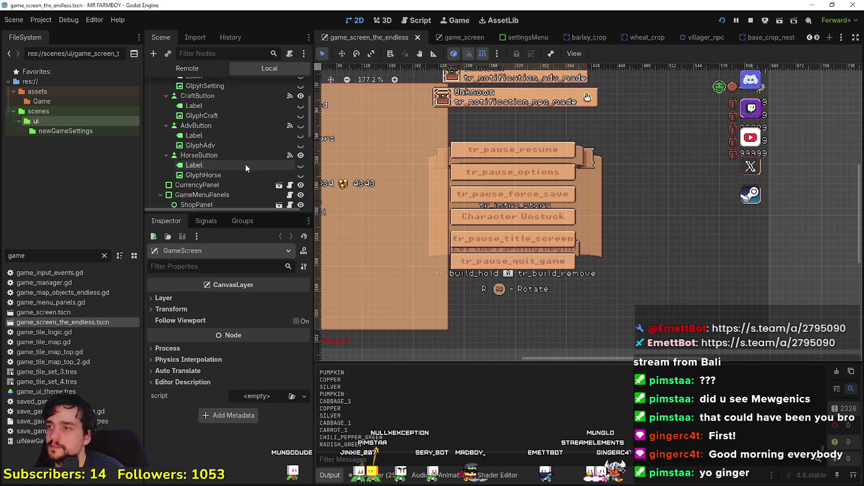
scroll(245, 165, "down", 6)
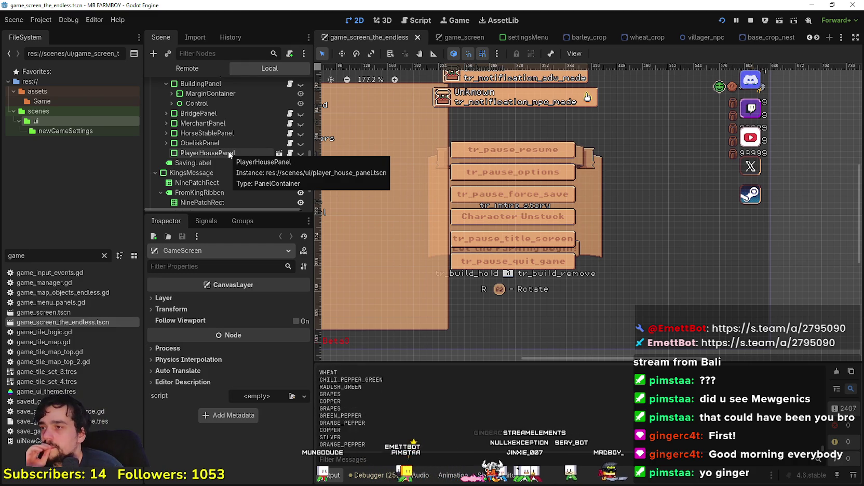
left_click(238, 142)
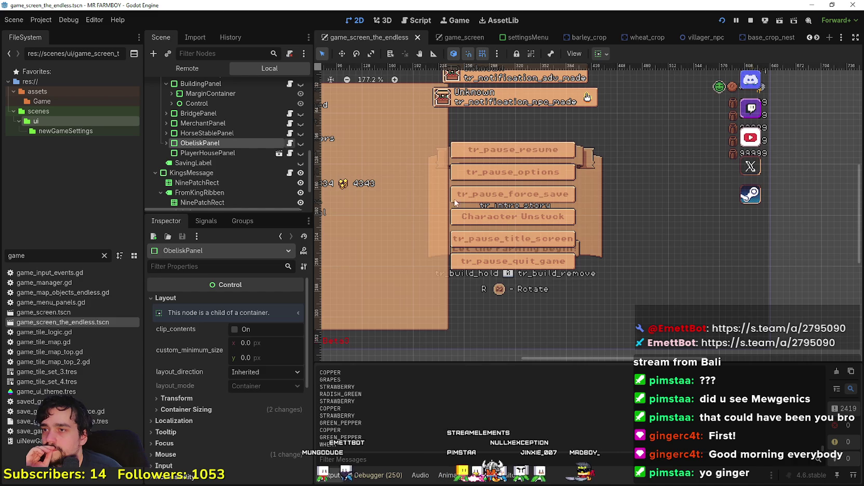
key("ctrl+F3")
scroll(843, 245, "down", 5)
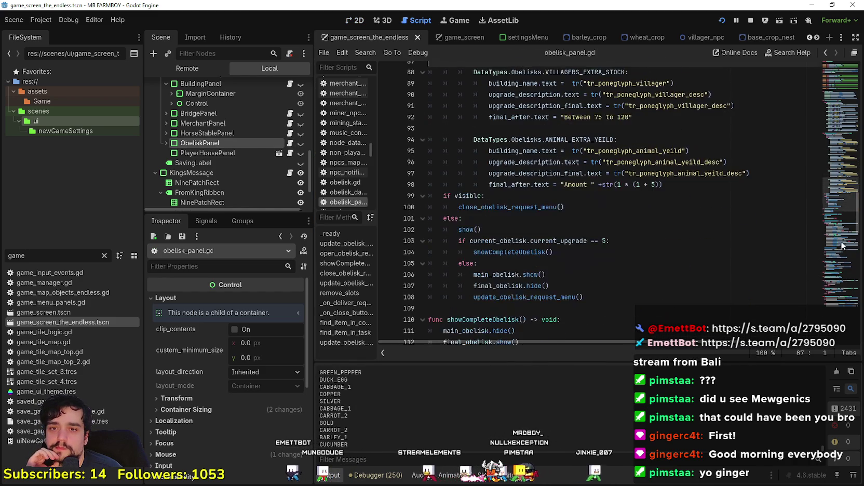
Review the Add and Remove slot_type lines in update_obelisk_request_menu, then run the game with F5
scroll(842, 245, "down", 9)
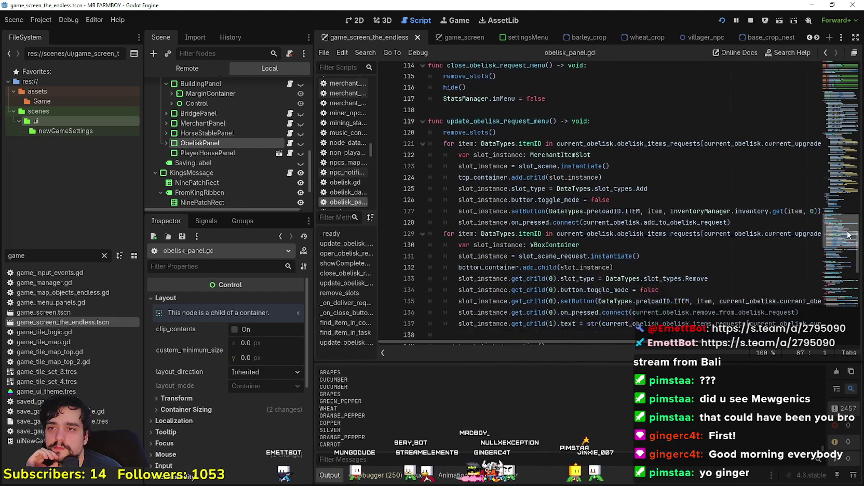
scroll(847, 235, "down", 2)
scroll(849, 240, "up", 2)
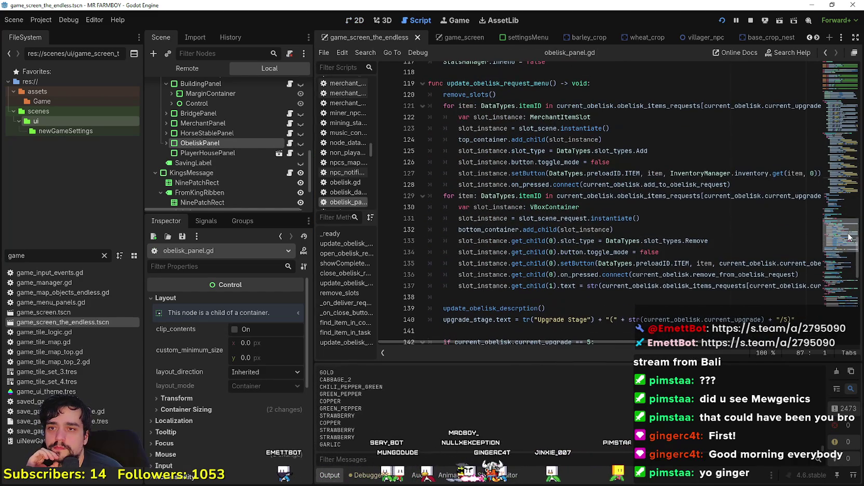
left_click(688, 240)
left_click(645, 151)
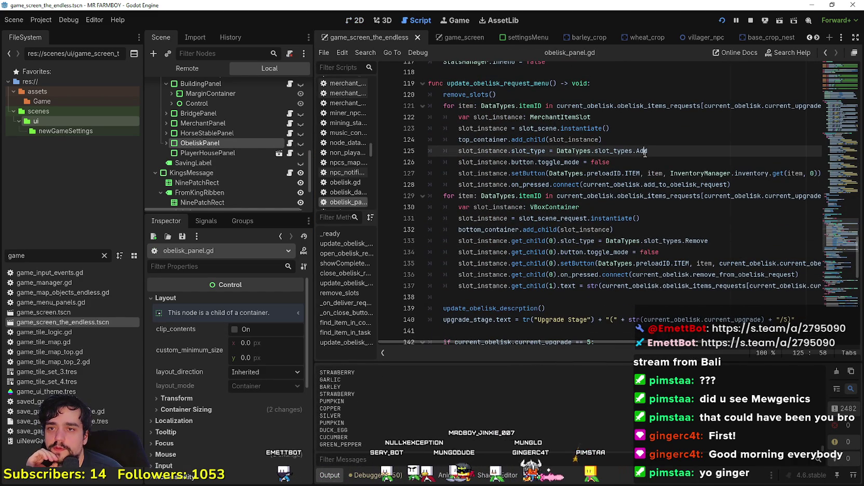
left_click(696, 239)
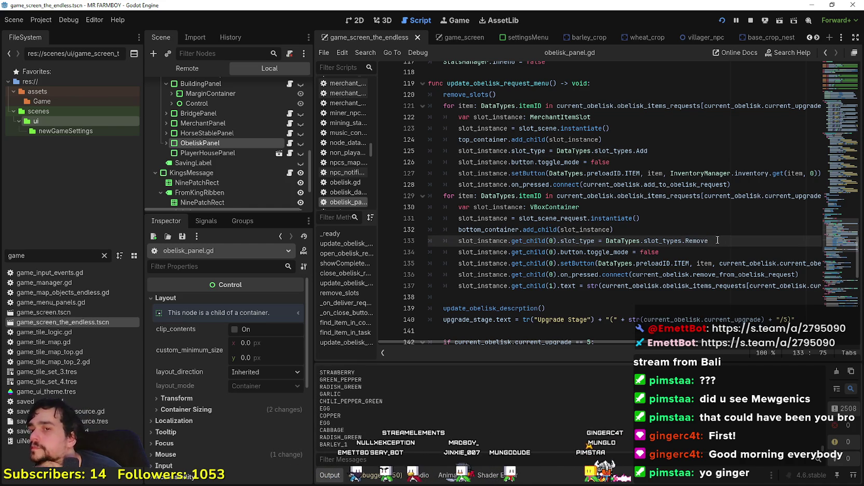
mouse_move(674, 344)
left_mouse_down()
mouse_move(747, 343)
mouse_move(661, 328)
left_mouse_up()
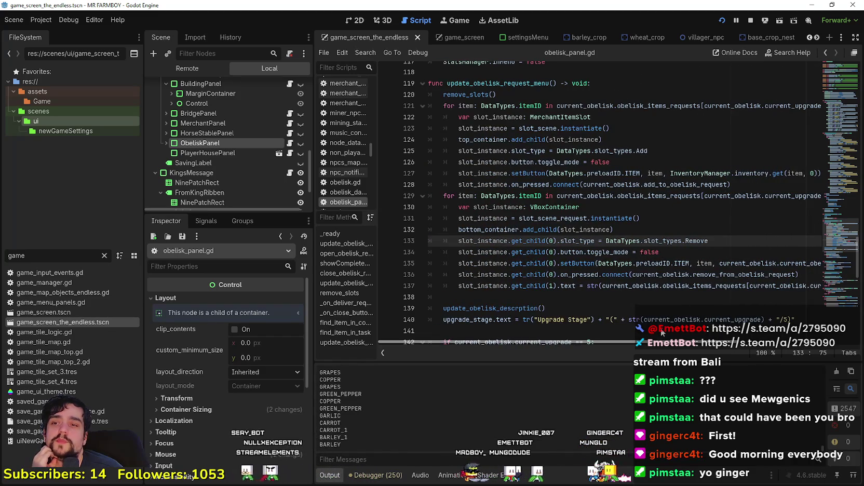
left_click(600, 300)
key("F5")
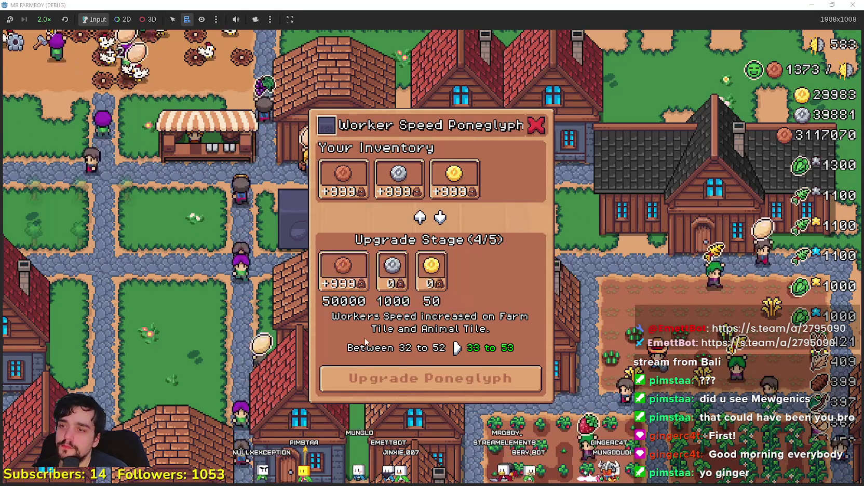
Close the Worker Speed Poneglyph panel and switch back to obelisk_panel.gd
left_click(584, 287)
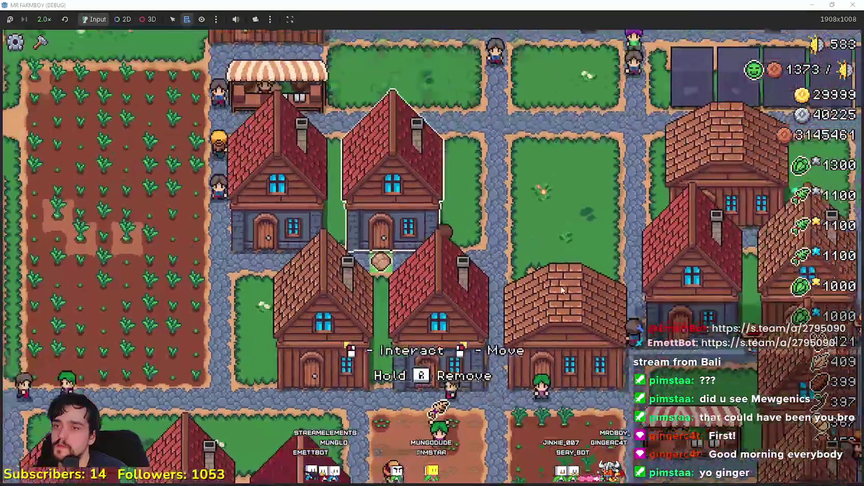
key("alt+Tab")
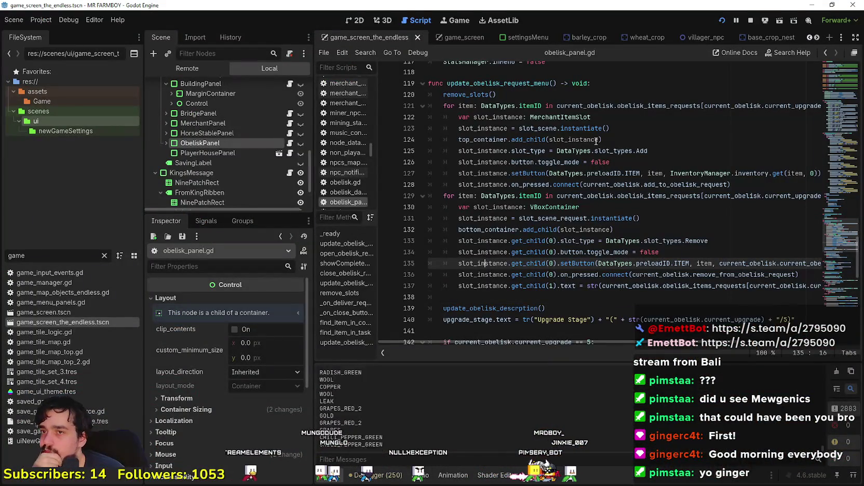
Inspect the slot_type Add line 125, then filter the FileSystem for 'merchant'
double_click(647, 151)
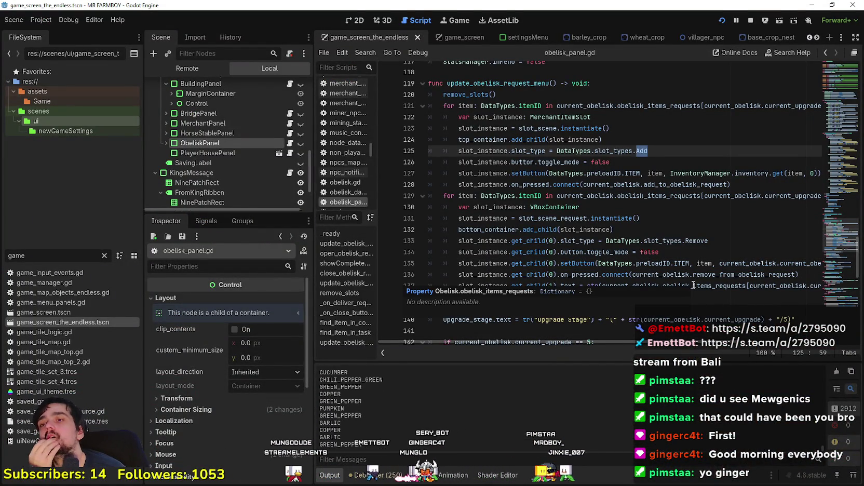
triple_click(457, 152)
left_click(638, 218)
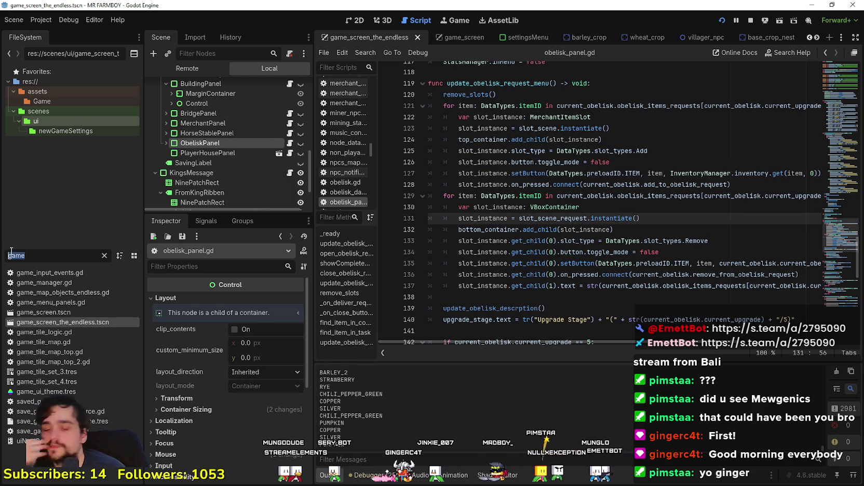
type("merchant")
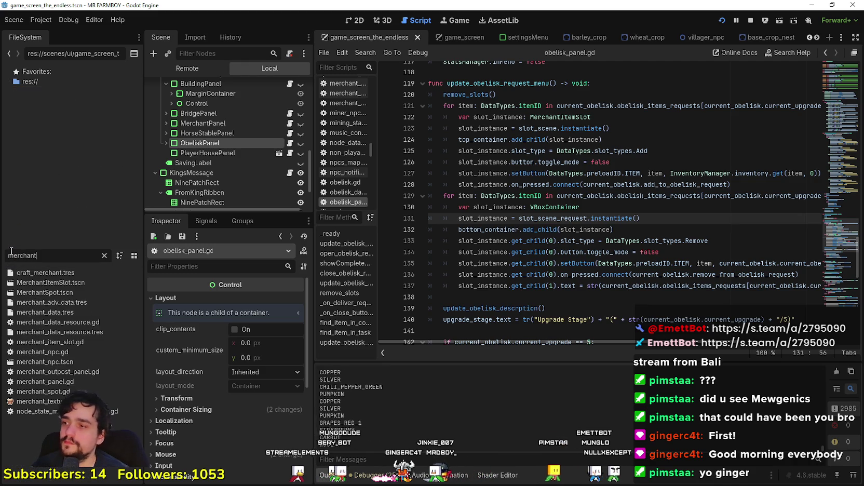
Open MerchantItemSlot.tscn and its merchant_item_slot.gd script, then run the game with F5
double_click(84, 281)
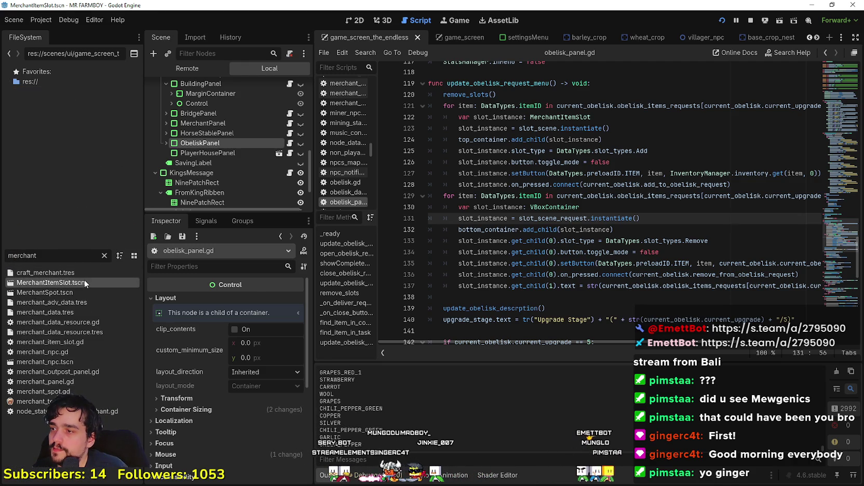
left_click(294, 87)
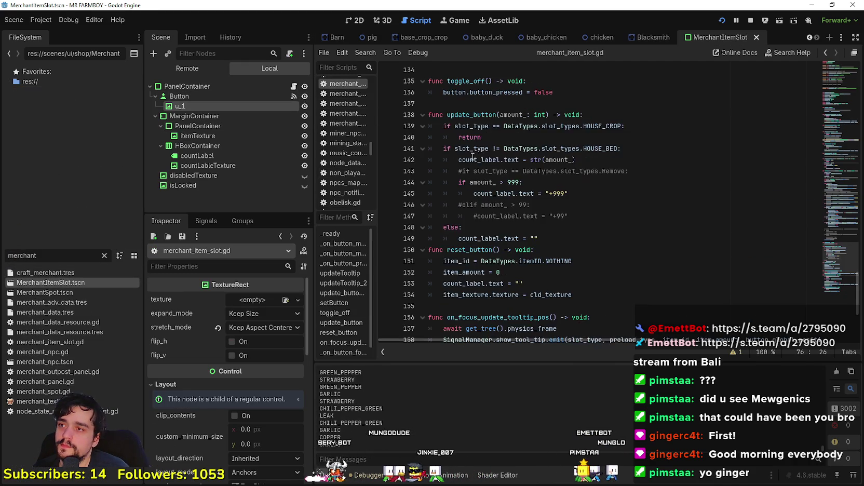
scroll(552, 219, "up", 4)
left_click(552, 219)
scroll(552, 220, "up", 15)
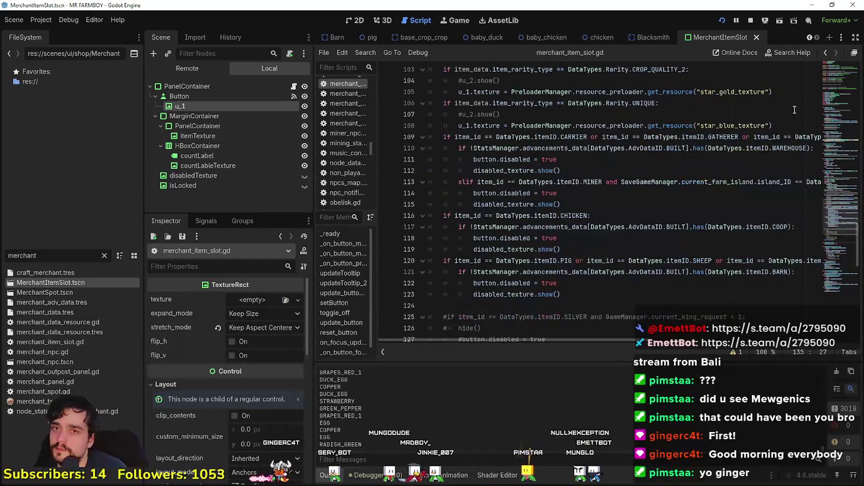
key("F5")
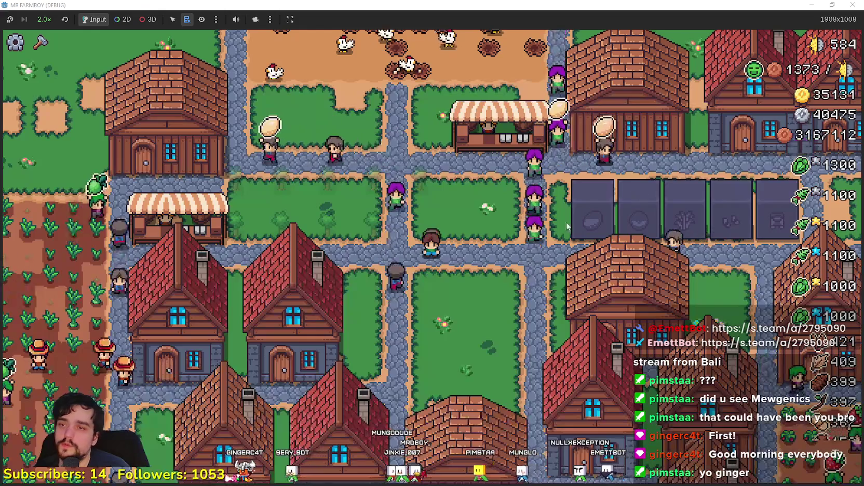
Stop the game and place the caret at the end of the slot_type declaration on line 25
key("F8")
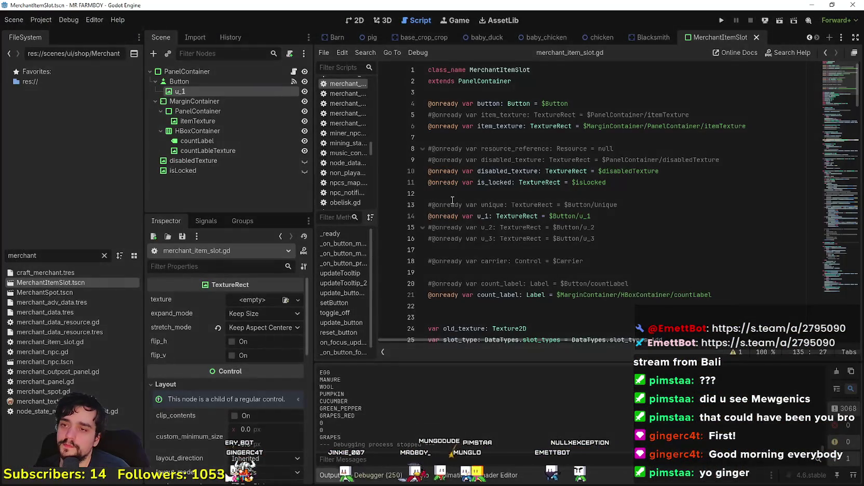
left_click(506, 204)
scroll(507, 190, "down", 3)
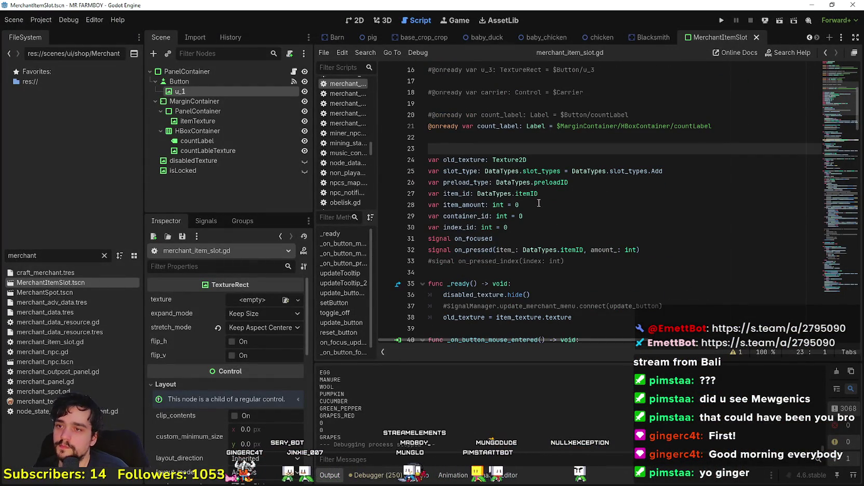
left_click(459, 170)
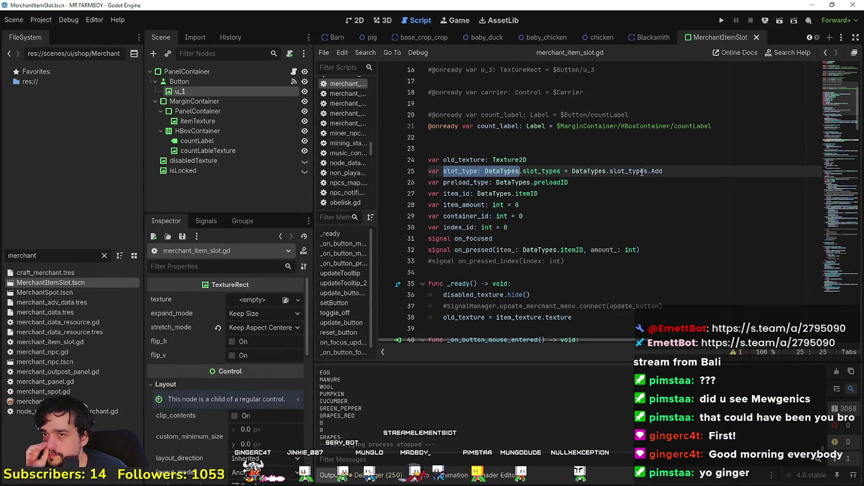
left_click_drag(642, 173, 693, 171)
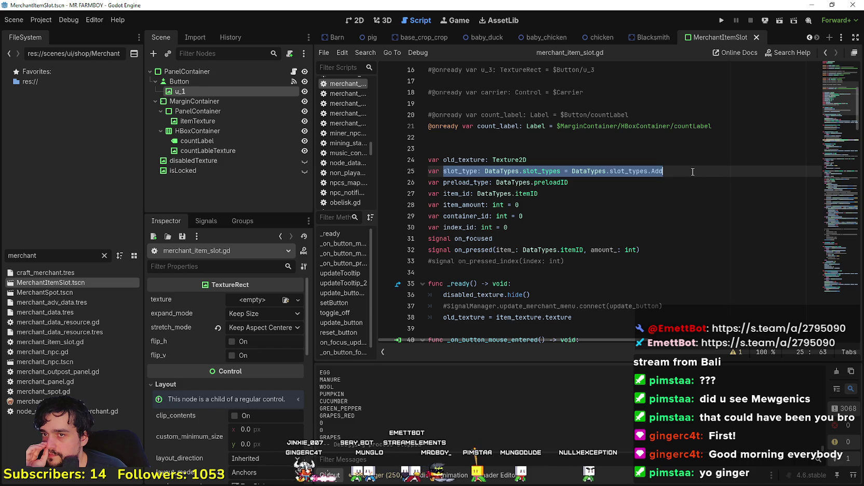
left_click(693, 171)
Add an untyped 'var slot_type_amount:' declaration on a new line 26
key("Return")
type("var slot_")
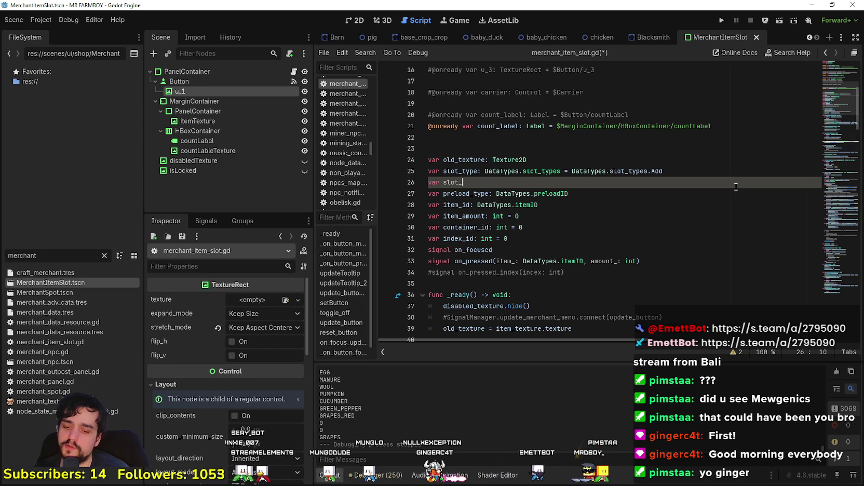
scroll(674, 190, "down", 5)
scroll(462, 117, "up", 4)
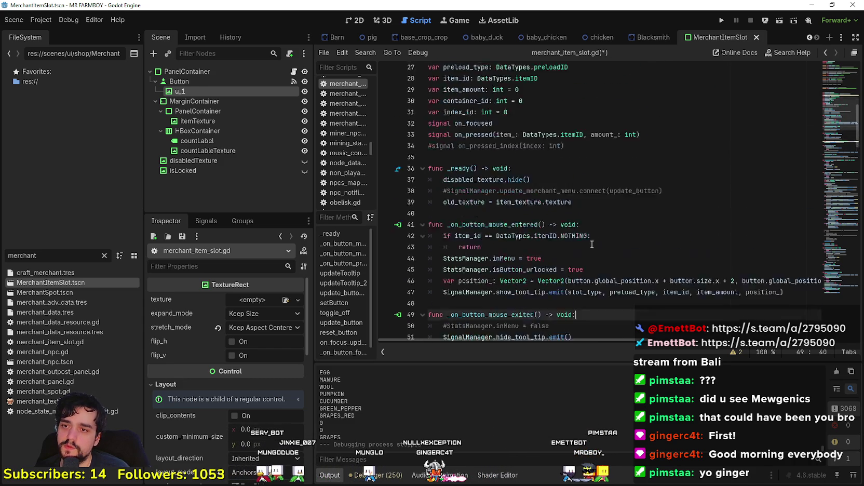
type("var slot_type_amount: in")
scroll(463, 117, "up", 2)
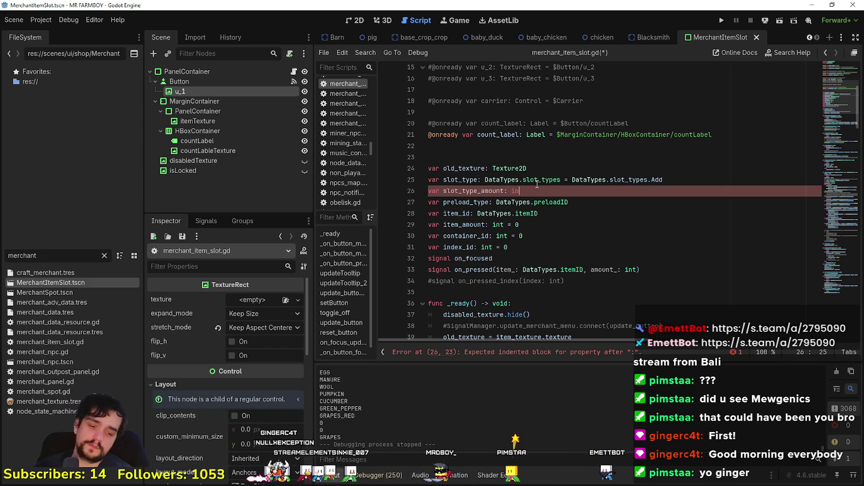
type("t")
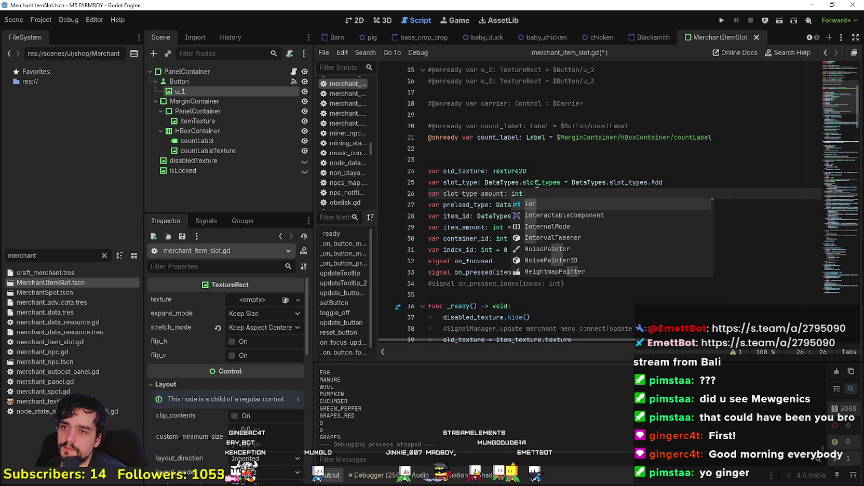
key("BackSpace")
key("BackSpace")
key("BackSpace")
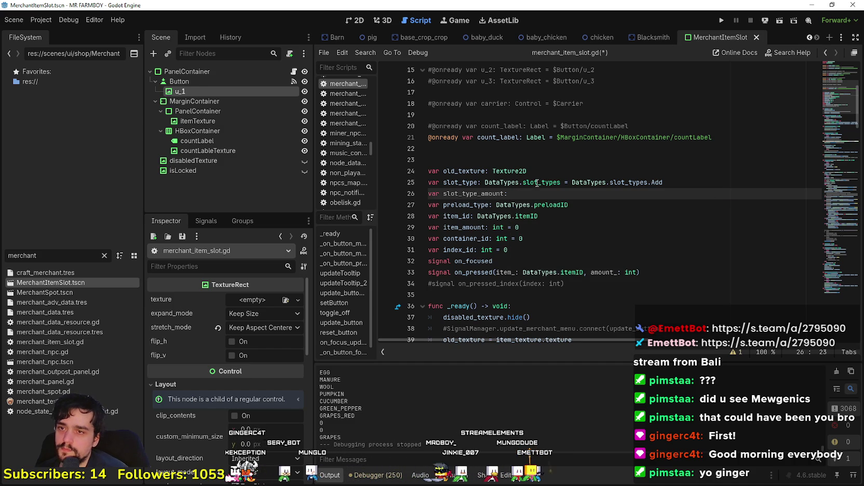
left_click(535, 195)
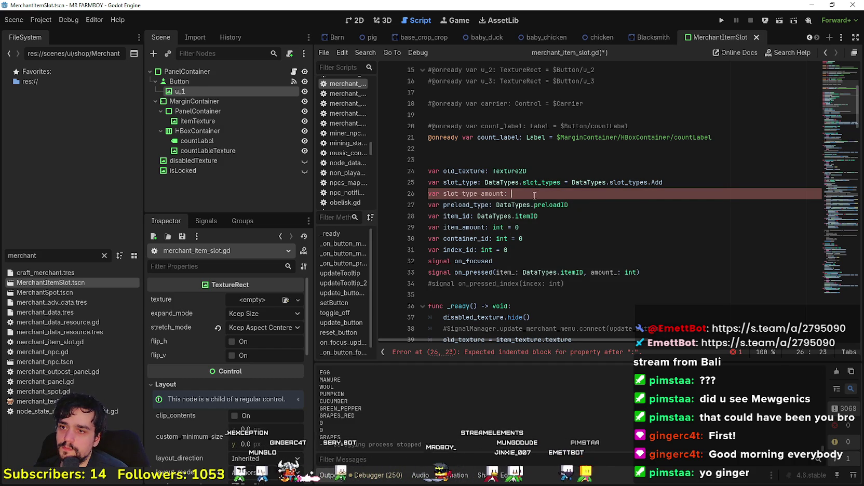
Jump from DataTypes on line 25 to its definition in data_types.gd
right_click(511, 182)
left_click(557, 328)
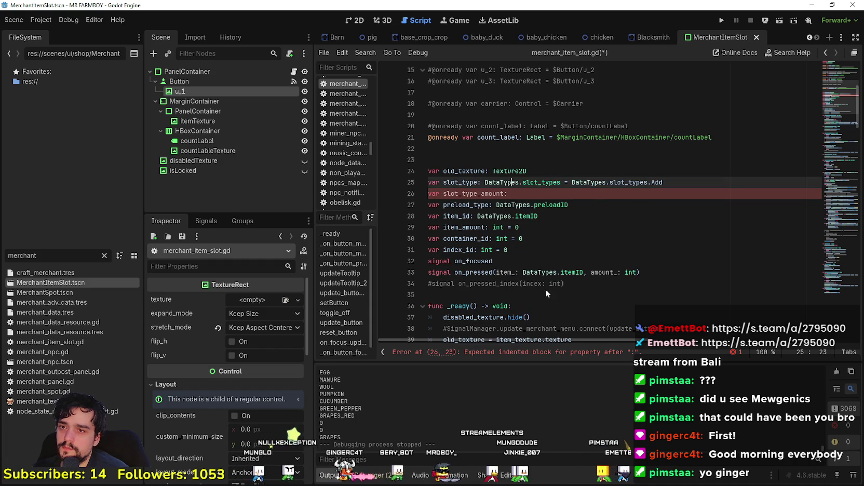
left_click(506, 183, "ctrl")
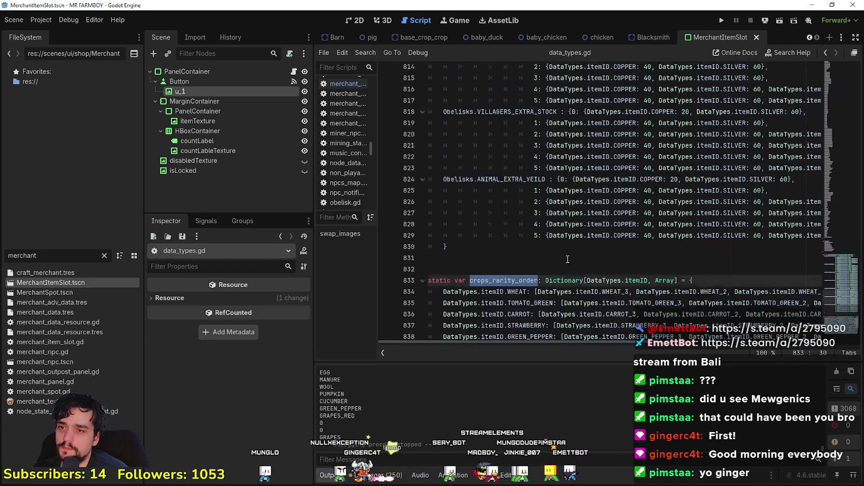
Start a new slot_type_amount enum on a fresh line above enum slot_types in data_types.gd
key("Up")
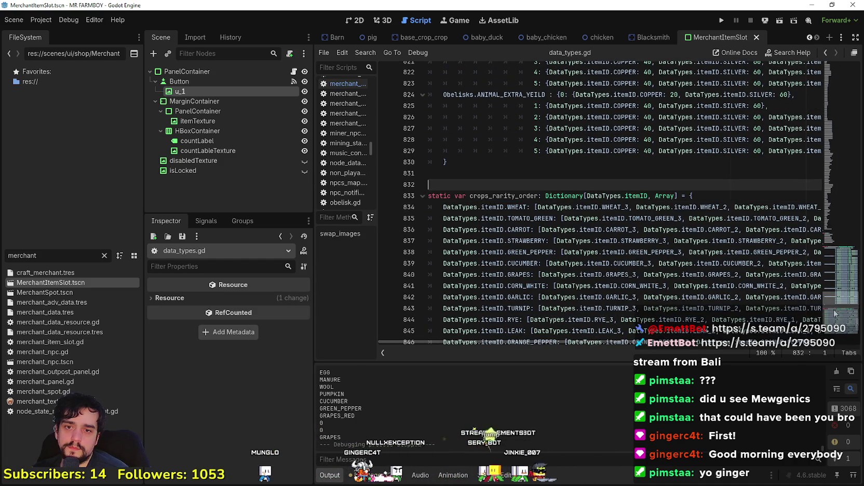
left_click_drag(834, 312, 829, 168)
scroll(829, 136, "up", 20)
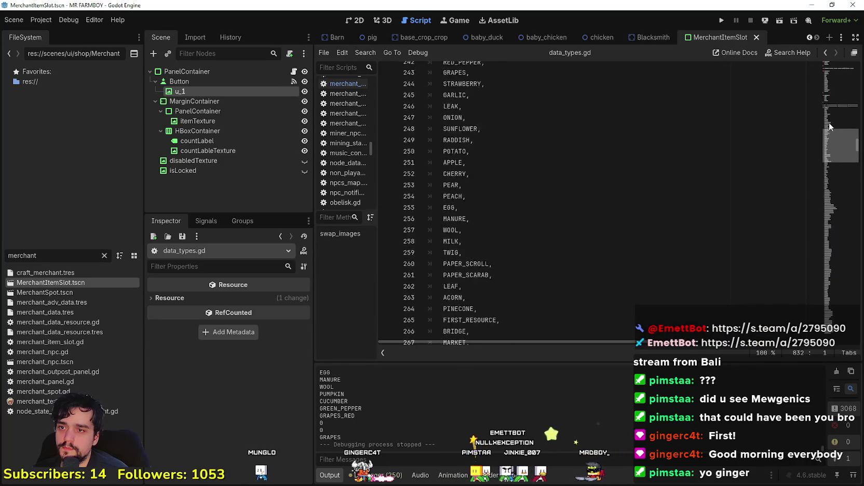
scroll(833, 107, "up", 2)
scroll(836, 110, "up", 20)
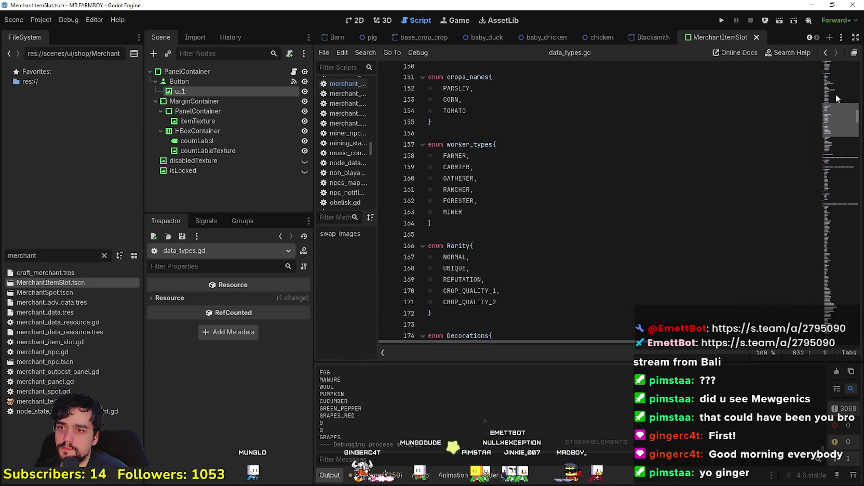
scroll(838, 92, "up", 3)
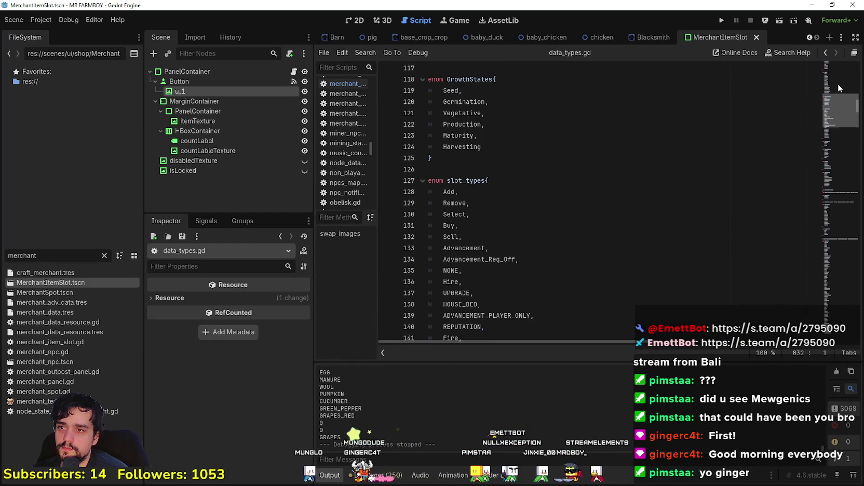
left_click(550, 171)
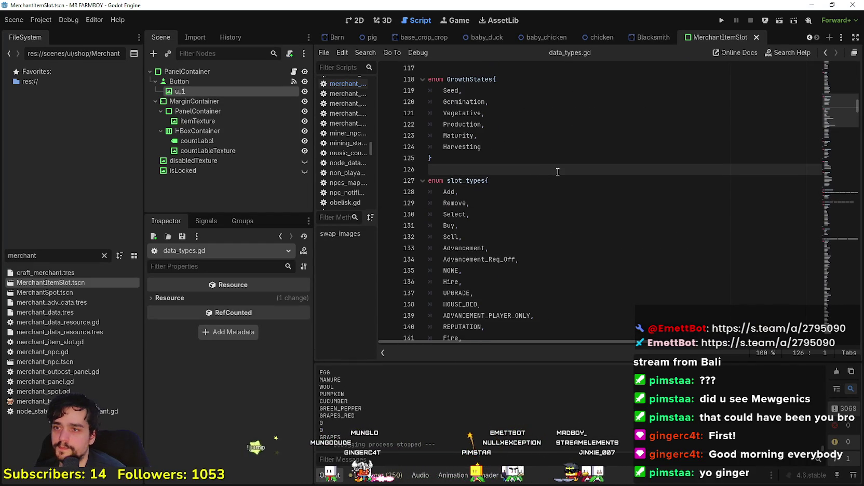
key("Return")
type("enum slot_type_amount{")
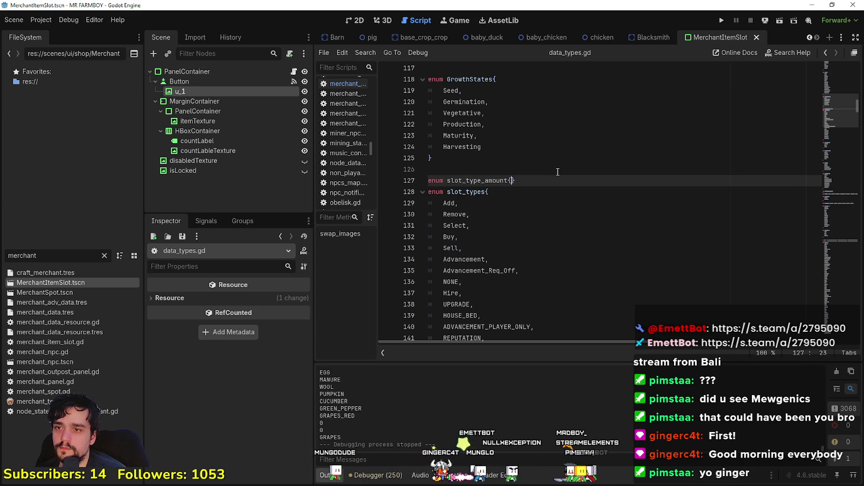
key("Return")
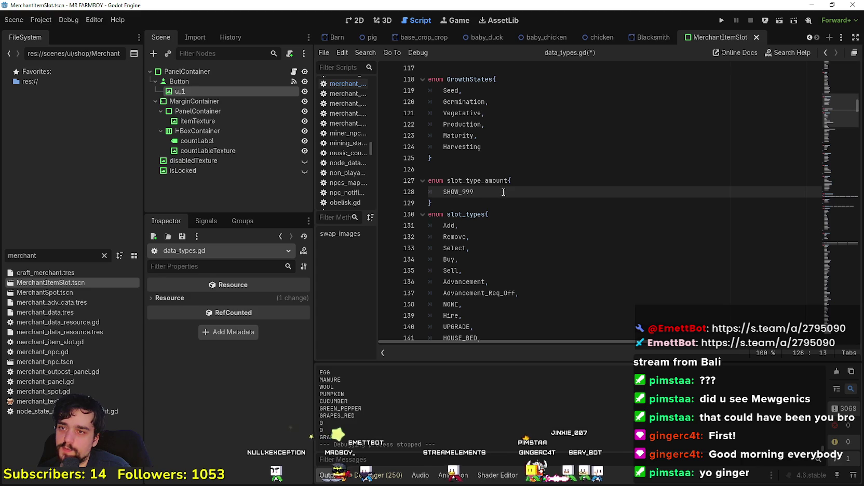
Fill the enum with SHOW_99, SHOW_999, SHOW_9999 and SHOW_99999, then save data_types.gd
key("Return")
type("SHOW_999")
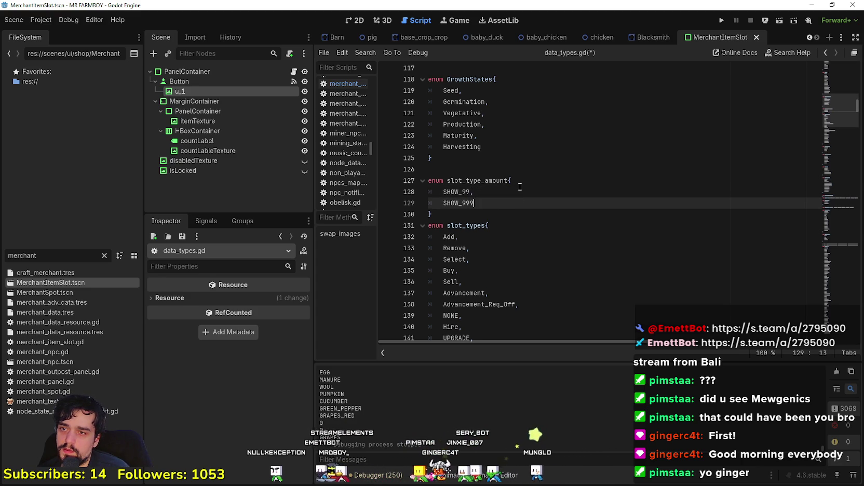
type(",")
key("Return")
type("_")
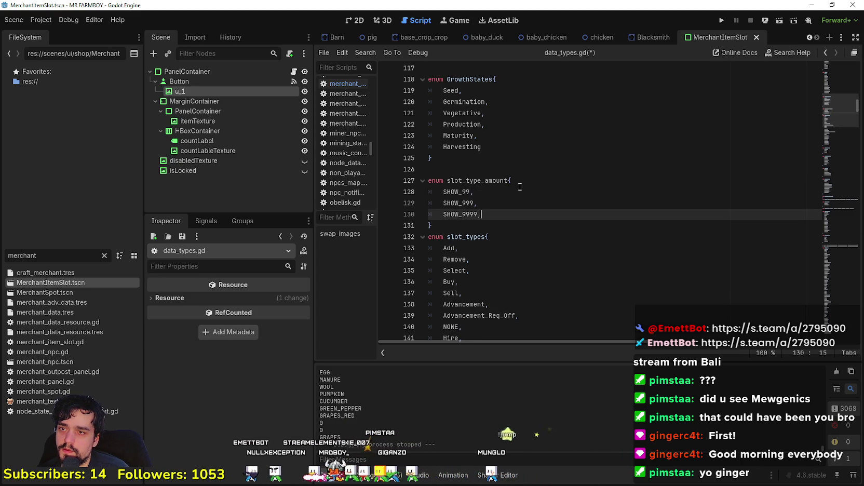
key("Return")
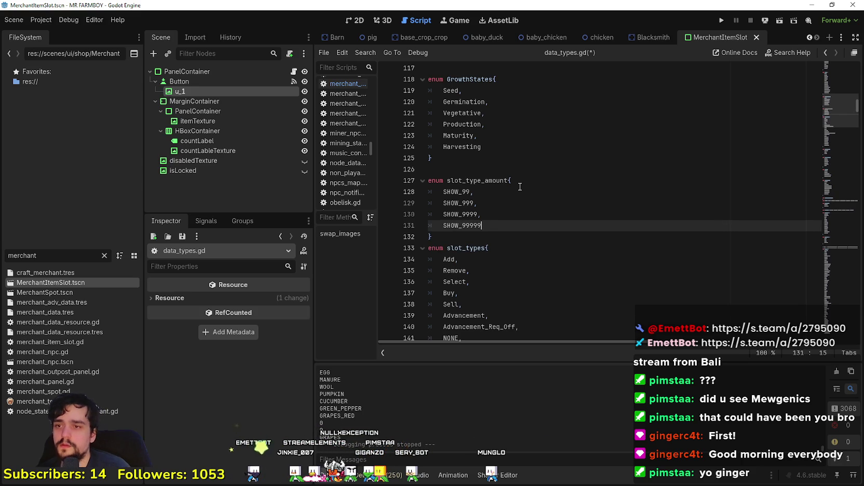
key("ctrl+s")
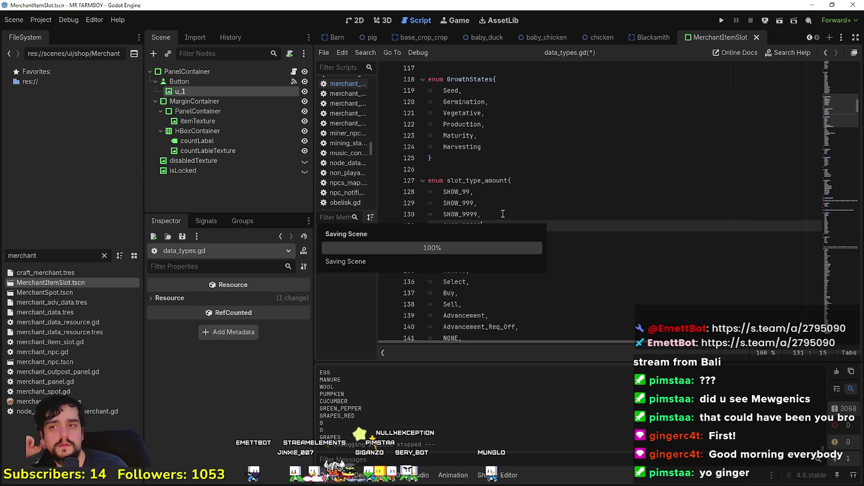
Copy the slot_type_amount enum name
double_click(483, 182)
right_click(483, 182)
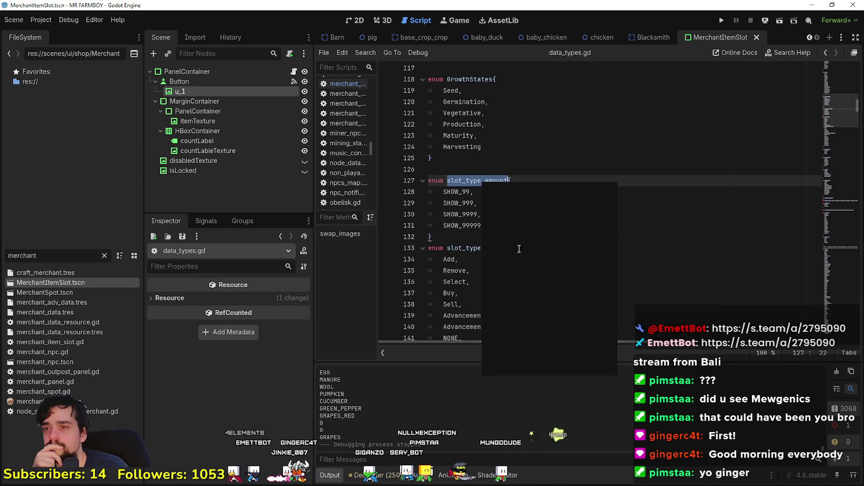
left_click(513, 240)
left_click(524, 238)
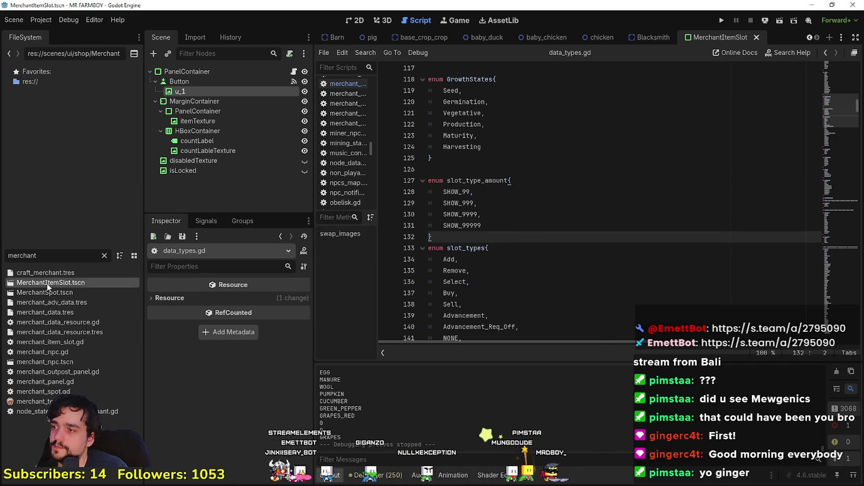
Open merchant_item_slot.gd and type the slot_type_amount variable as DataTypes.slot_type_amount
left_click_drag(39, 255, 2, 247)
left_click(77, 279)
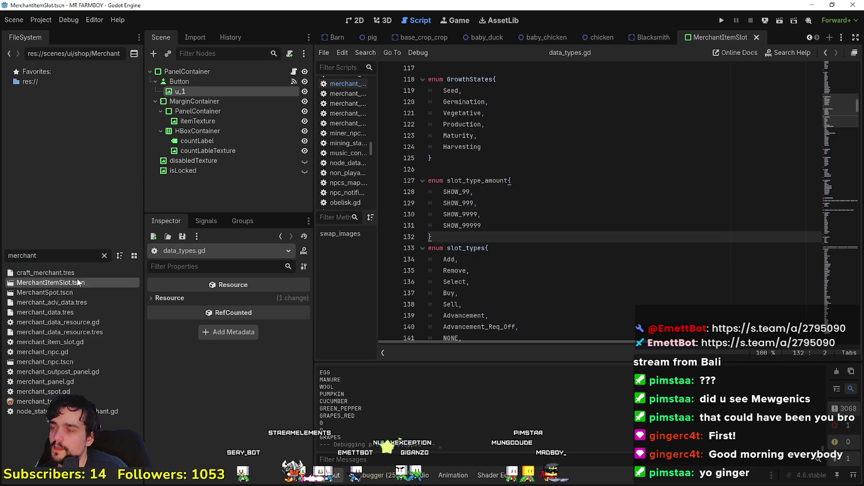
left_click(293, 73)
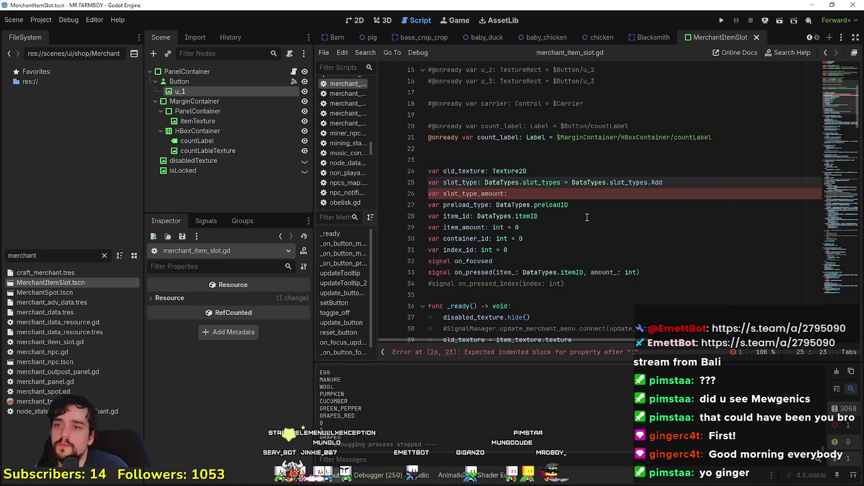
left_click(568, 194)
type("Data")
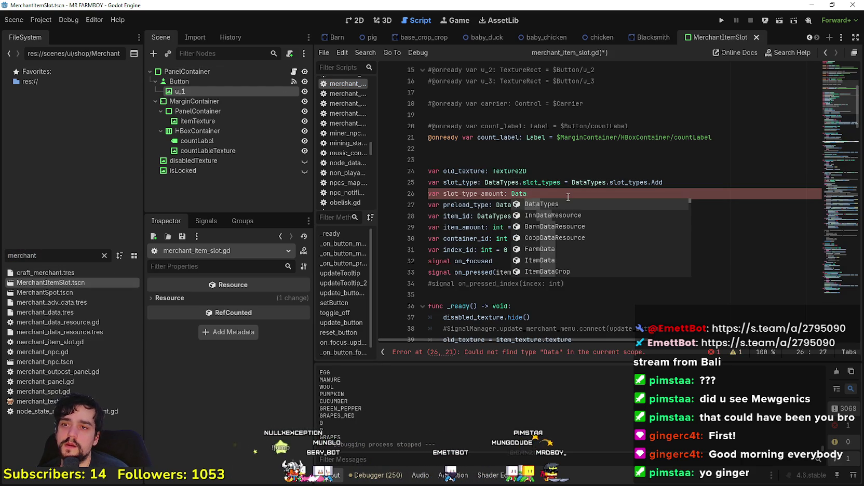
key("Return")
type(".slot_")
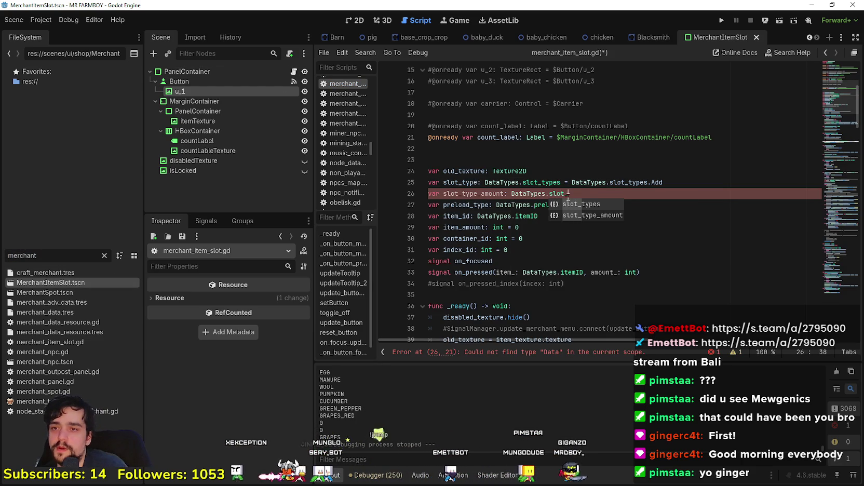
key("Down")
key("Return")
Default it to DataTypes.slot_type_amount.SHOW_99 and save the script
type("= ")
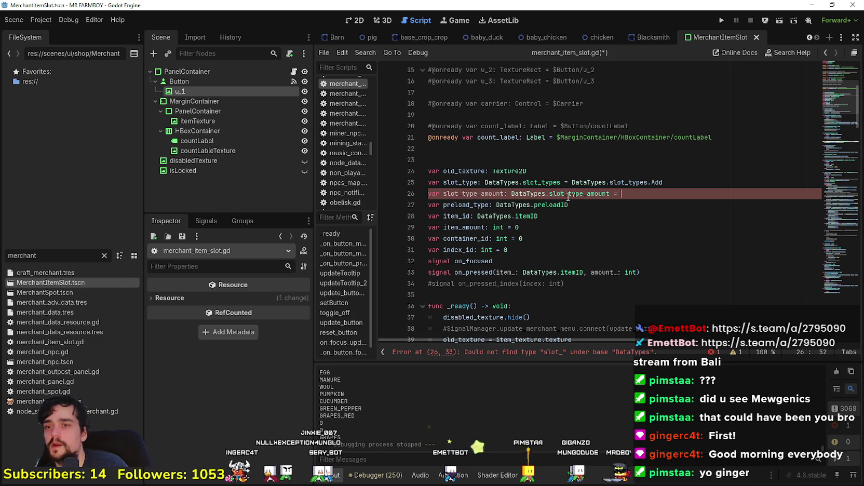
type("Data")
key("Return")
type(".slot")
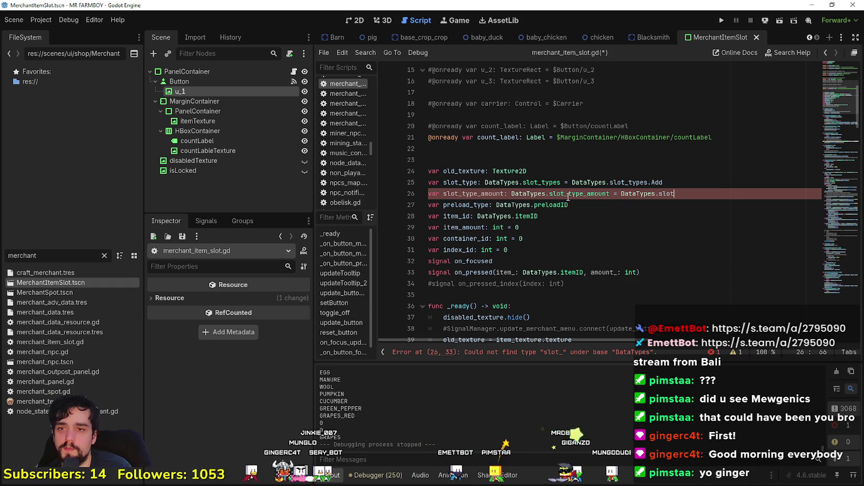
type("_types_")
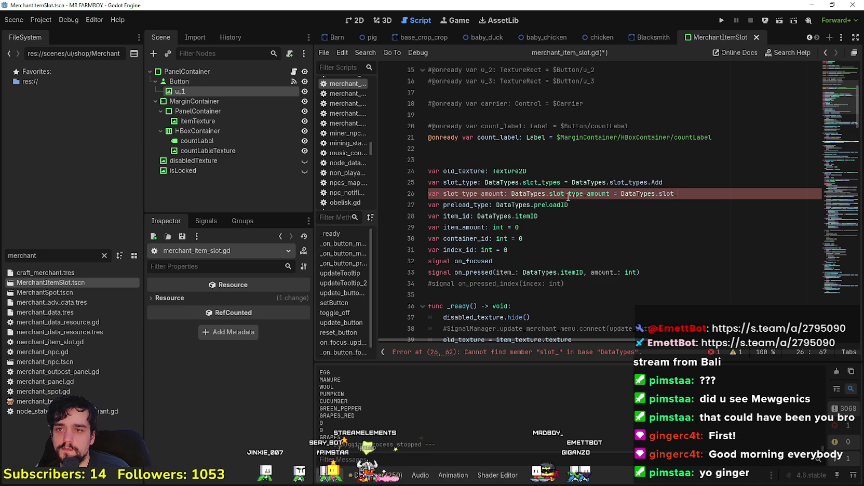
type("t")
key("Down")
key("Return")
type("/")
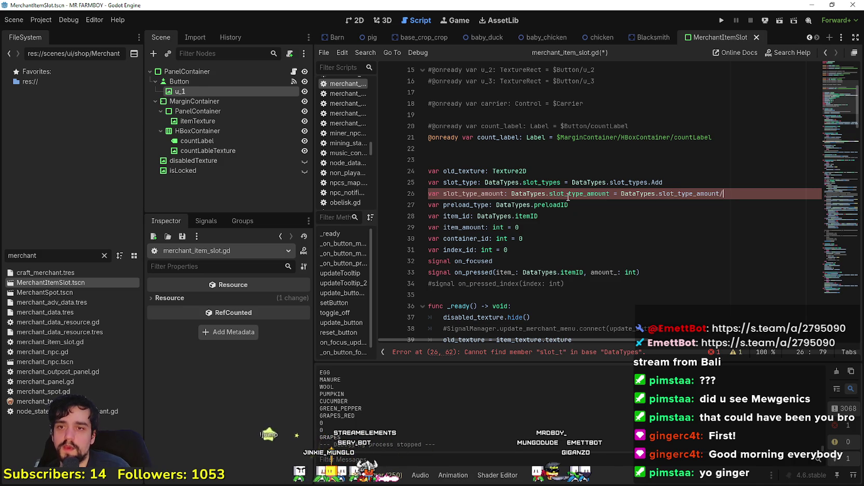
key("BackSpace")
type(".")
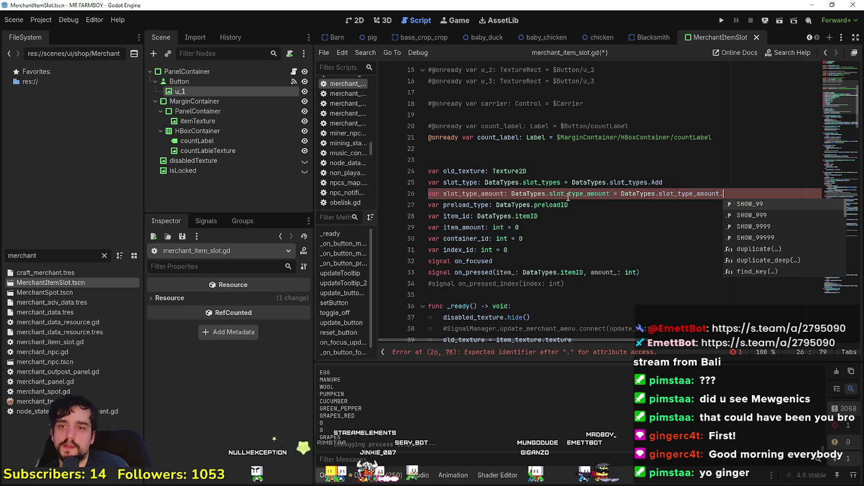
key("Return")
key("ctrl+s")
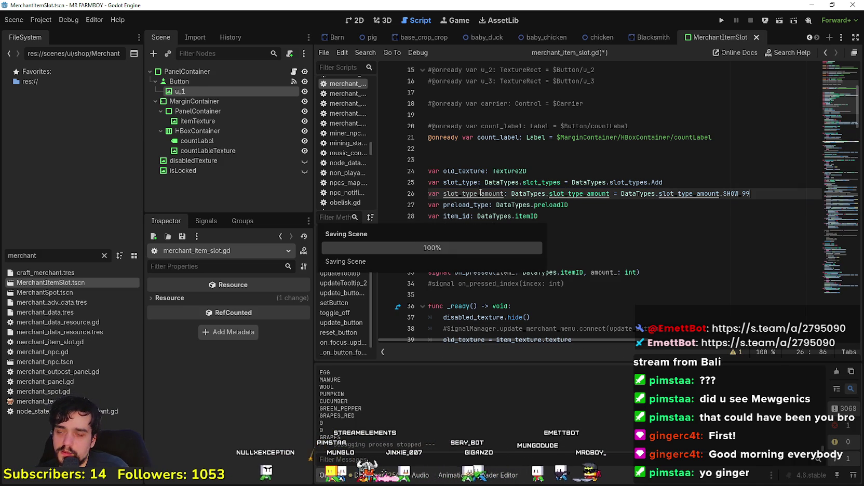
double_click(481, 192)
left_click(542, 306)
scroll(543, 303, "down", 1)
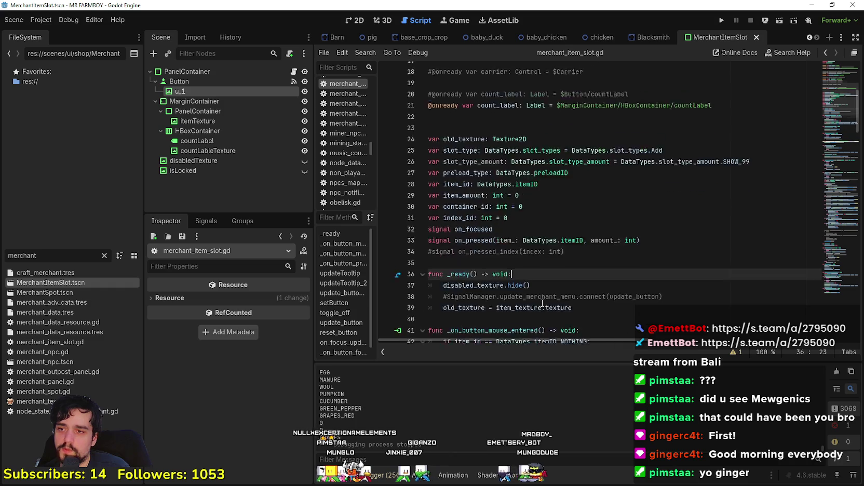
scroll(542, 303, "down", 11)
left_click(549, 191)
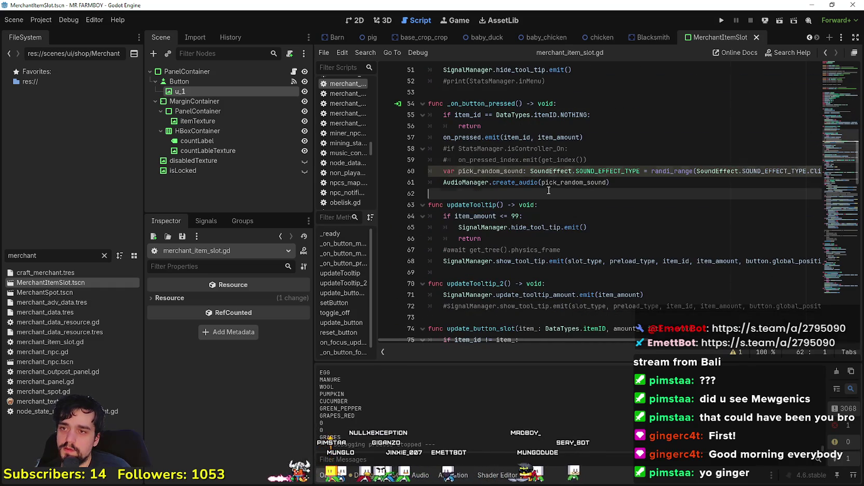
scroll(551, 190, "down", 8)
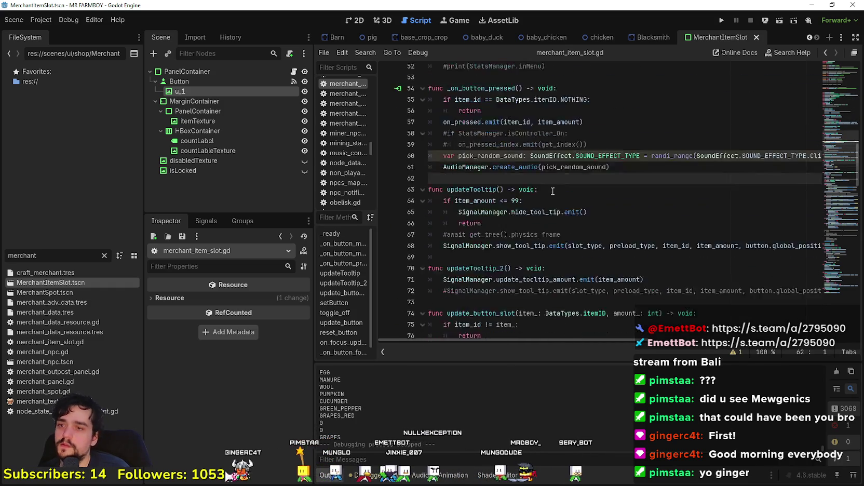
scroll(553, 190, "up", 3)
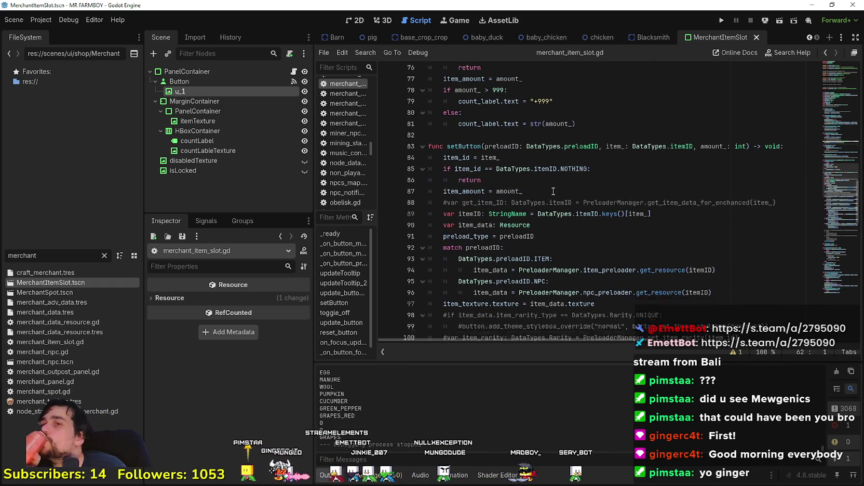
left_click(555, 185)
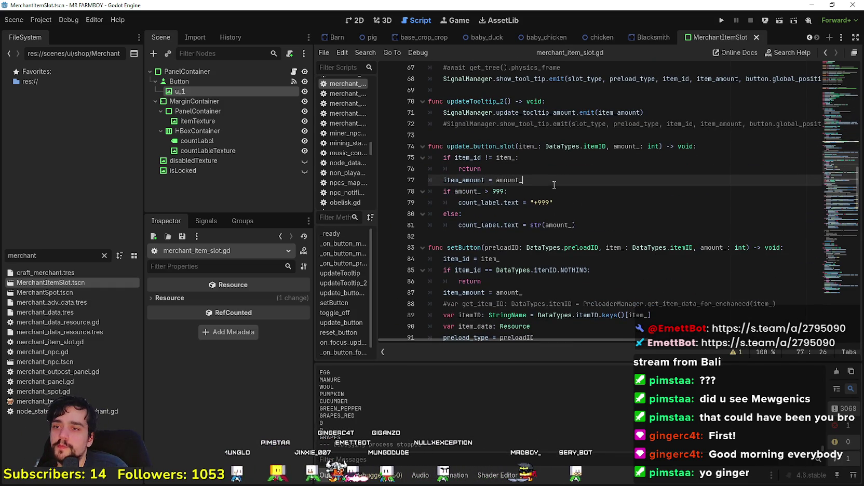
left_click(531, 191)
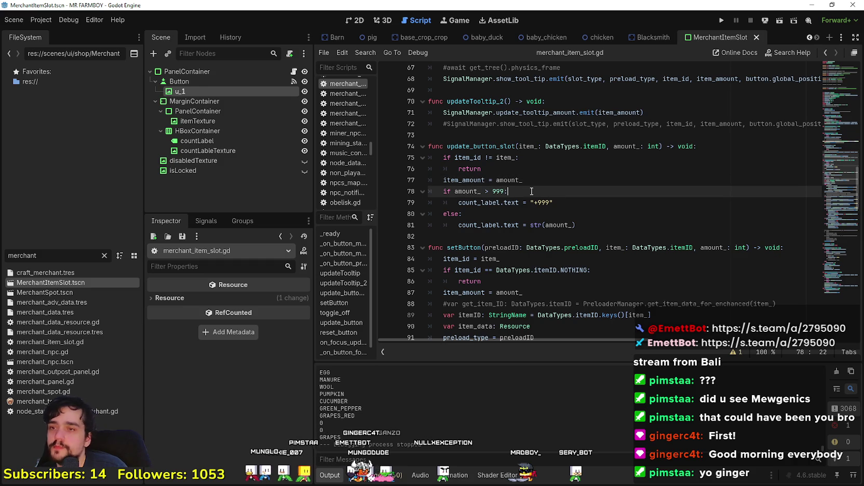
double_click(499, 192)
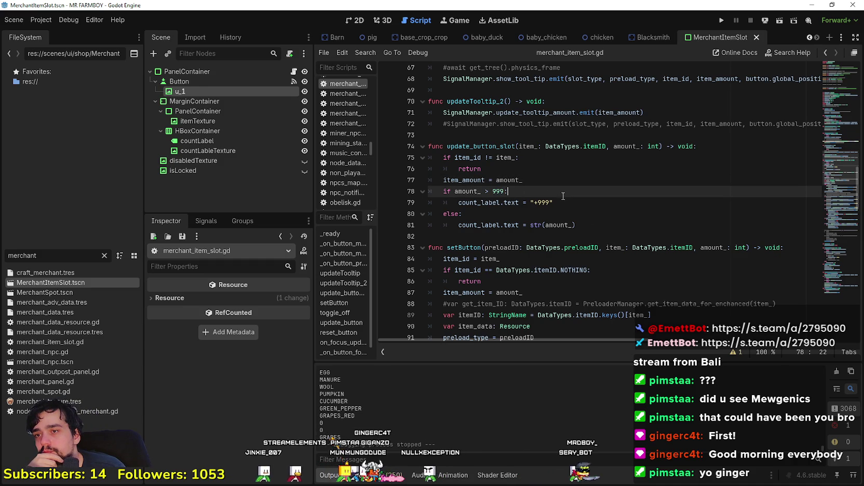
left_click(535, 188)
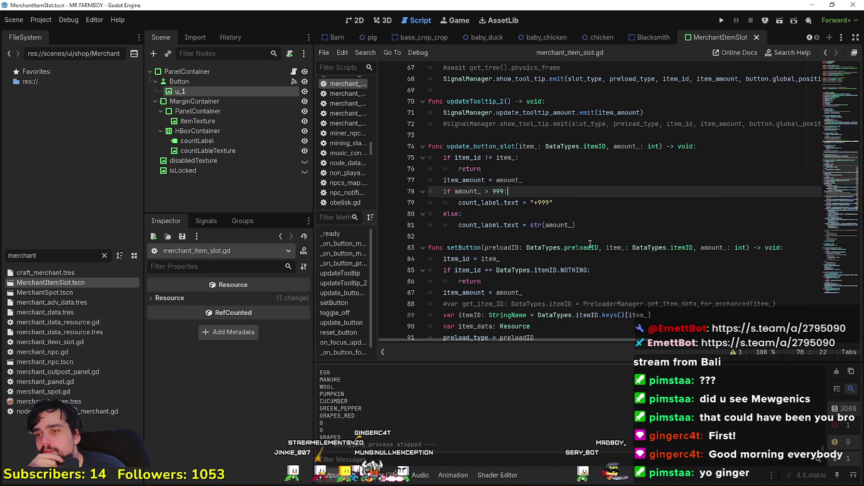
double_click(498, 191)
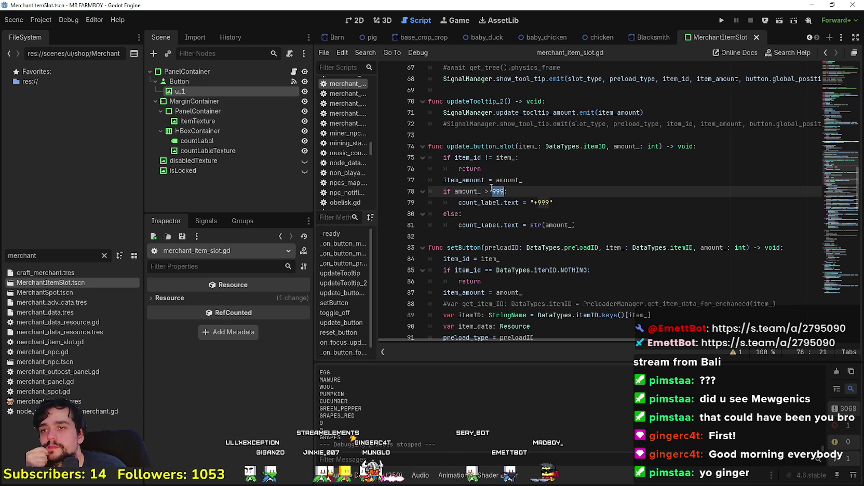
left_click(528, 182)
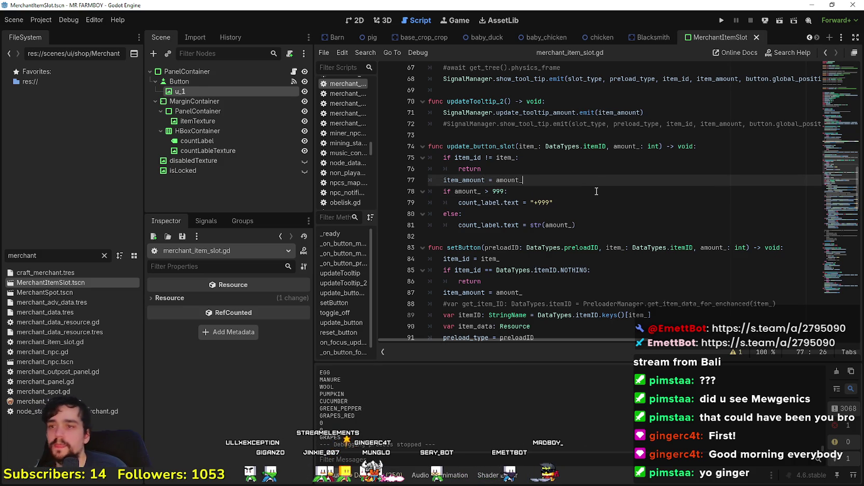
Declare var max_show: int = 999 and use max_show instead of 999 in the amount check
key("Return")
type("var ma")
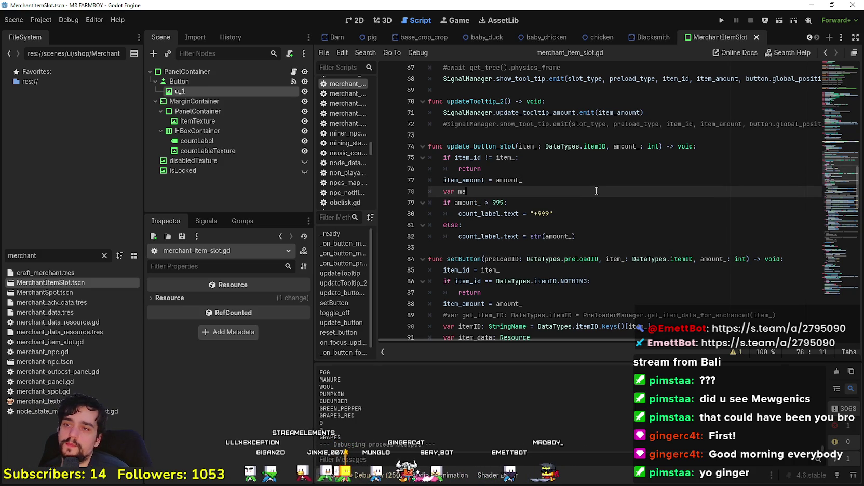
type("x_show")
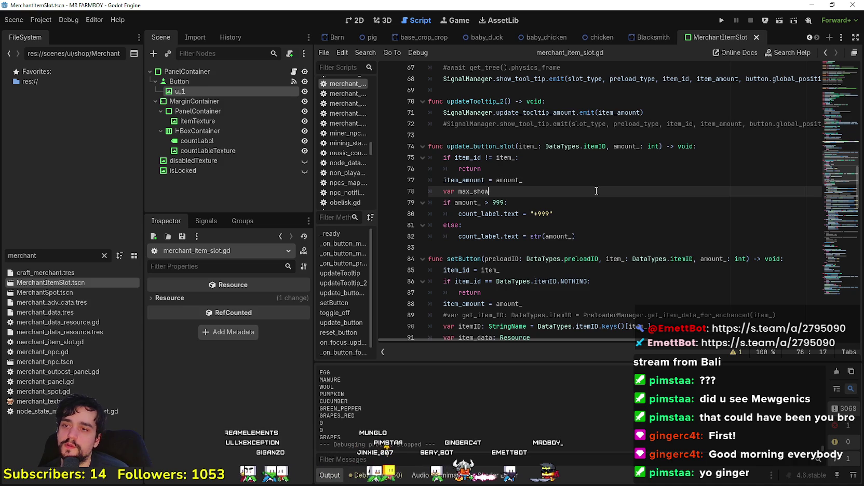
type(": int 90")
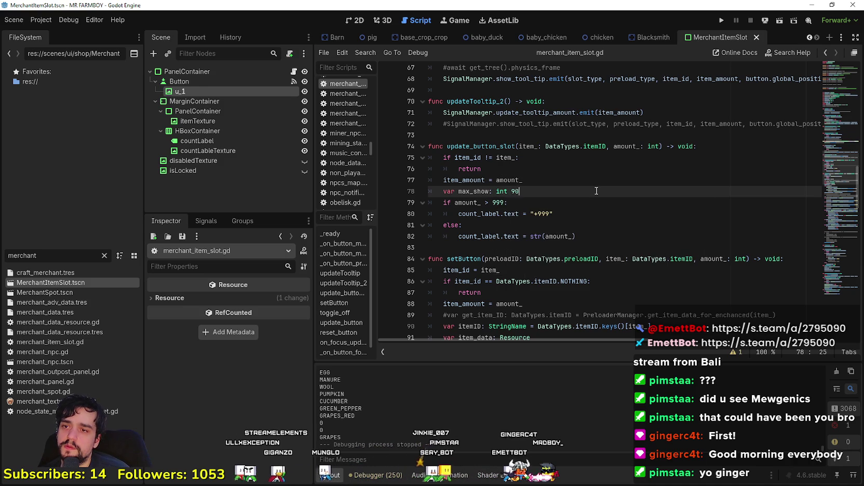
key("BackSpace")
key("BackSpace")
type("= 999")
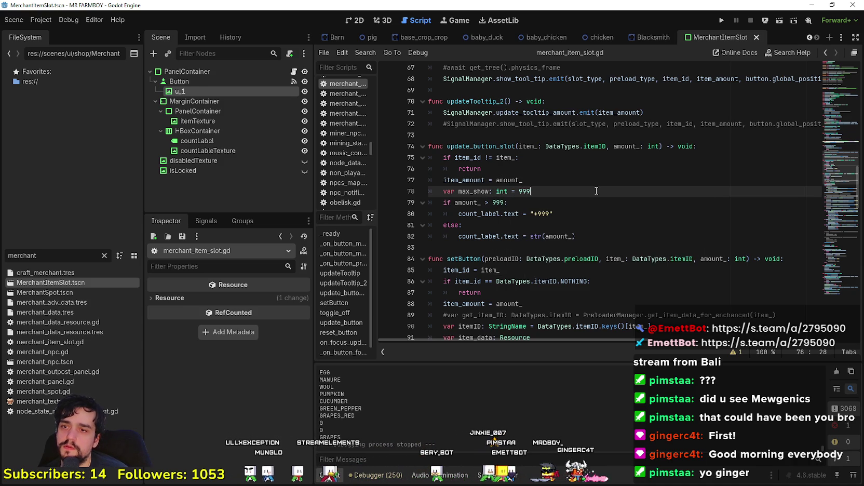
double_click(473, 191)
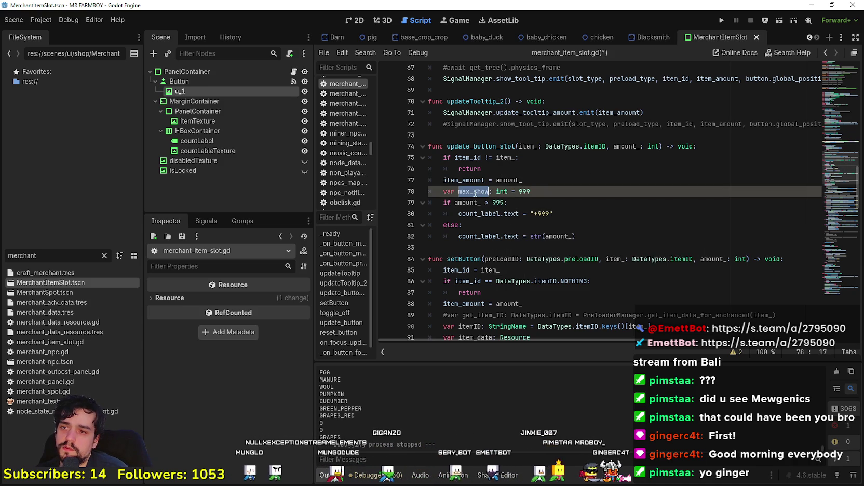
double_click(498, 203)
key("ctrl+v")
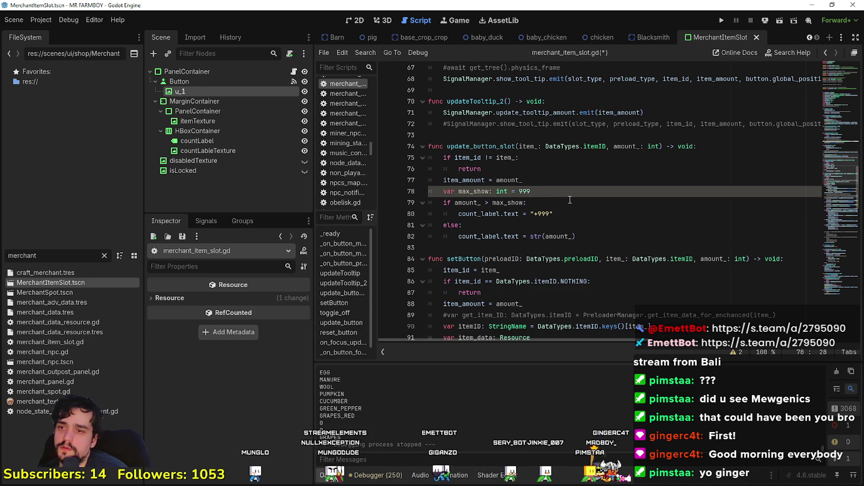
Add a match on slot_type_amount above the amount check
key("ctrl+shift+Return")
type("mat")
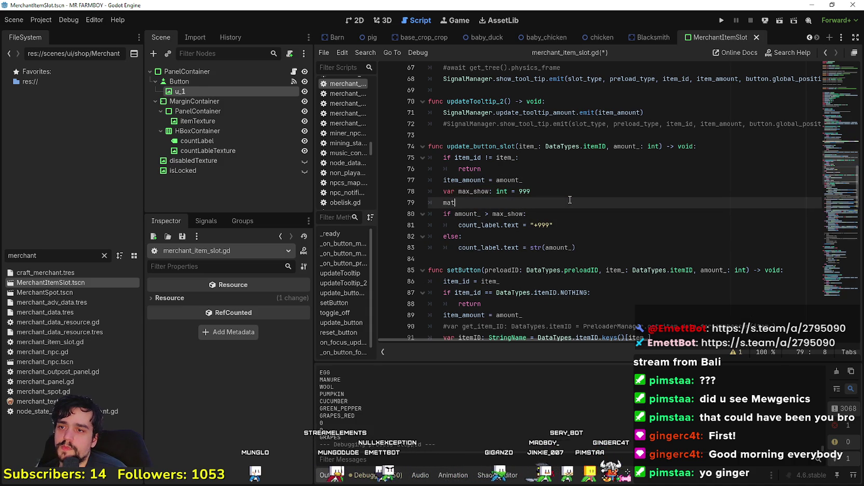
key("BackSpace")
key("BackSpace")
type("it")
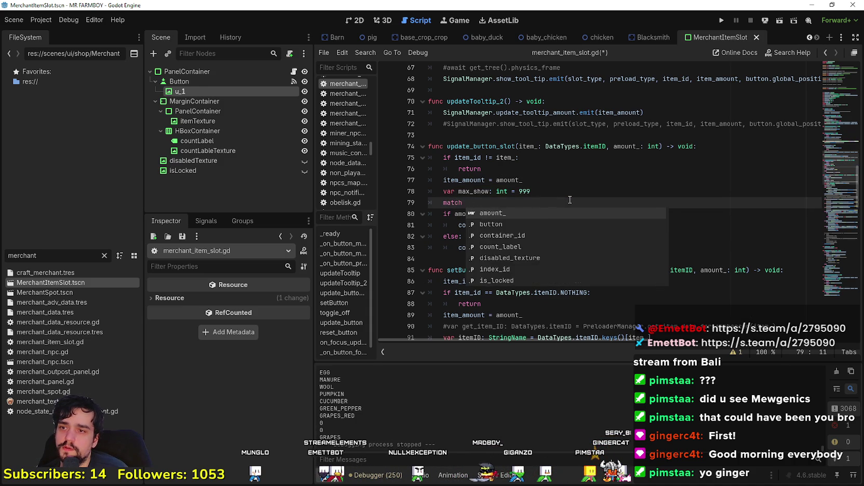
type("em")
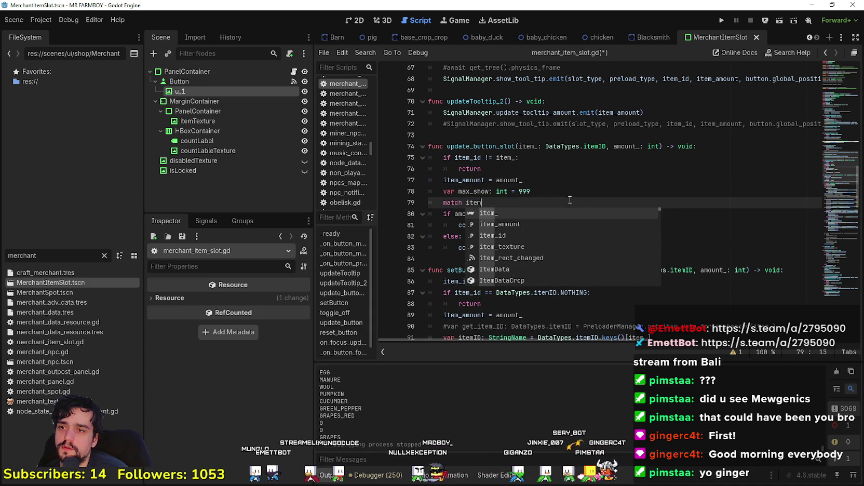
key("BackSpace")
key("BackSpace")
key("BackSpace")
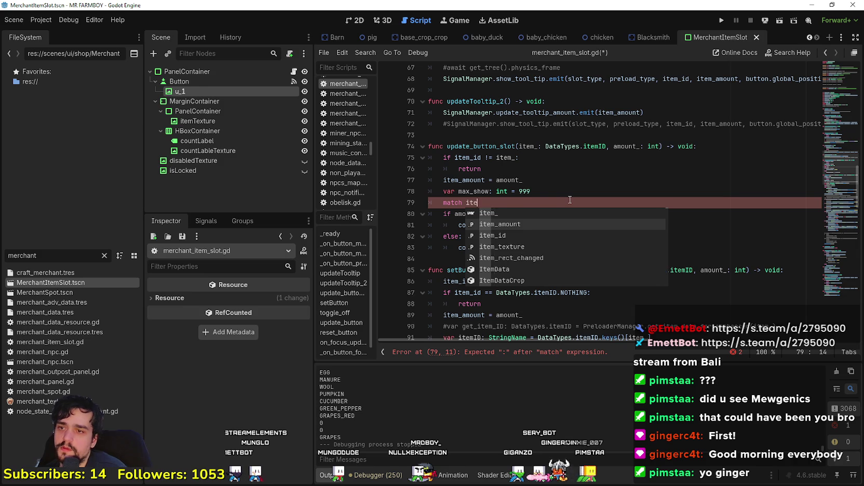
type("tem")
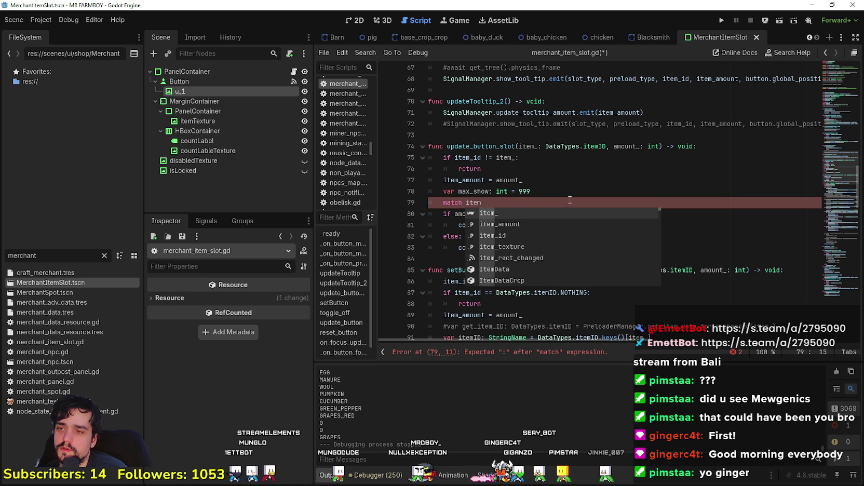
key("BackSpace")
key("BackSpace")
key("BackSpace")
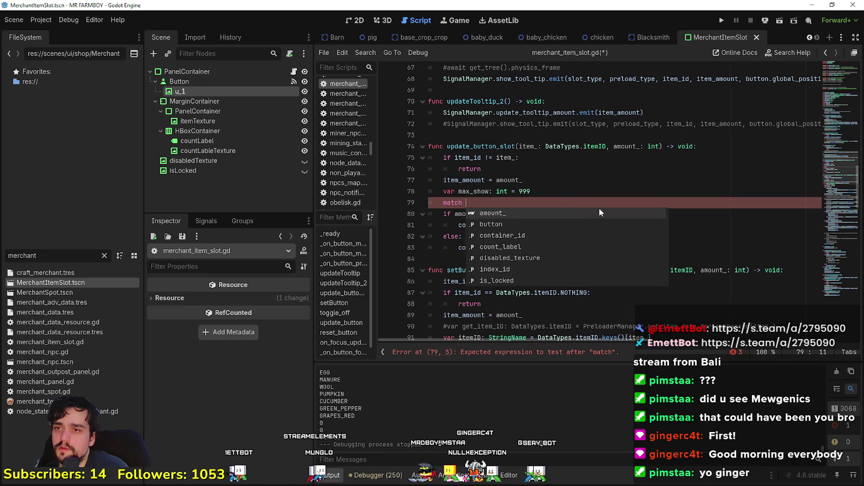
scroll(599, 207, "up", 15)
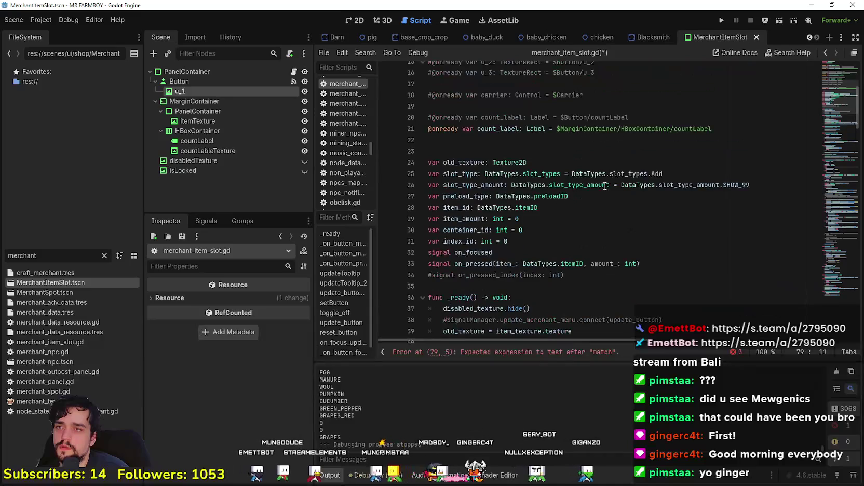
scroll(450, 201, "down", 19)
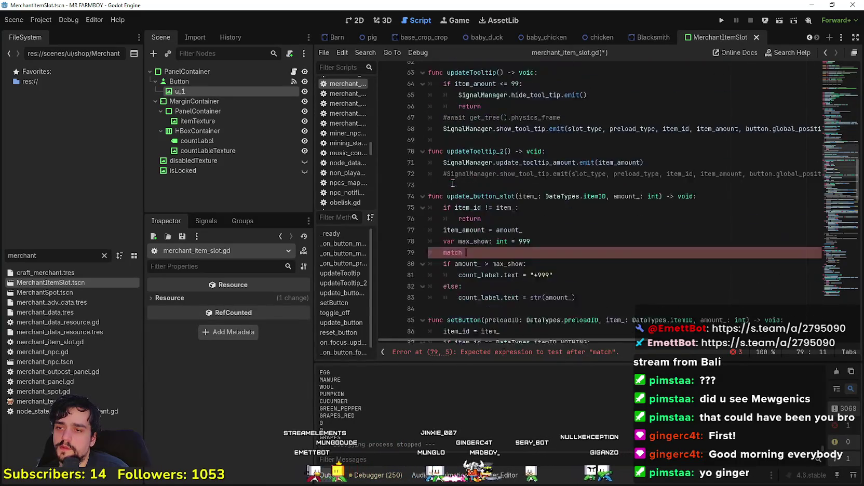
type("slot")
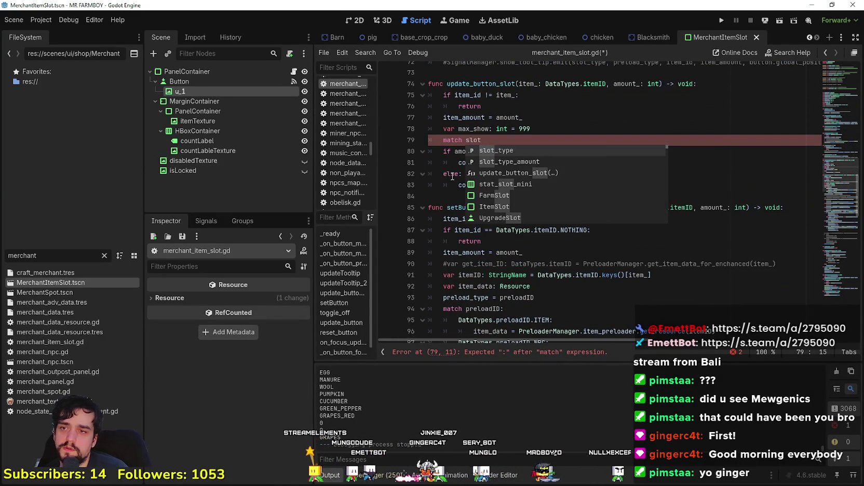
key("Return")
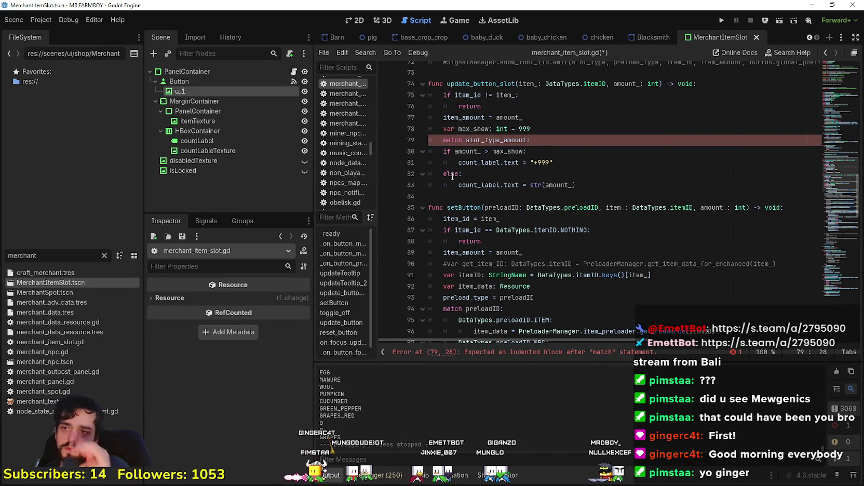
Add a DataTypes.slot_type_amount.SHOW_999 case that sets max_show = 999
key("Return")
type("DataTypes.ite")
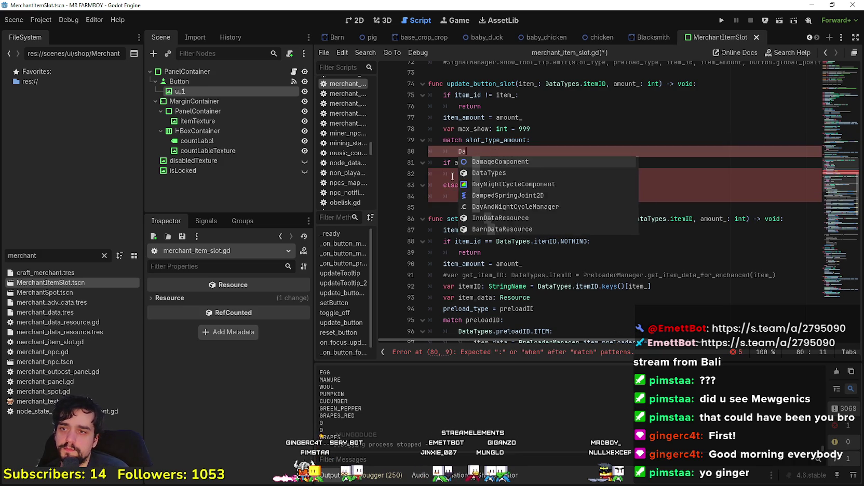
key("Return")
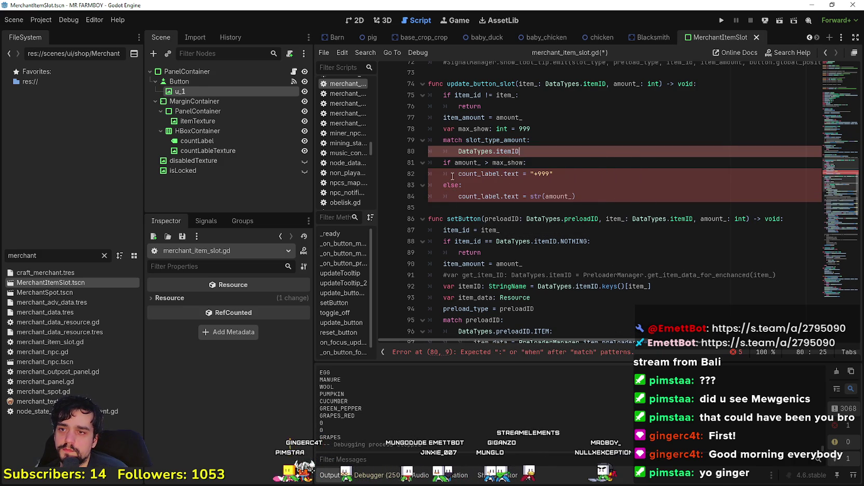
key("BackSpace")
key("BackSpace")
type("slot")
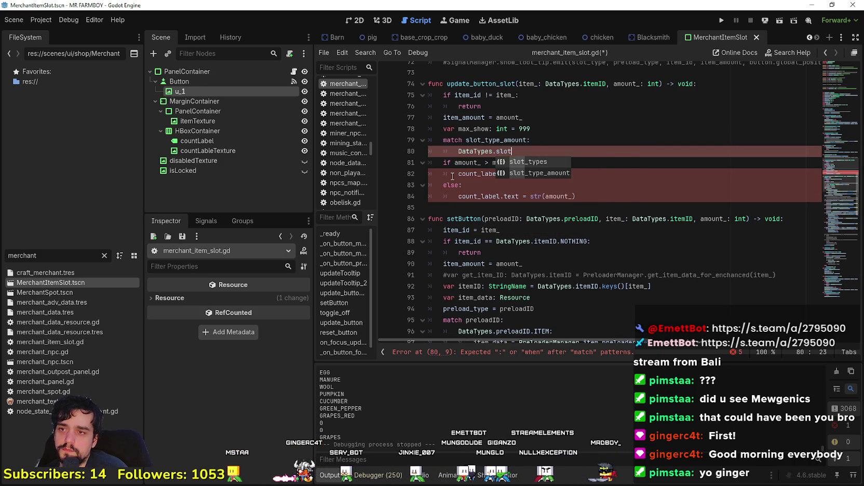
key("Down")
key("Return")
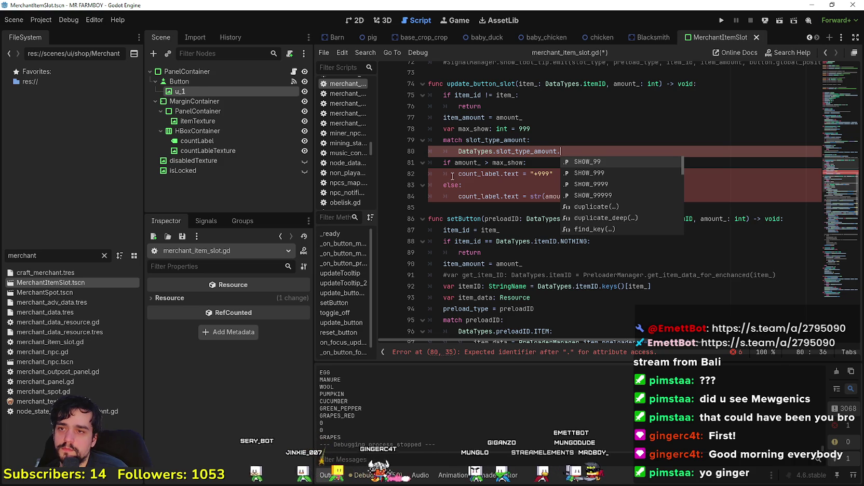
key("Down")
key("Return")
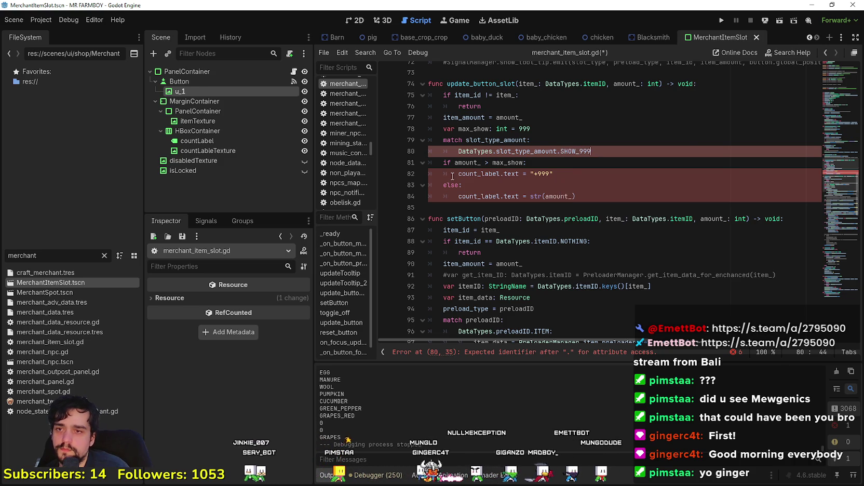
type(":")
key("Return")
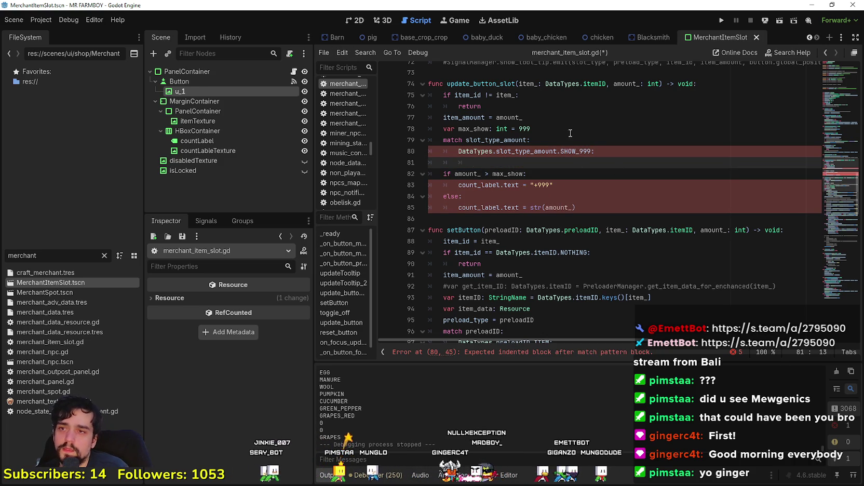
mouse_move(530, 129)
left_mouse_down()
mouse_move(450, 128)
mouse_move(471, 129)
left_mouse_up()
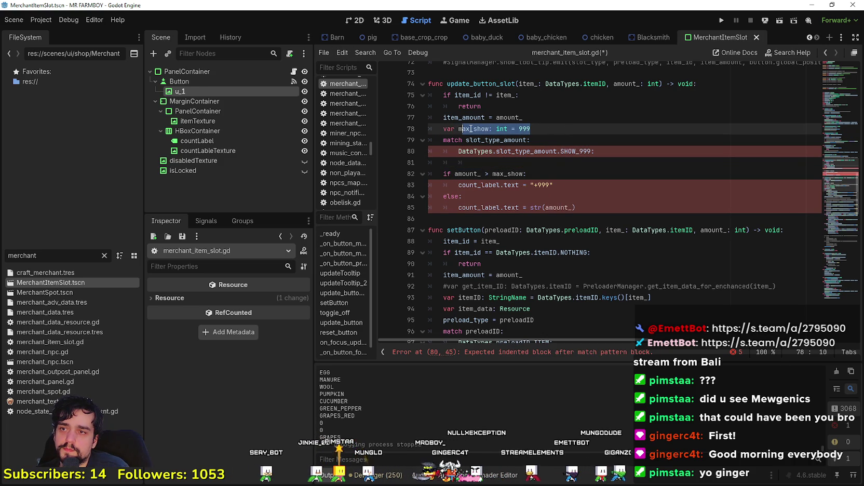
left_click(492, 158)
type("= 999")
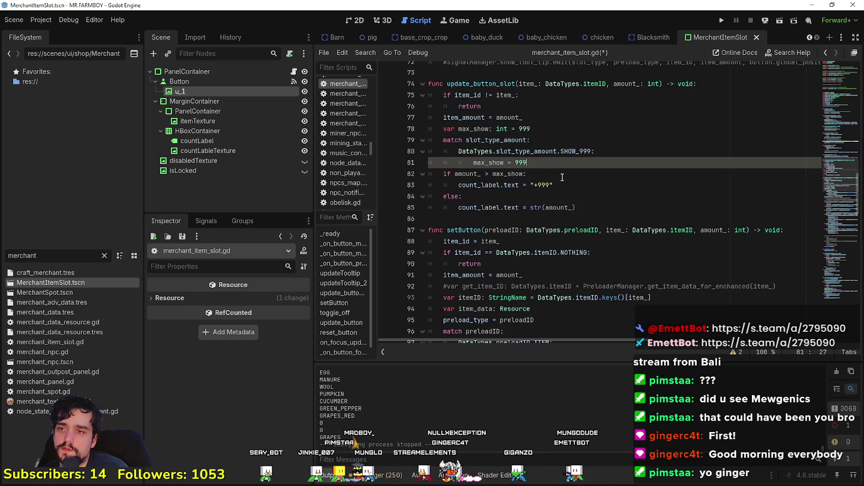
type("9")
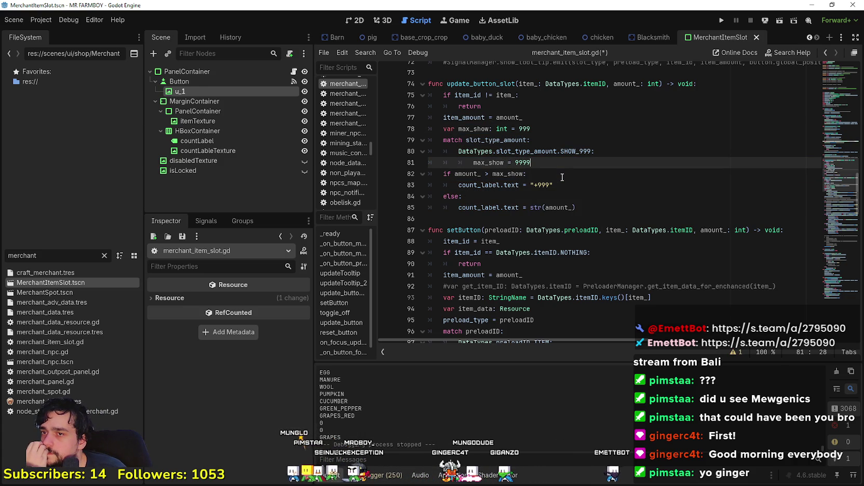
key("BackSpace")
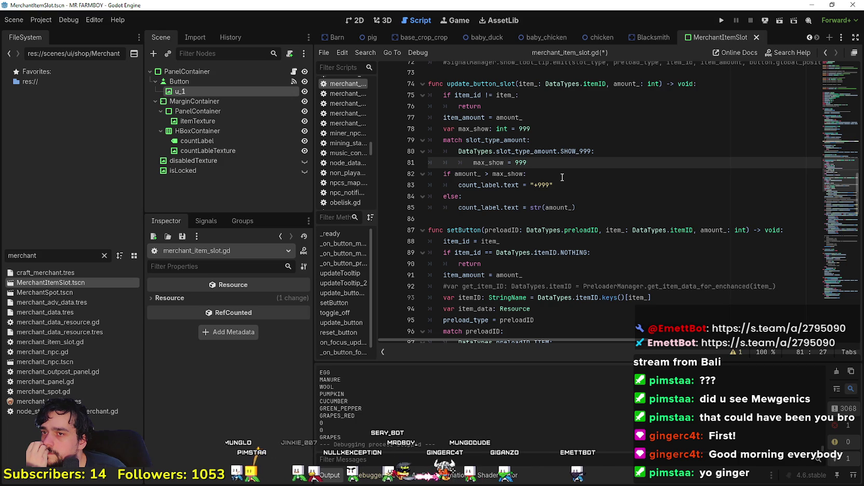
Review the max_show declaration and count_label.text uses in update_button_slot
left_click(581, 132)
scroll(582, 132, "up", 15)
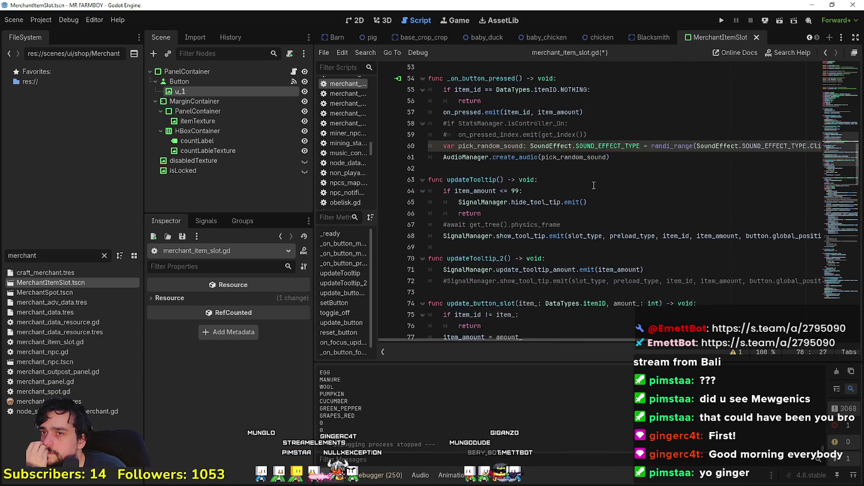
scroll(593, 185, "up", 4)
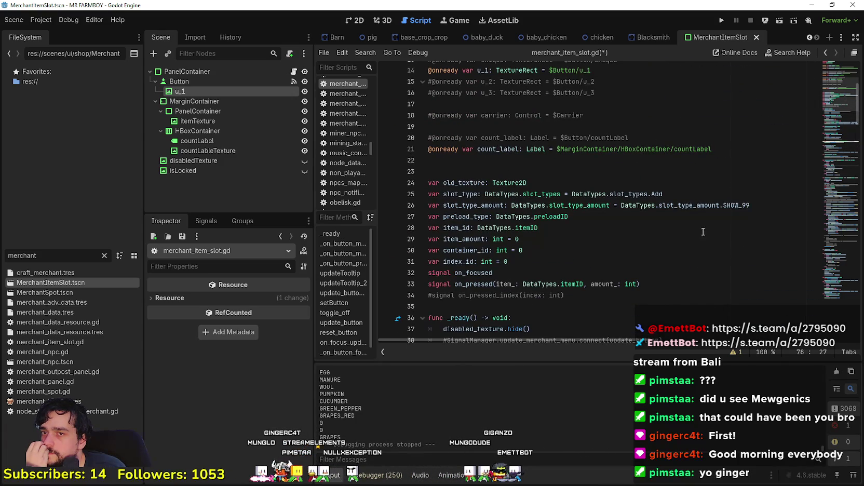
scroll(549, 201, "down", 18)
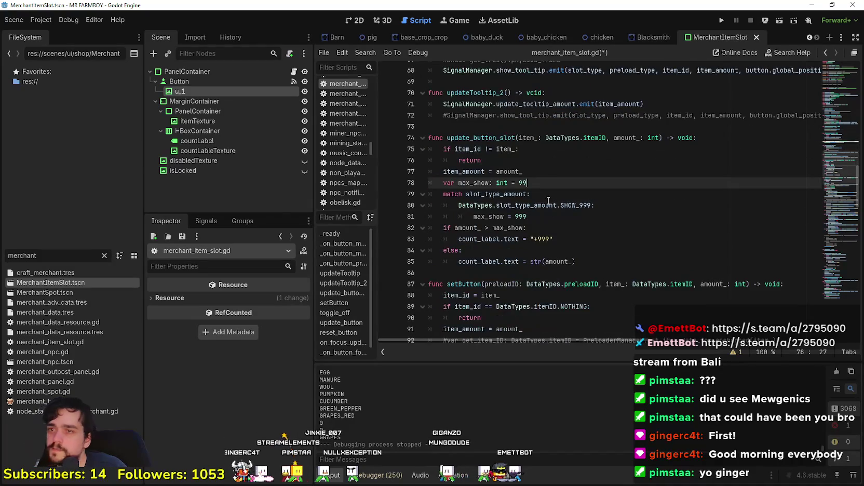
left_click(541, 219)
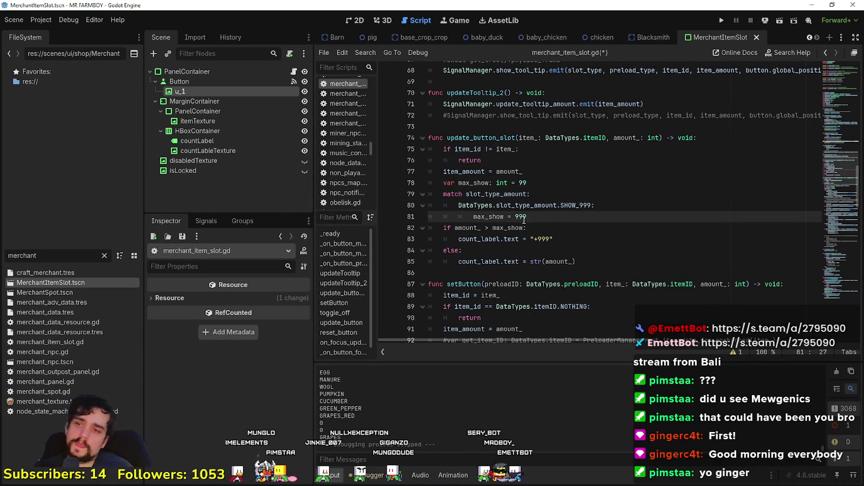
left_click_drag(459, 240, 508, 239)
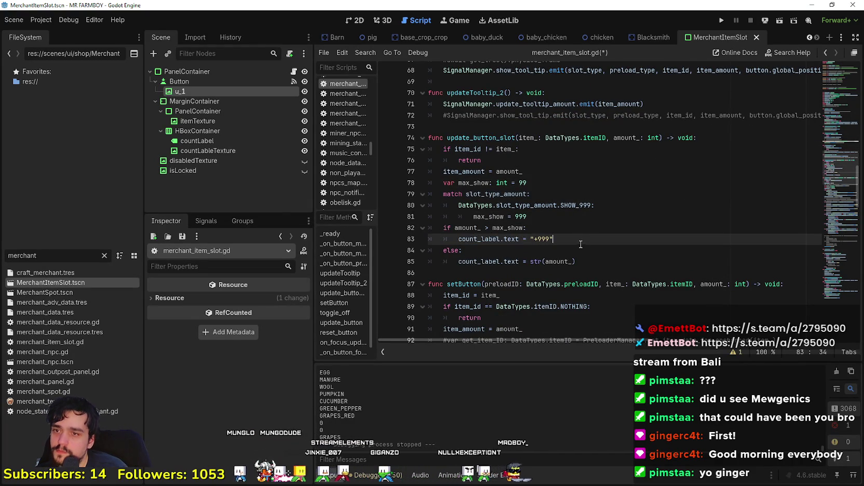
left_click(618, 220)
key("Return")
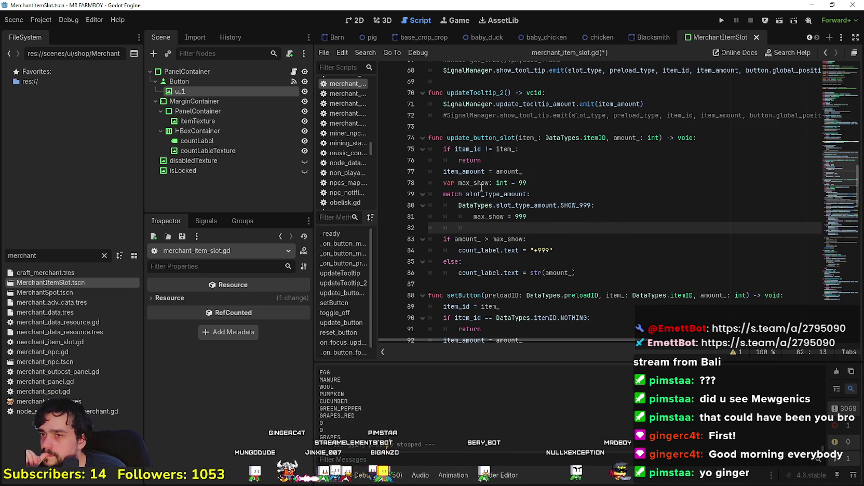
key("Up")
key("Up")
key("Up")
key("ctrl+d")
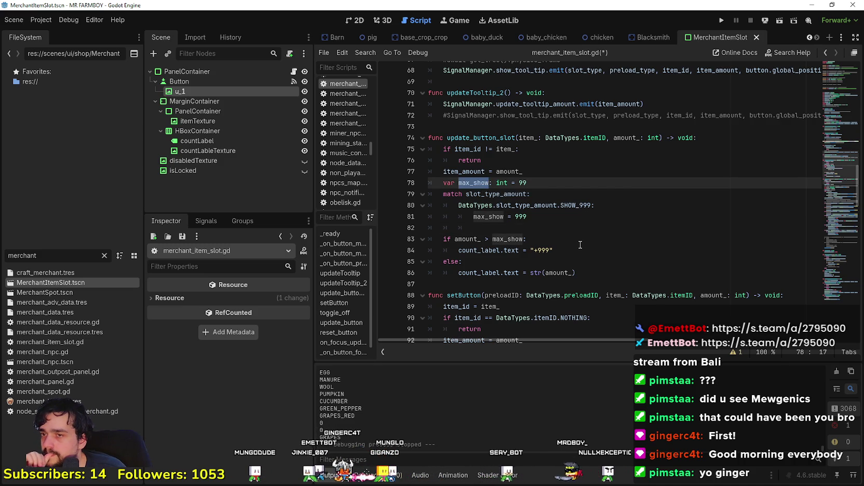
double_click(496, 239)
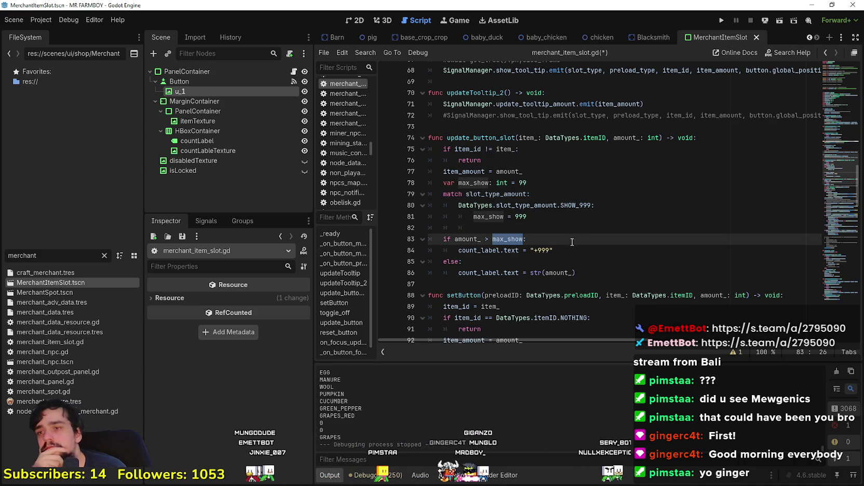
scroll(521, 239, "down", 1)
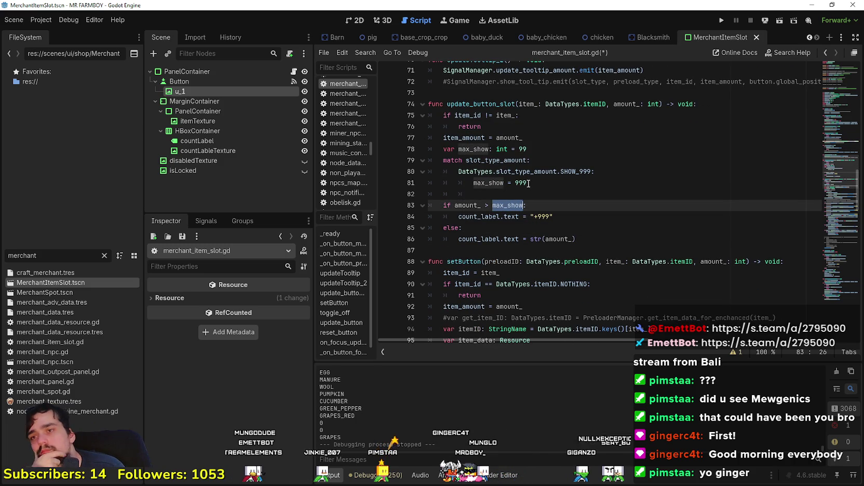
mouse_move(525, 201)
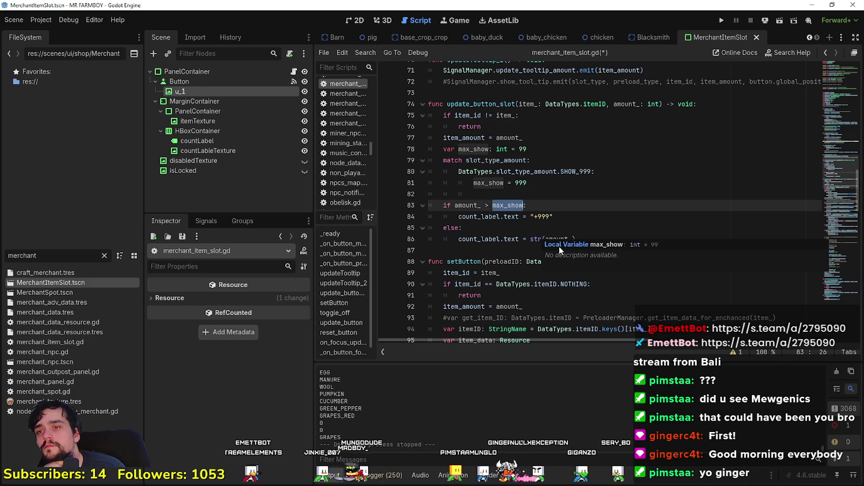
double_click(493, 217)
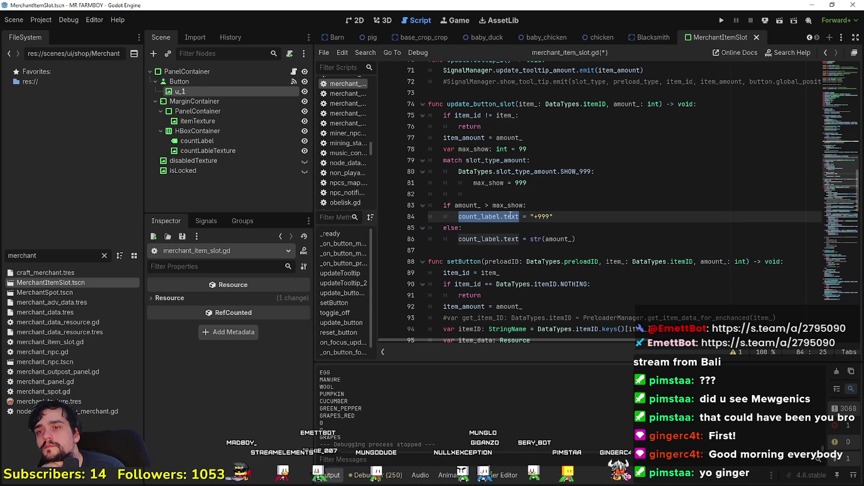
Declare var max_show_text: String = "99" below the max_show declaration
left_click(581, 150)
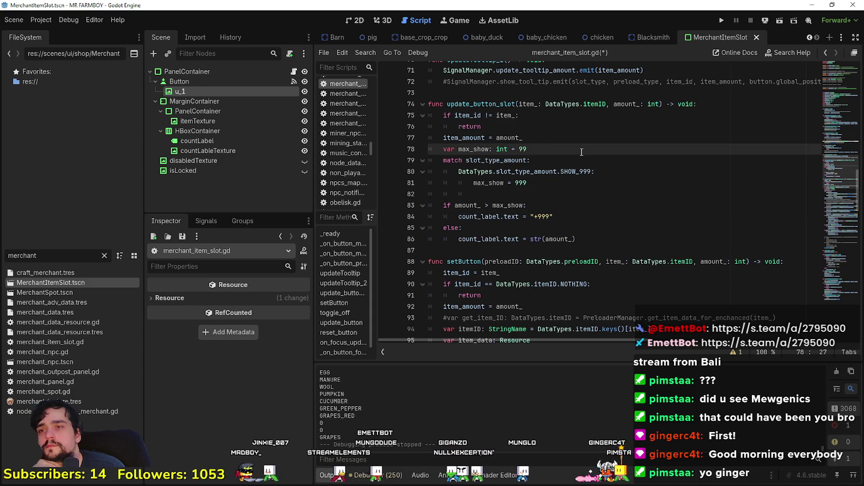
key("Return")
type("var")
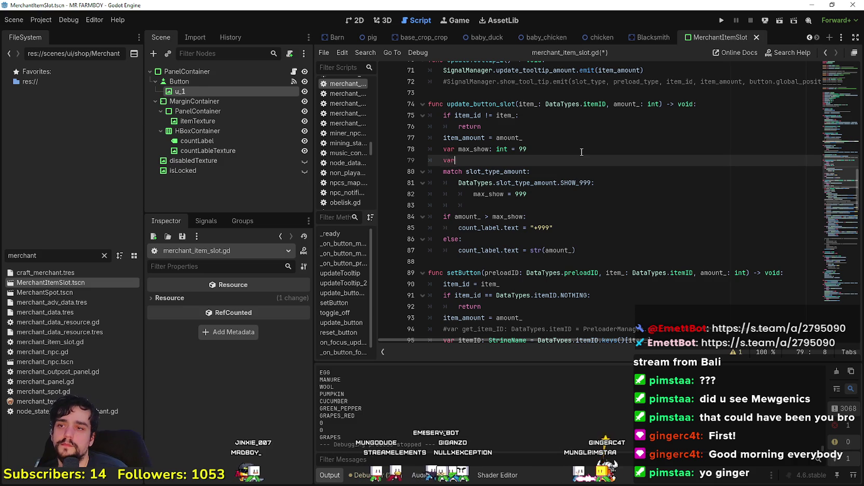
type(" max_show_text")
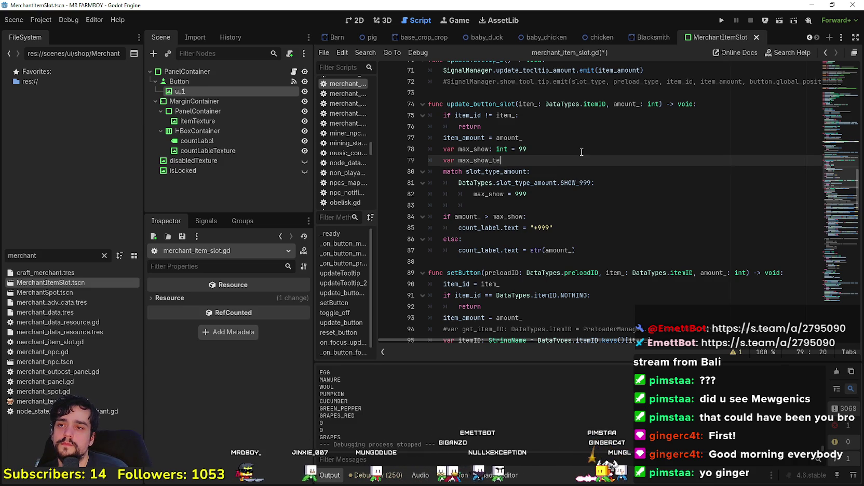
key("BackSpace")
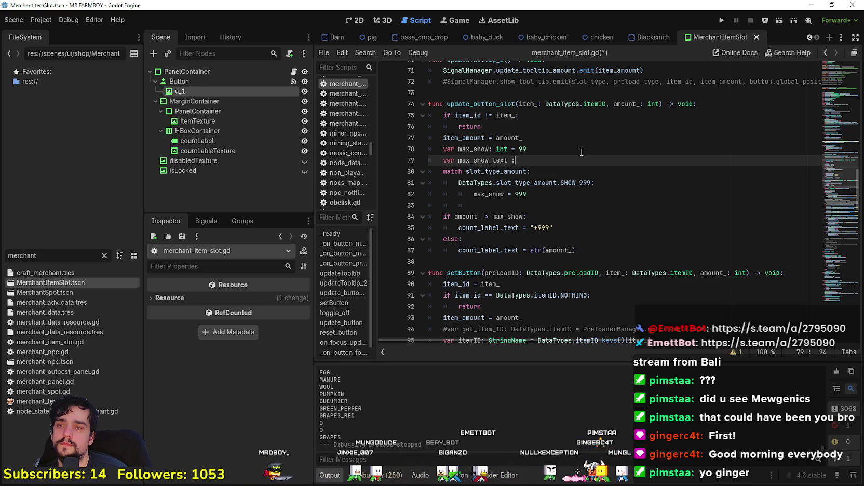
type(": String = ")
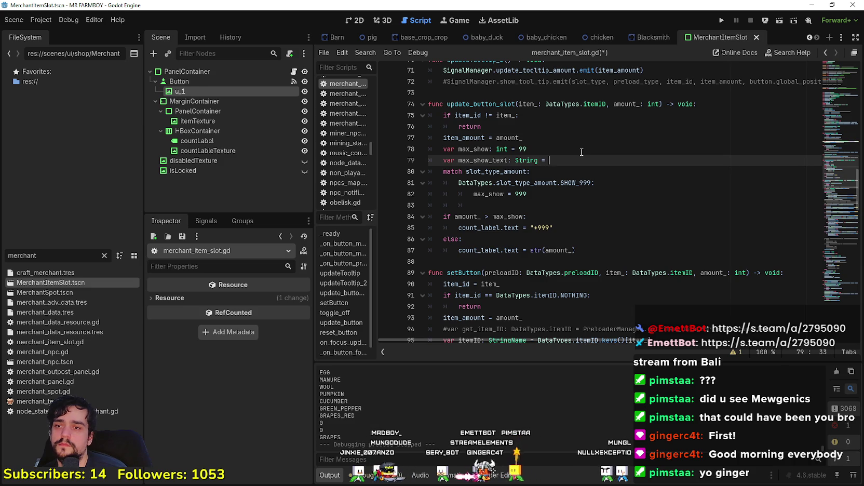
type("\"99")
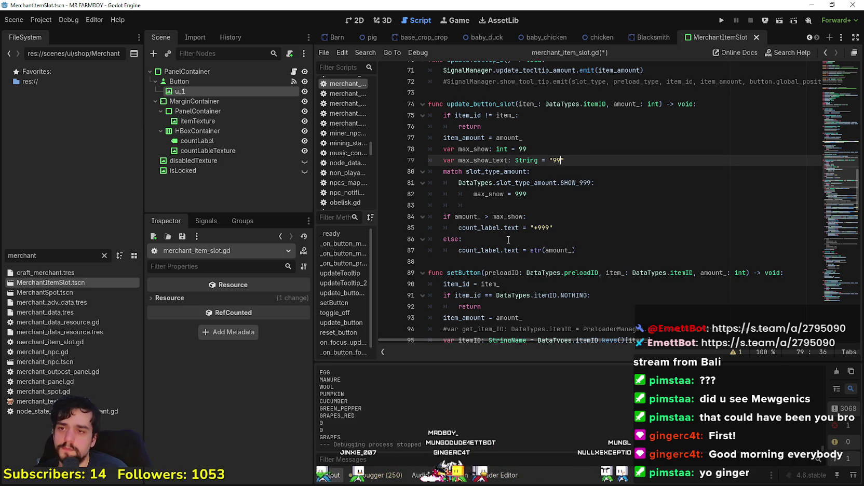
Replace the hard-coded "+999" in count_label.text with max_show_text
left_click(546, 208)
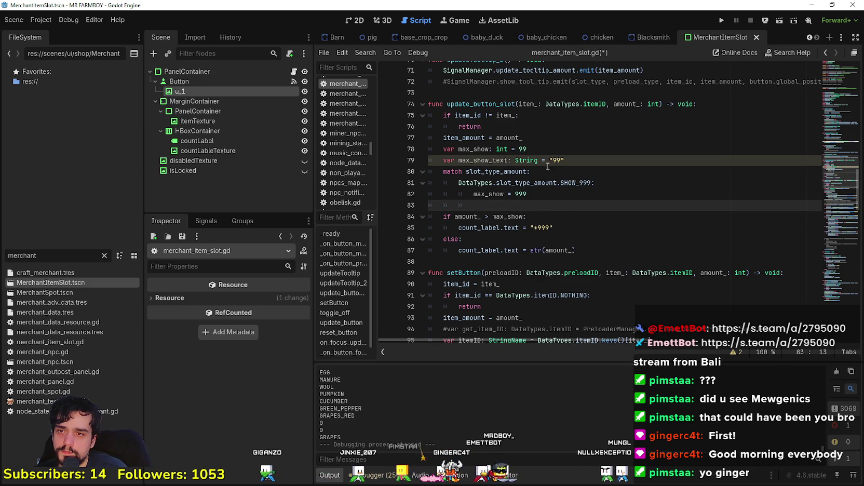
double_click(483, 160)
key("ctrl+c")
left_click_drag(529, 231, 553, 229)
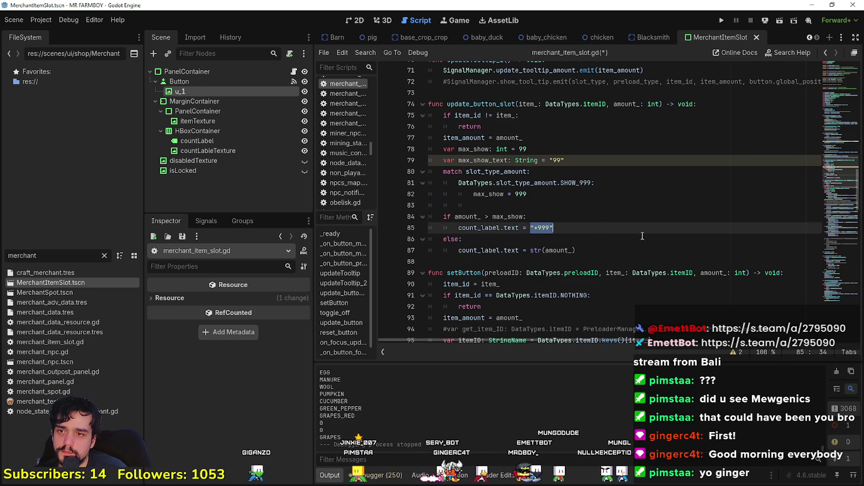
key("ctrl+v")
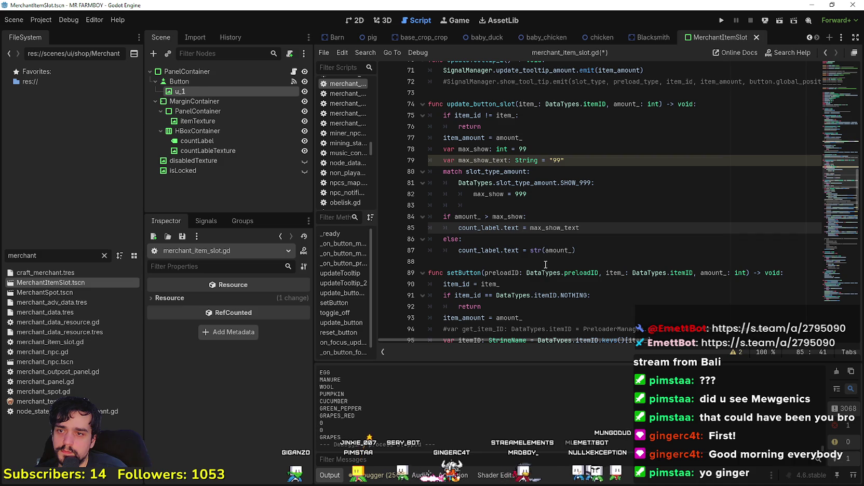
Set max_show_text = "99" under max_show = 999 in the SHOW_999 case
left_click(505, 203)
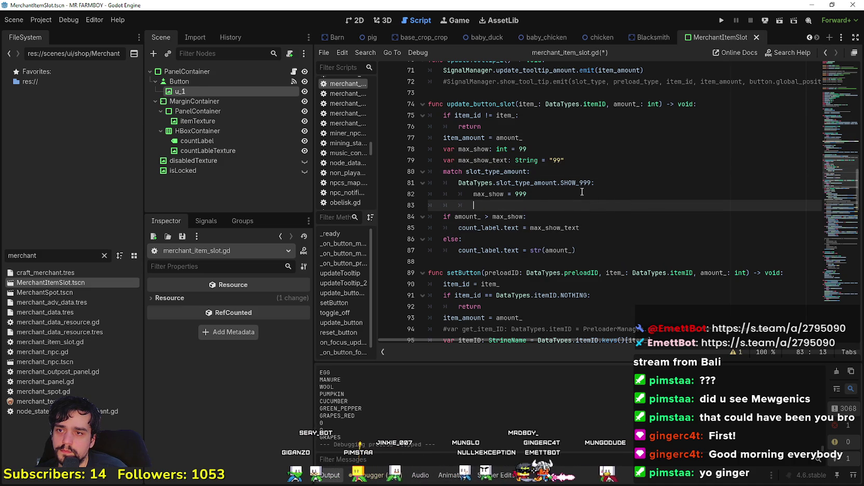
left_click(555, 194)
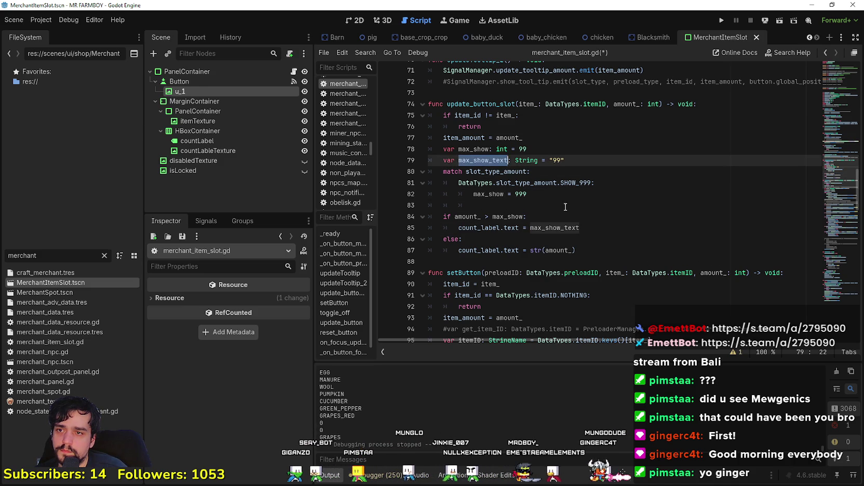
key("Return")
type("max_show_text")
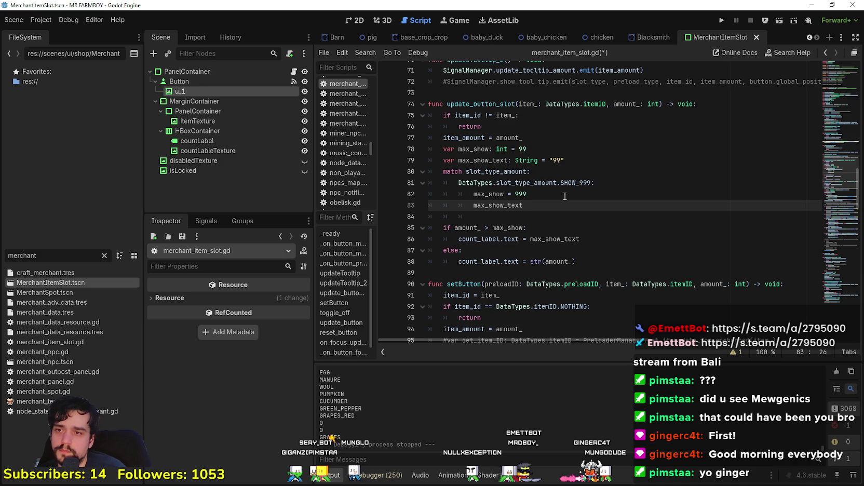
type(" = 99")
key("BackSpace")
key("BackSpace")
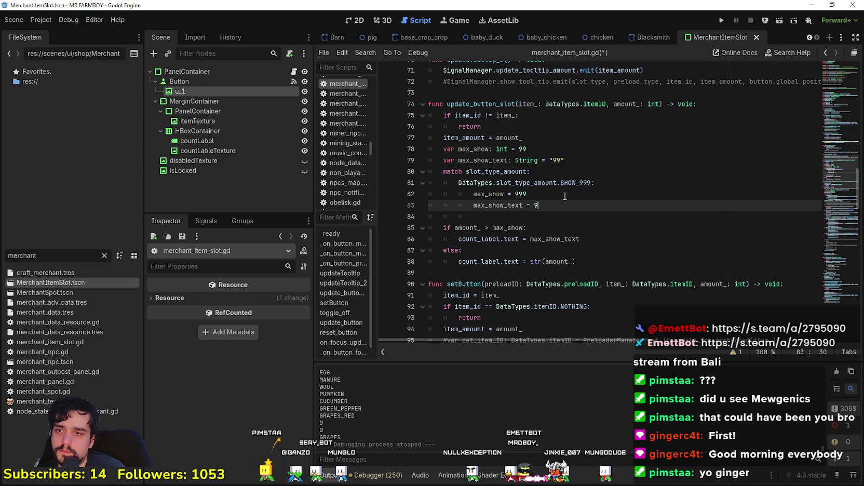
type("\"999")
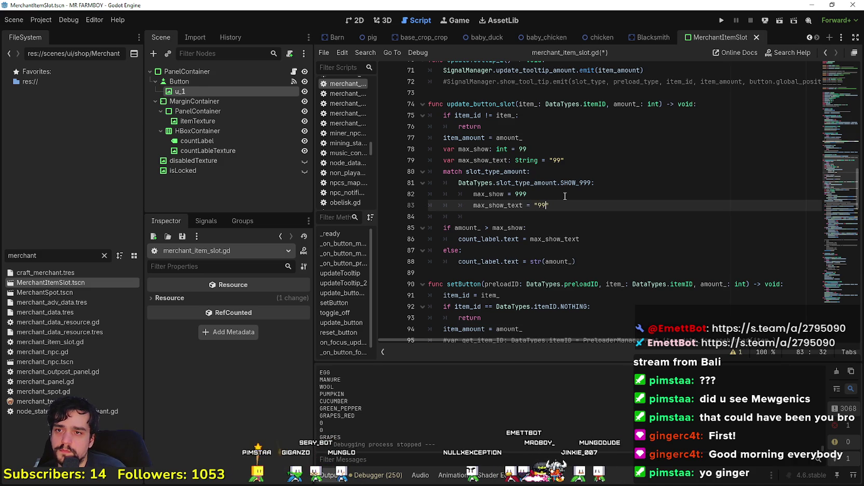
key("BackSpace")
scroll(566, 196, "down", 2)
scroll(566, 196, "down", 15)
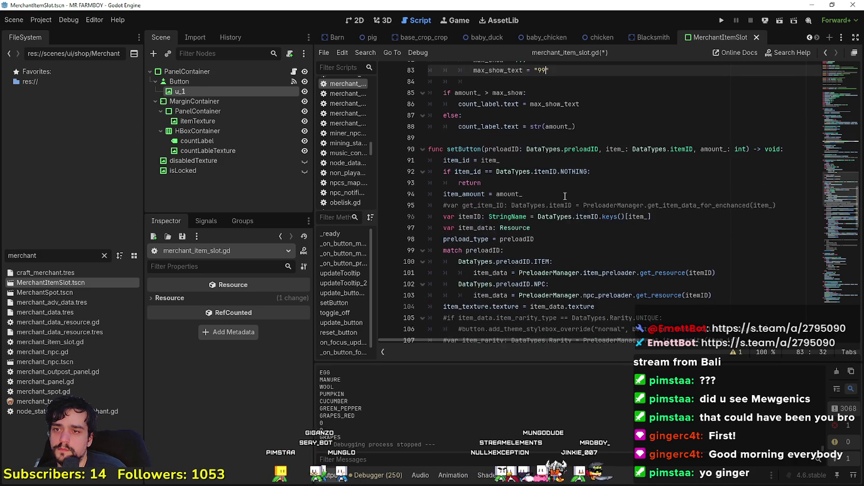
scroll(565, 196, "down", 7)
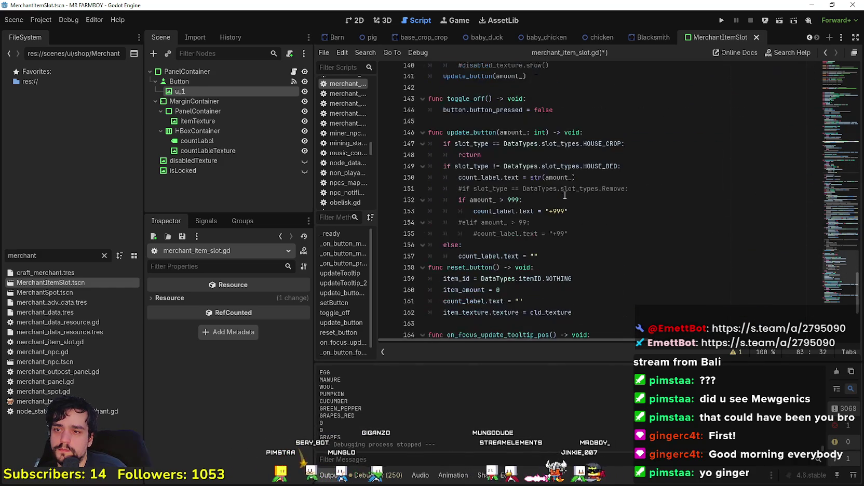
scroll(681, 234, "up", 10)
scroll(681, 235, "up", 15)
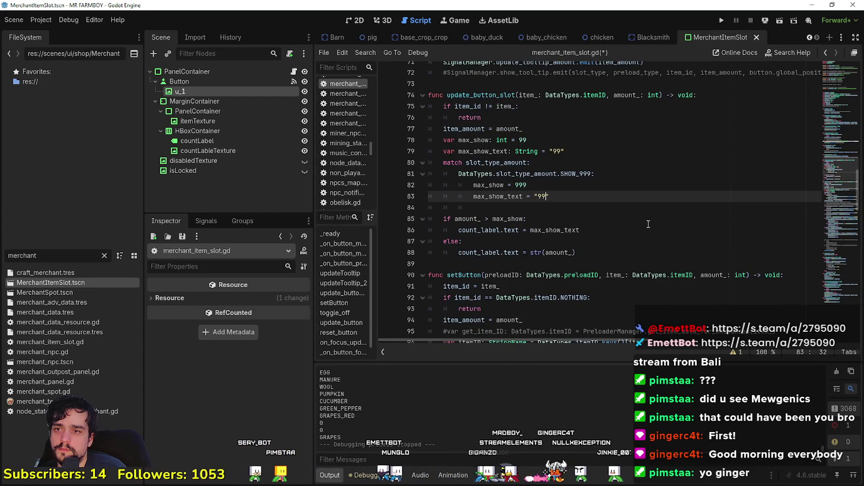
scroll(551, 189, "up", 1)
Prefix the default text with '+' and make the SHOW_999 case text "+999"
left_click(552, 188)
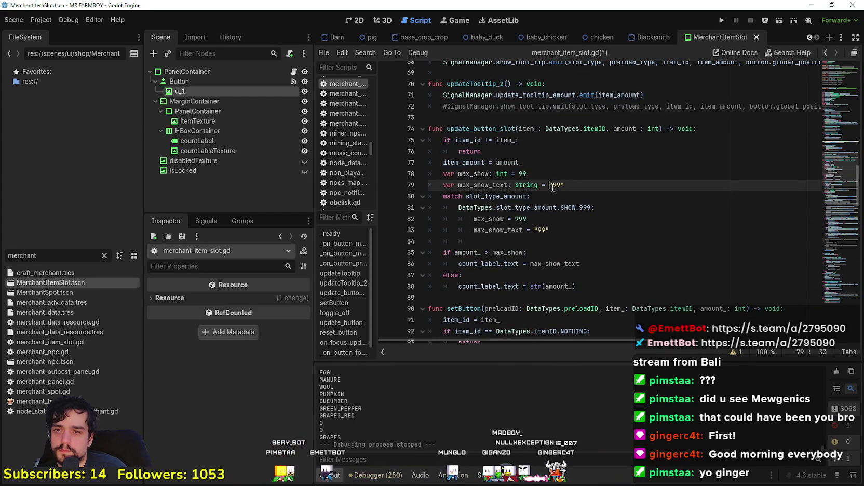
type("+")
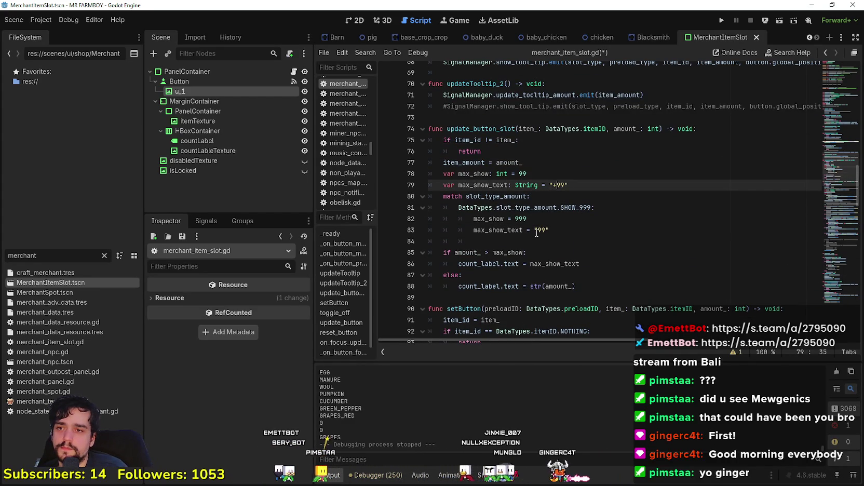
left_click(536, 230)
type("+")
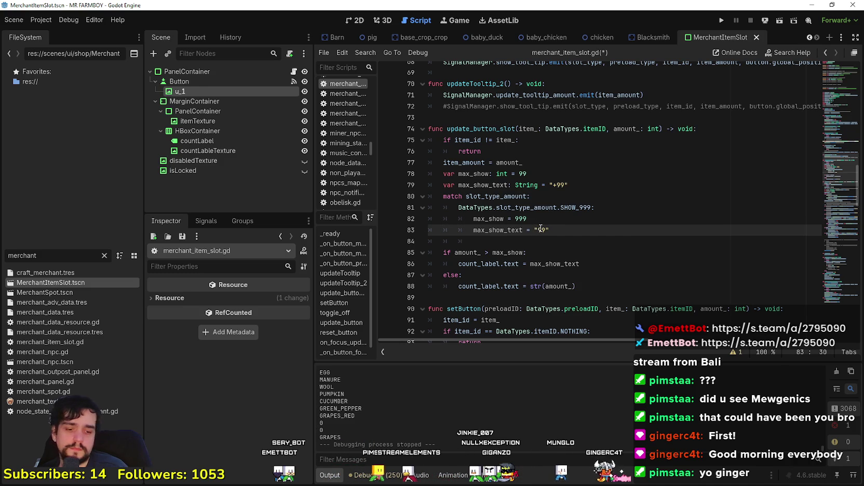
type("99")
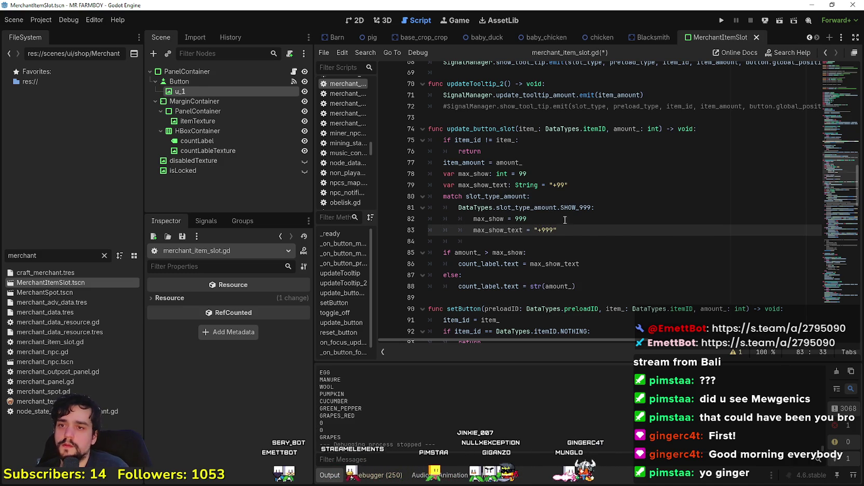
Duplicate the SHOW_999 case below and switch the copy to SHOW_9999
mouse_move(565, 230)
left_mouse_down()
mouse_move(576, 232)
mouse_move(434, 209)
left_mouse_up()
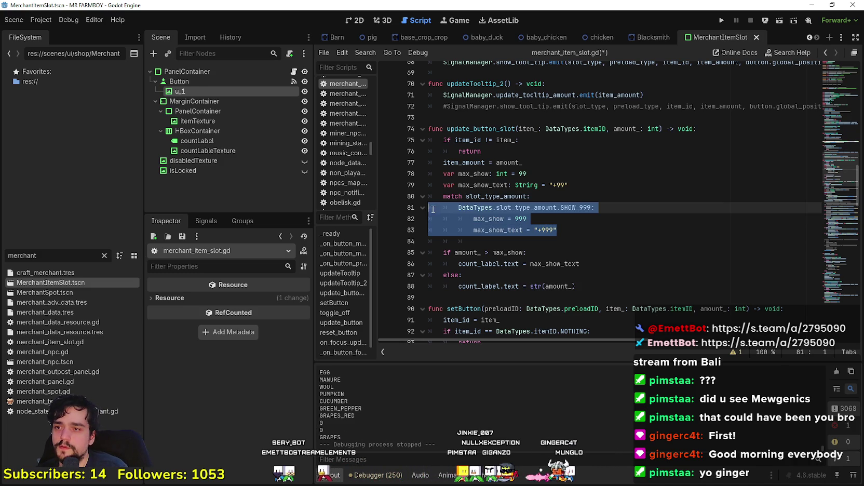
left_click(563, 232)
key("Return")
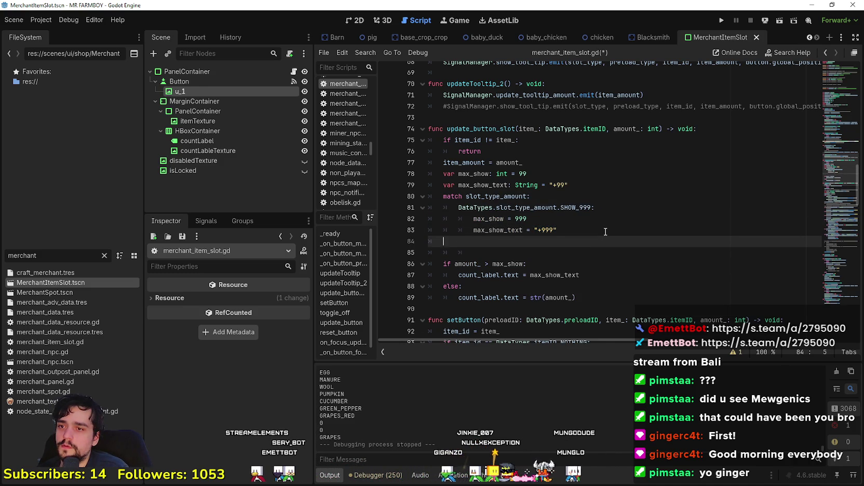
key("ctrl+v")
double_click(577, 241)
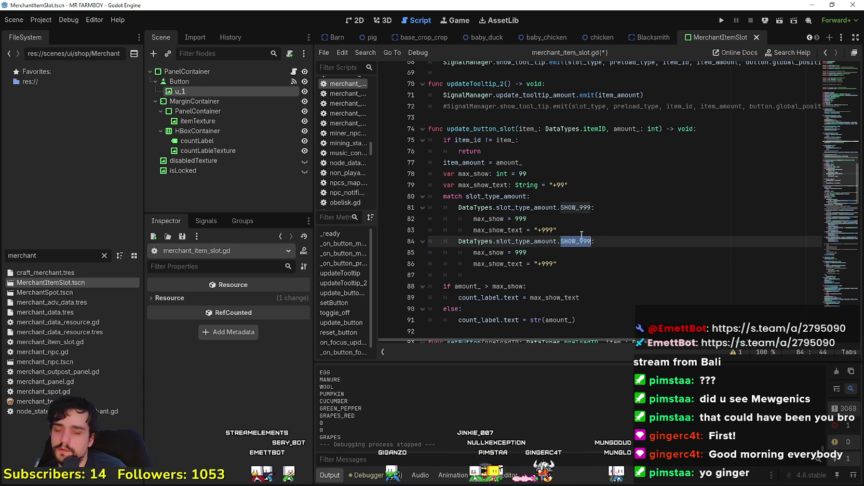
type("SHOW")
key("Down")
key("Down")
key("Return")
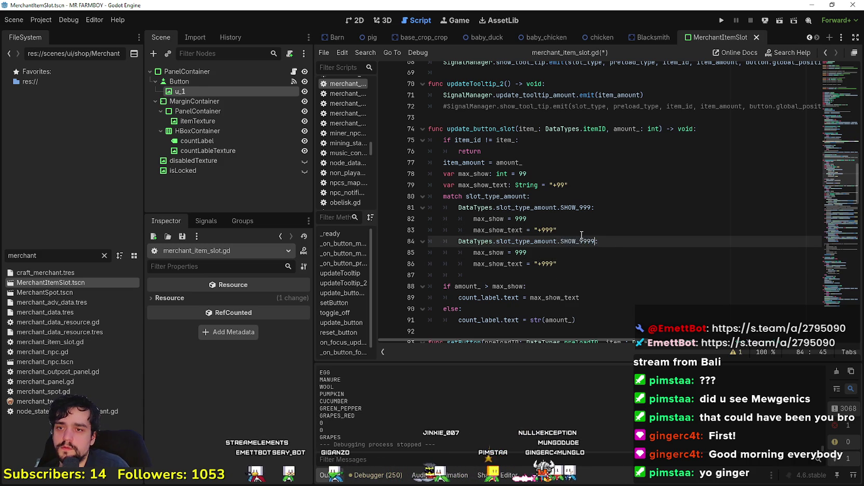
Copy the SHOW_9999 case below and switch the copy to SHOW_99999
left_click(553, 231)
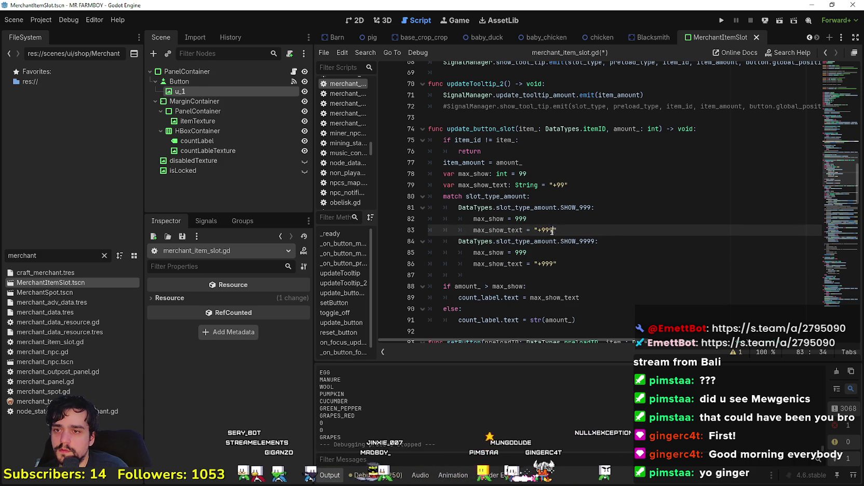
left_click(550, 264)
type("9")
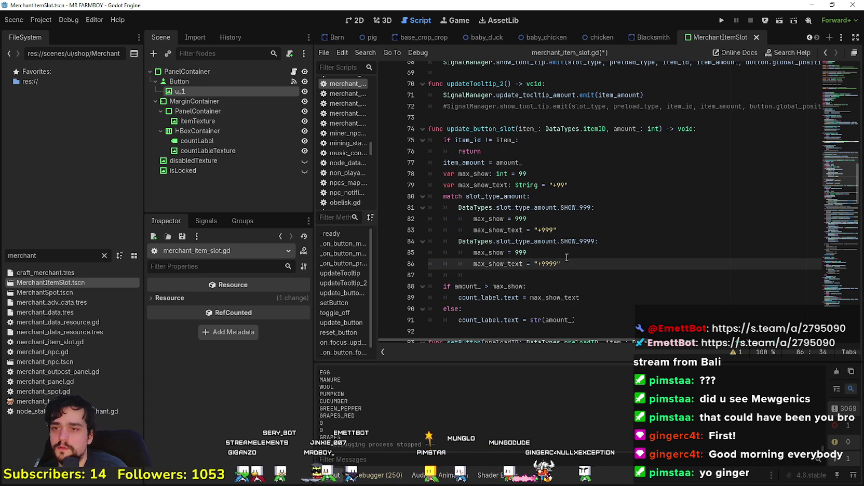
left_click(558, 251)
mouse_move(561, 265)
left_mouse_down()
mouse_move(468, 215)
mouse_move(318, 256)
left_mouse_up()
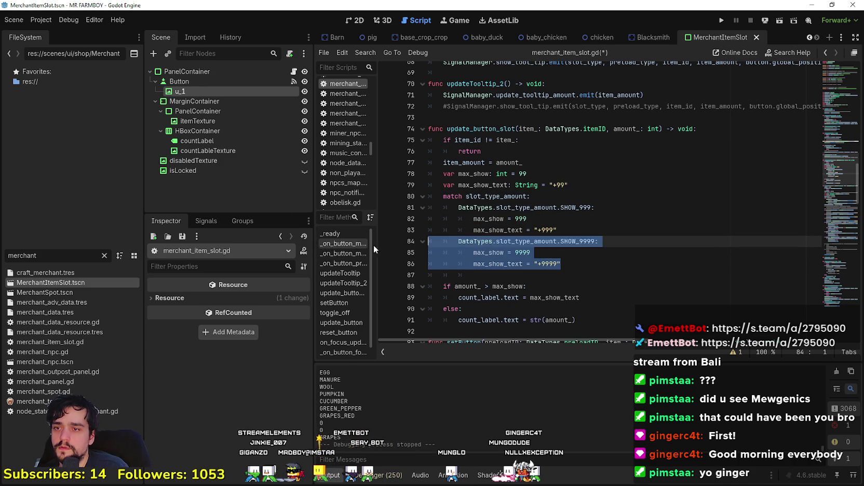
left_click_drag(535, 275, 419, 269)
key("ctrl+v")
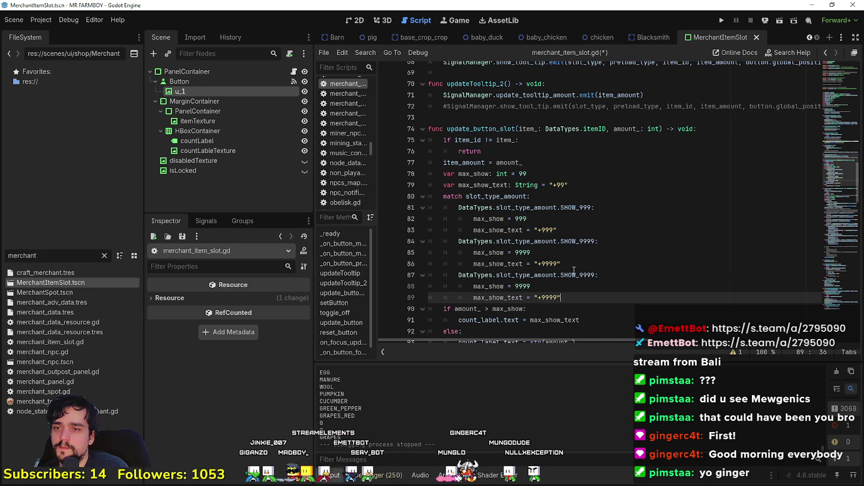
double_click(580, 275)
type("Show")
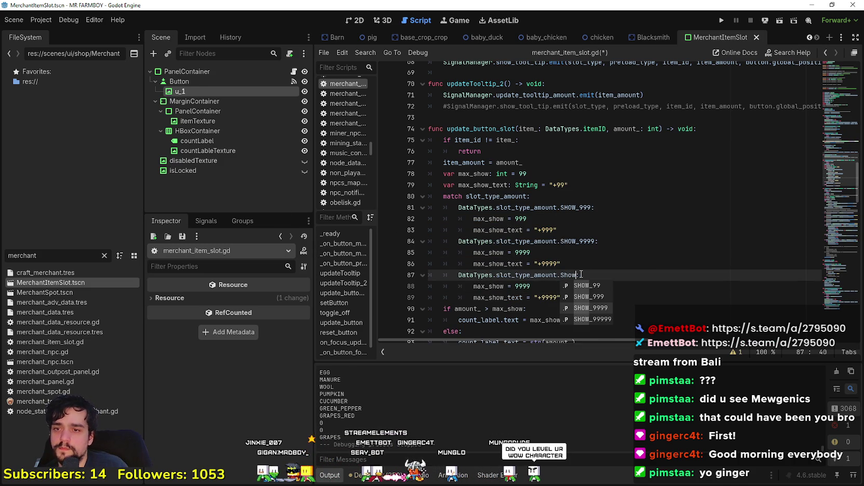
key("Down")
key("Down")
key("Down")
key("Return")
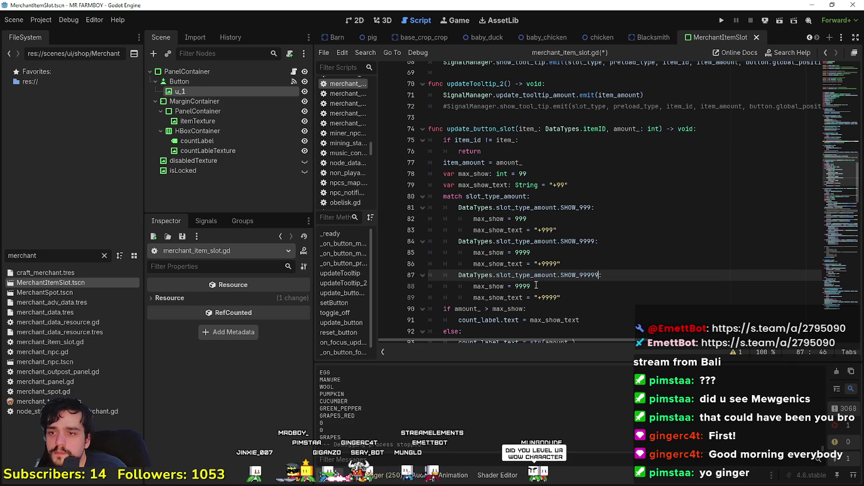
Set the SHOW_99999 case's cap to 99999 with "+99999" text
left_click(552, 285)
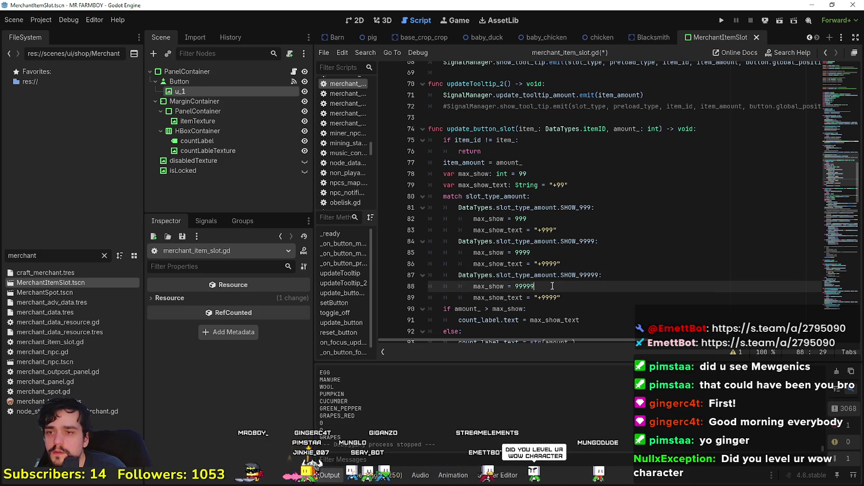
type("9")
scroll(553, 250, "down", 2)
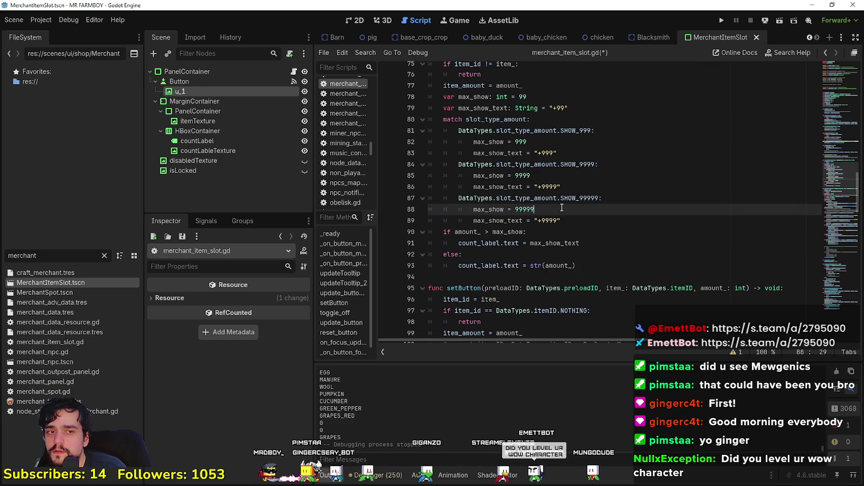
left_click(558, 221)
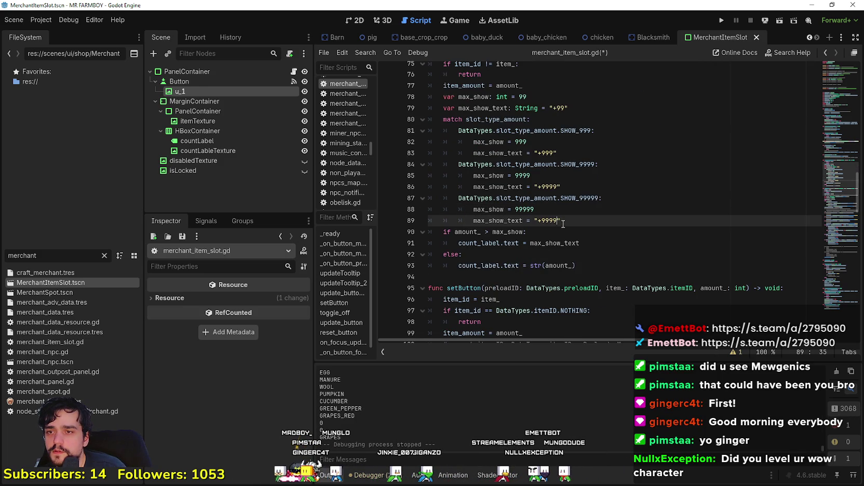
type("9")
left_click(596, 233)
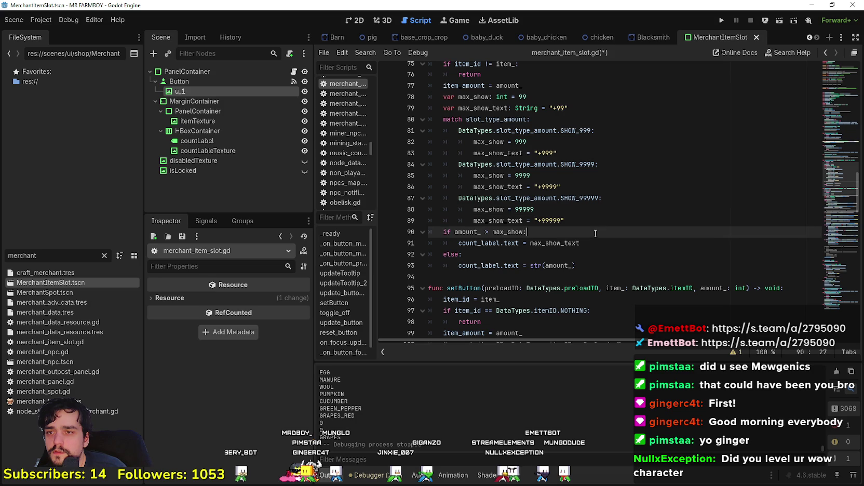
Review the new SHOW_999, SHOW_9999 and SHOW_99999 match cases, then save merchant_item_slot.gd
left_click(613, 263)
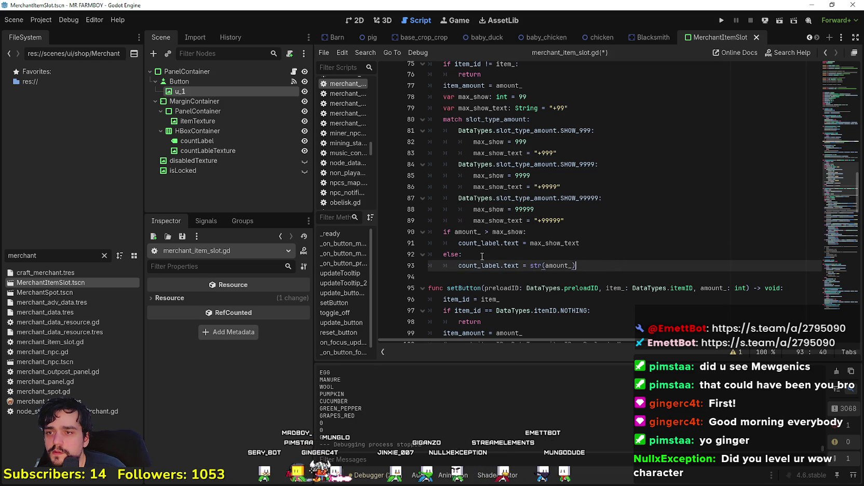
left_click_drag(554, 236, 412, 171)
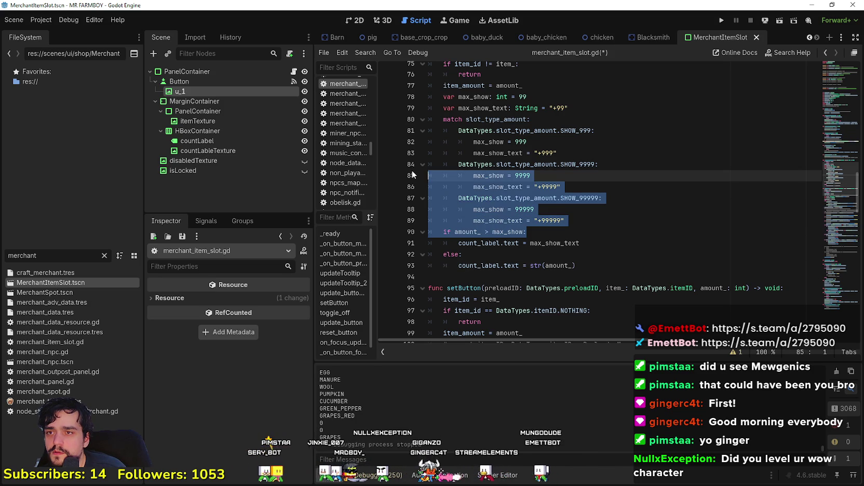
mouse_move(568, 224)
left_mouse_down()
mouse_move(550, 220)
mouse_move(570, 216)
mouse_move(457, 156)
mouse_move(413, 119)
left_mouse_up()
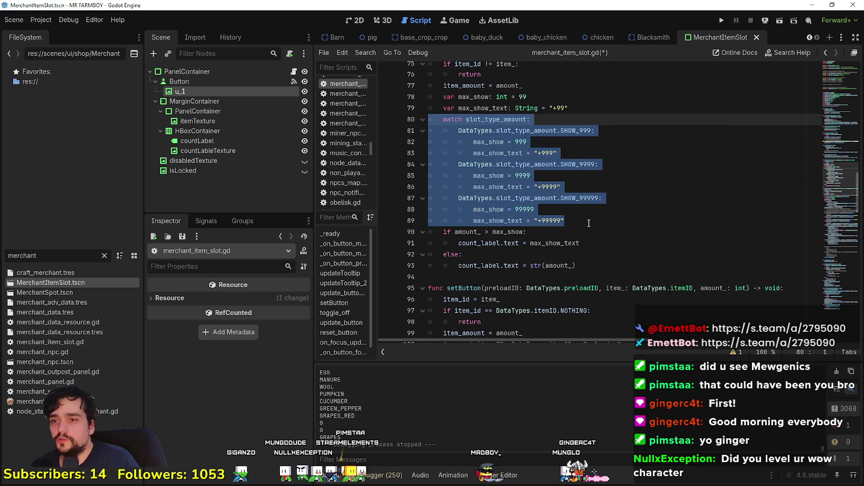
left_click(589, 224)
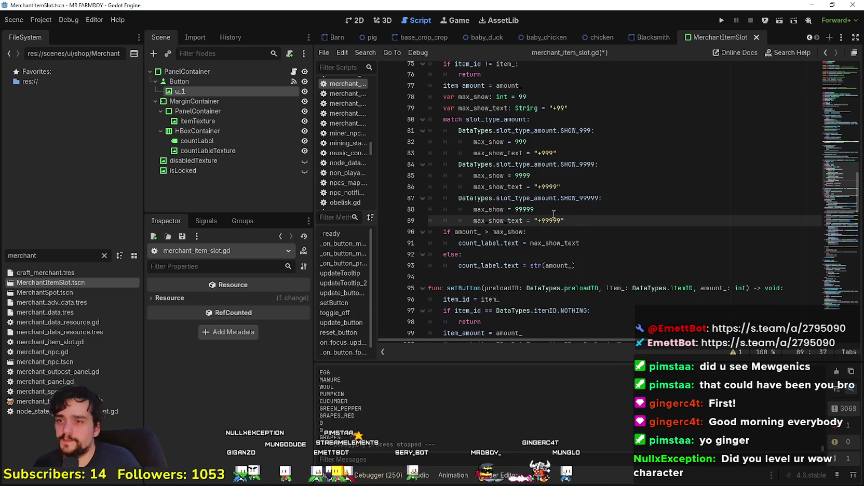
key("shift+Up")
key("shift+Up")
key("shift+Up")
key("shift+Home")
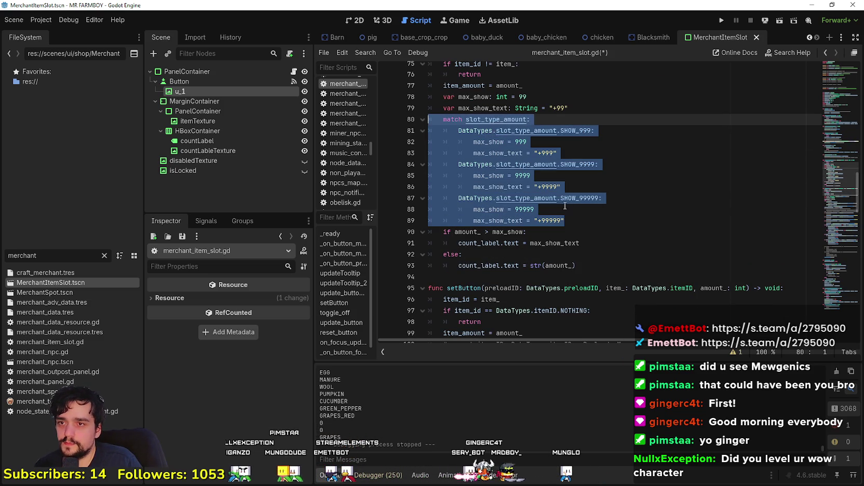
left_click(572, 199)
key("ctrl+s")
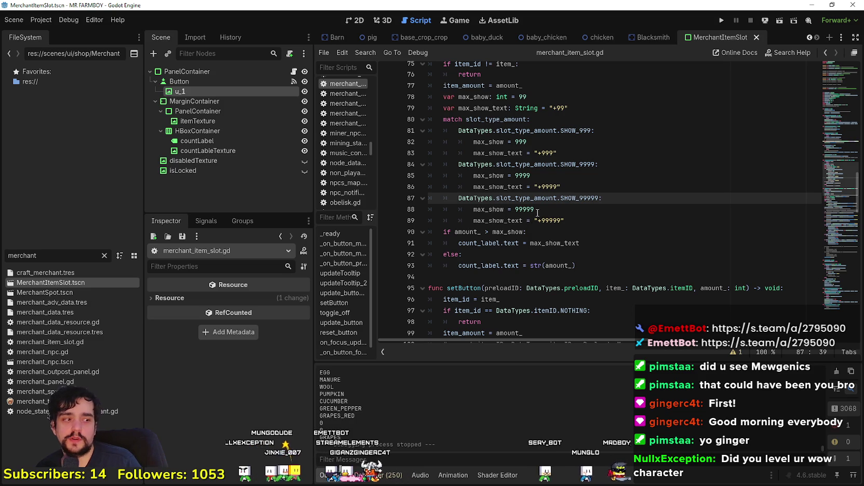
Recheck the whole match block, leaving the caret after the '+99999' text on the 99999 cap line
key("Down")
key("Down")
scroll(582, 248, "up", 1)
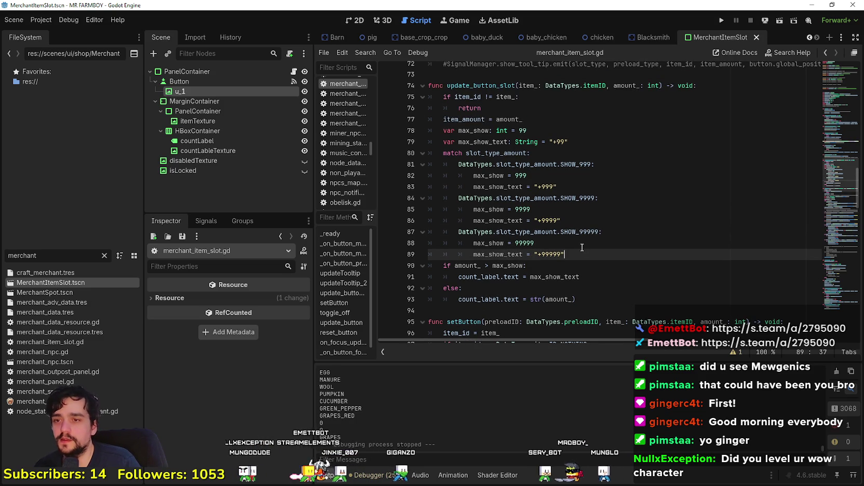
mouse_move(582, 248)
left_mouse_down()
mouse_move(520, 229)
mouse_move(457, 166)
mouse_move(423, 155)
left_mouse_up()
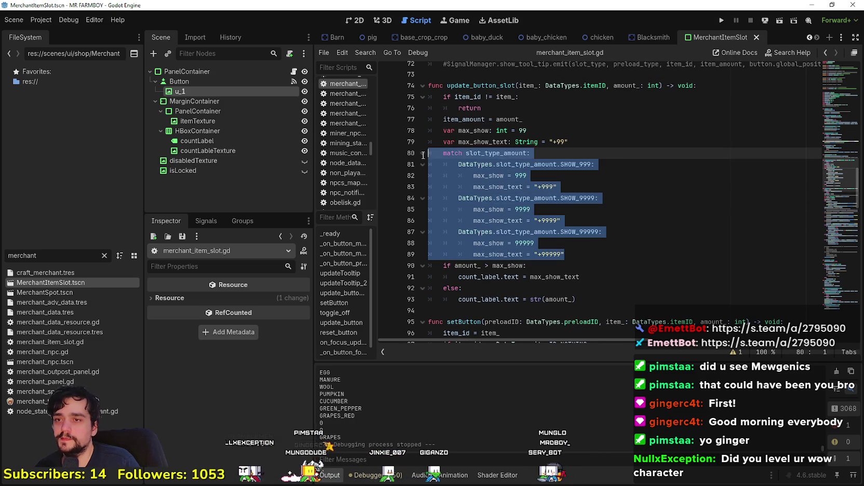
left_click(572, 255)
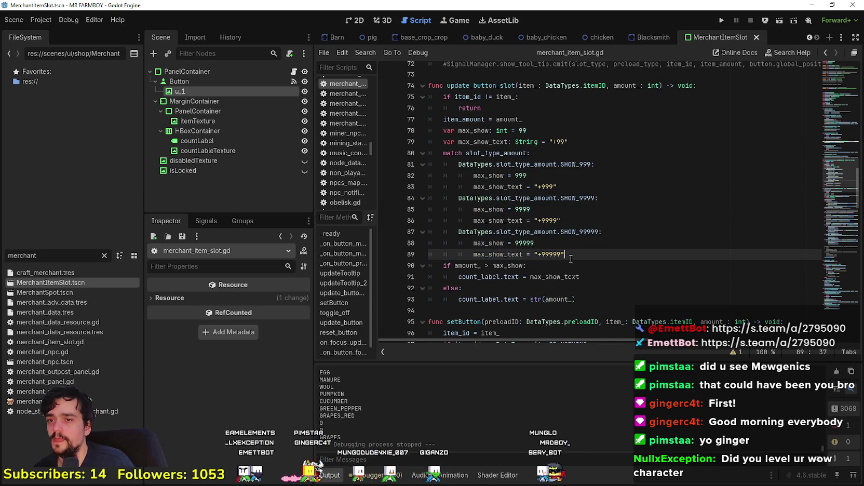
scroll(571, 256, "down", 1)
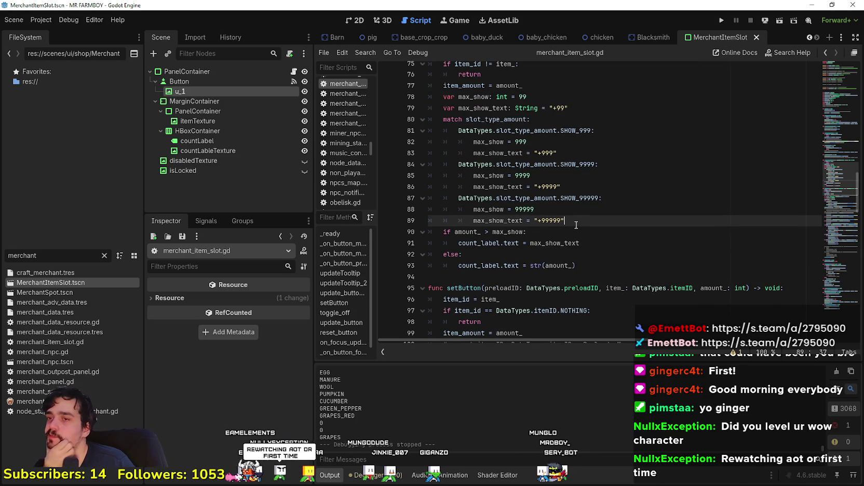
mouse_move(576, 225)
left_mouse_down()
mouse_move(435, 106)
mouse_move(436, 127)
left_mouse_up()
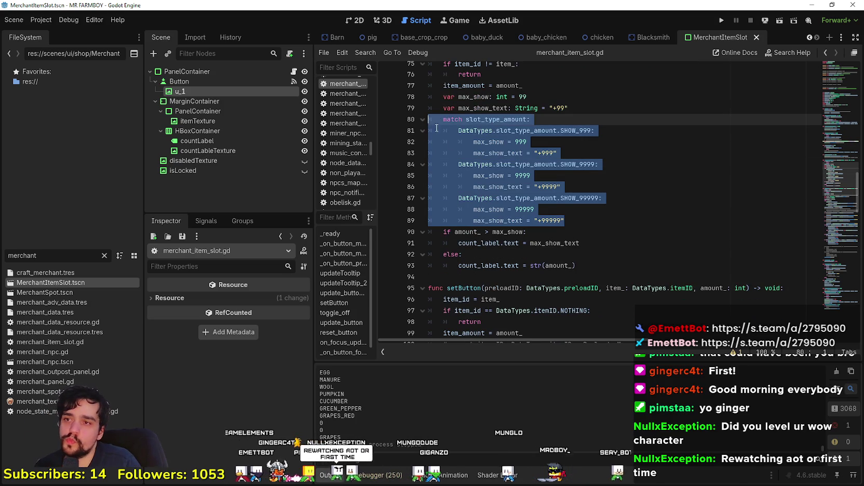
left_click(565, 221)
scroll(566, 228, "up", 1)
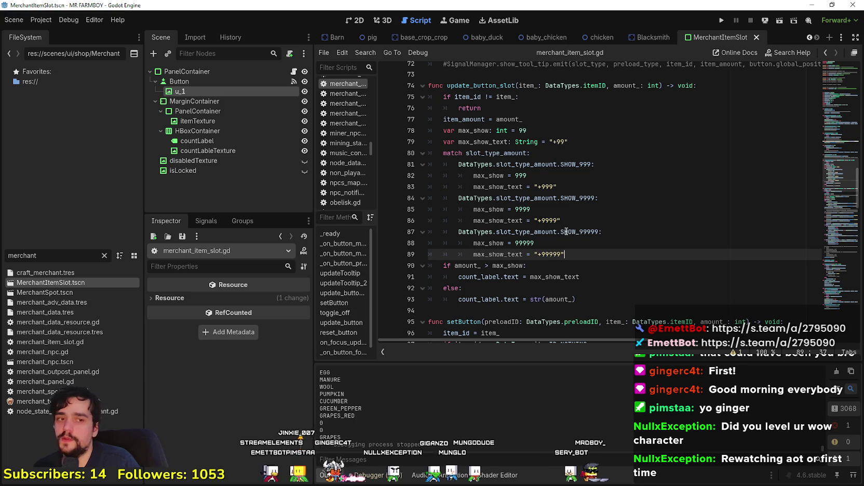
mouse_move(565, 237)
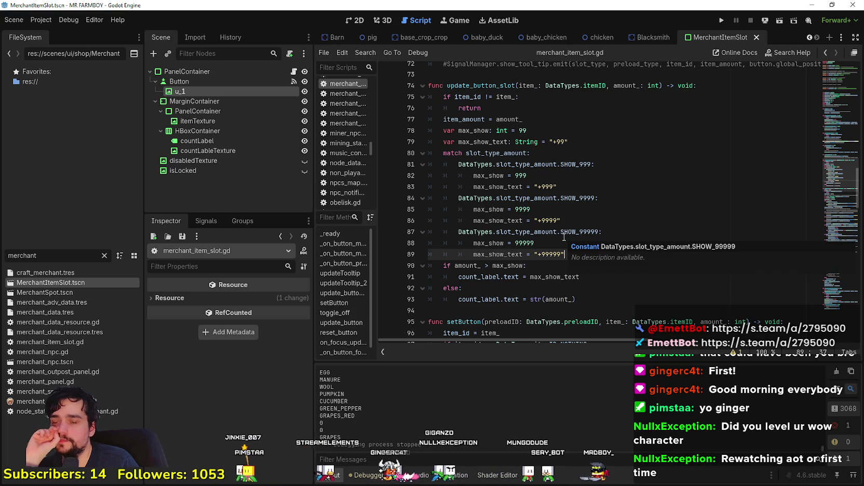
scroll(567, 253, "down", 2)
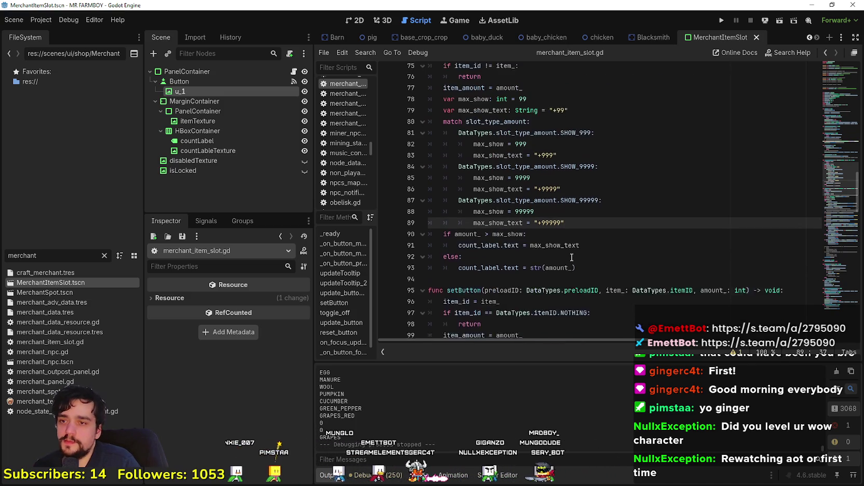
left_click(529, 202)
left_click(585, 215)
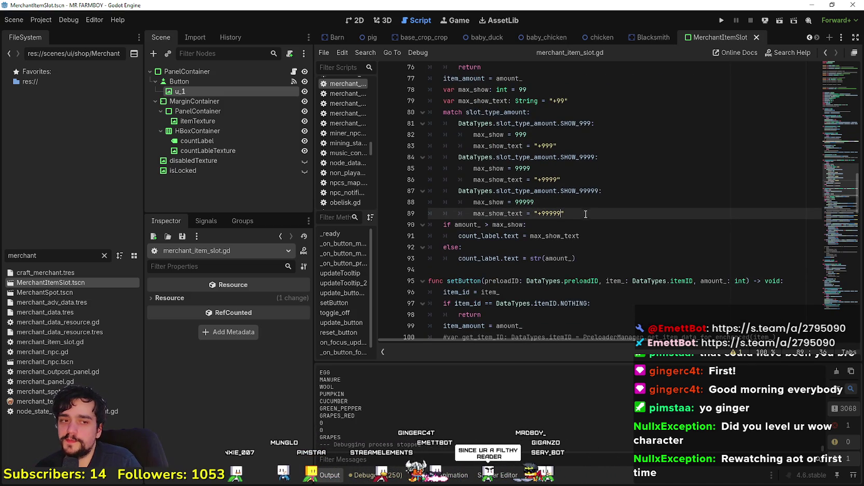
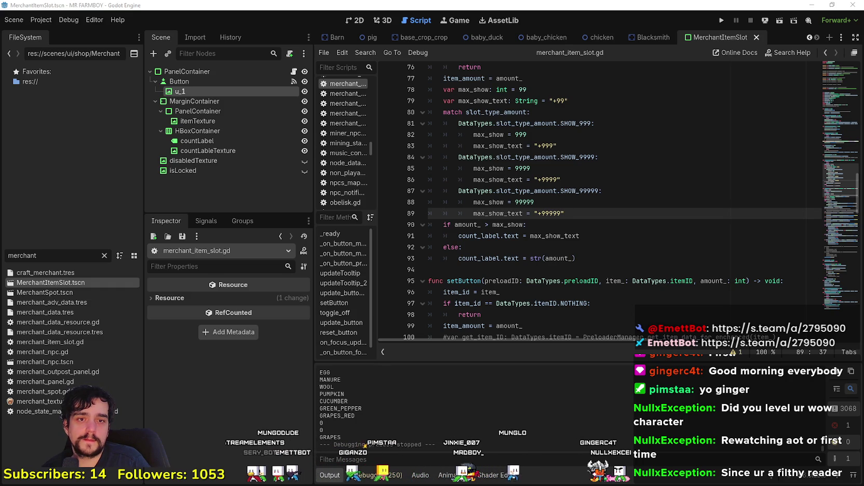
Copy the max_show code block from update_button_slot, extended to include line 78
left_click_drag(582, 213, 446, 101)
scroll(557, 208, "up", 3)
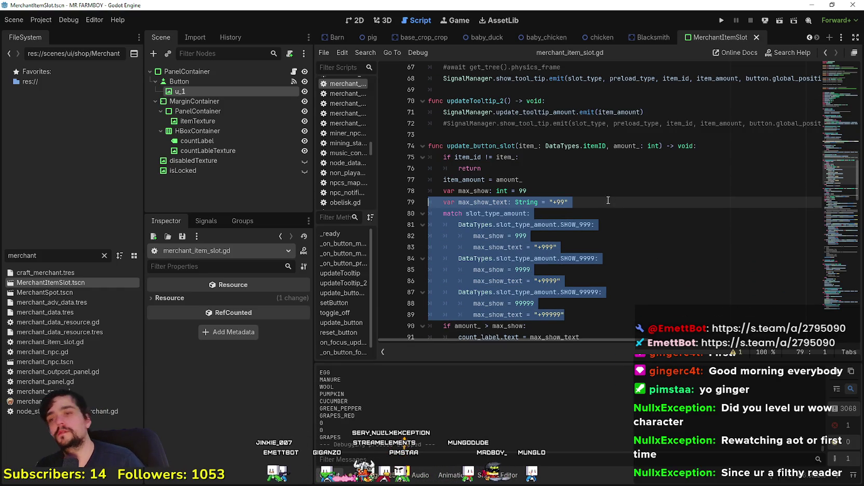
scroll(608, 200, "down", 1)
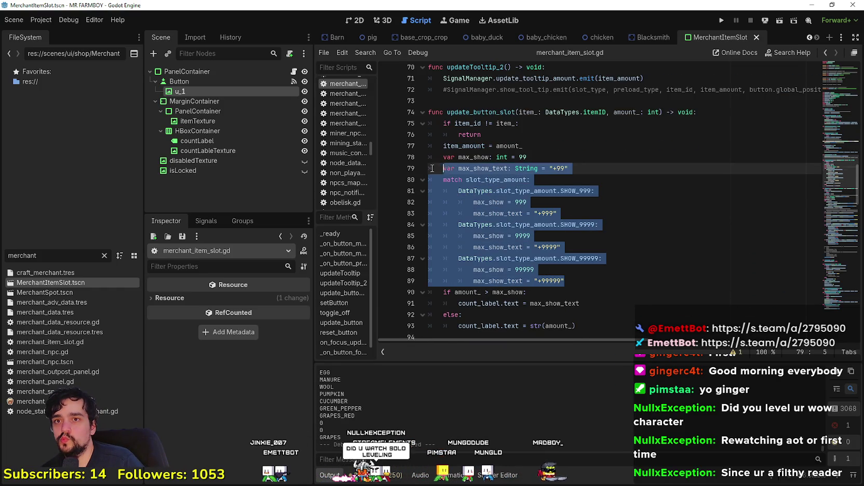
key("shift+Up")
right_click(527, 207)
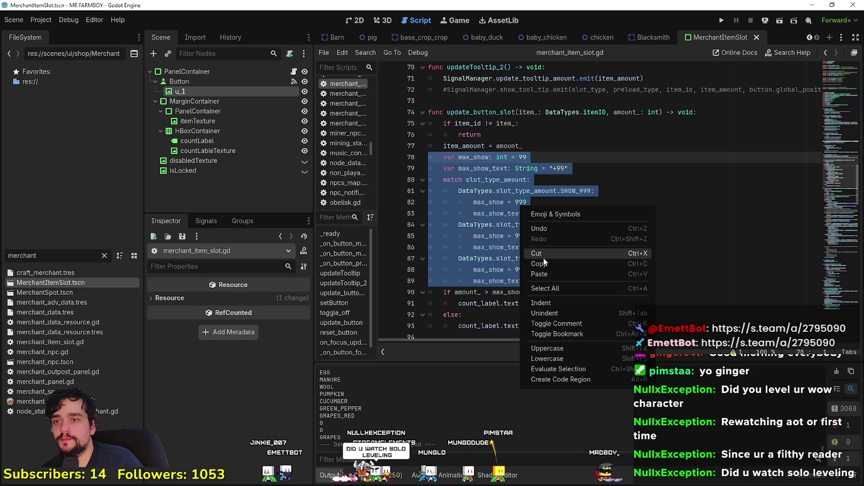
left_click(561, 263)
left_click(562, 274)
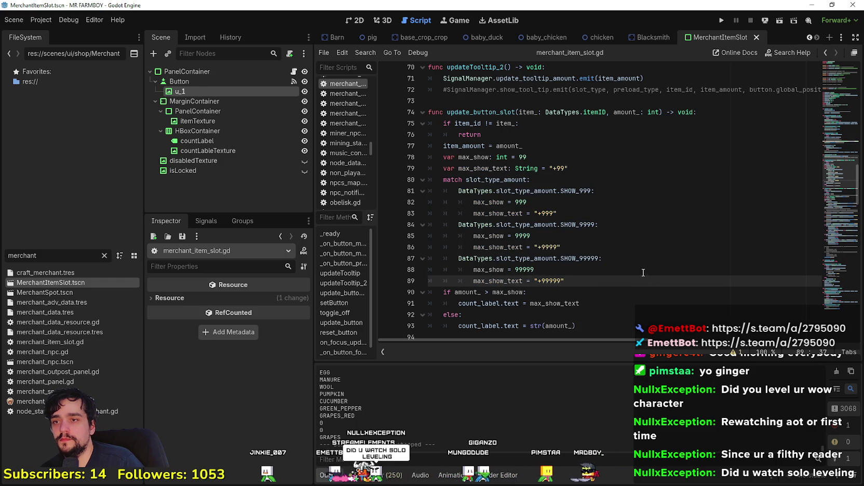
Replace 'match' on line 80 with an indented 'if slot_type_amount ==' condition for SHOW_999
double_click(452, 179)
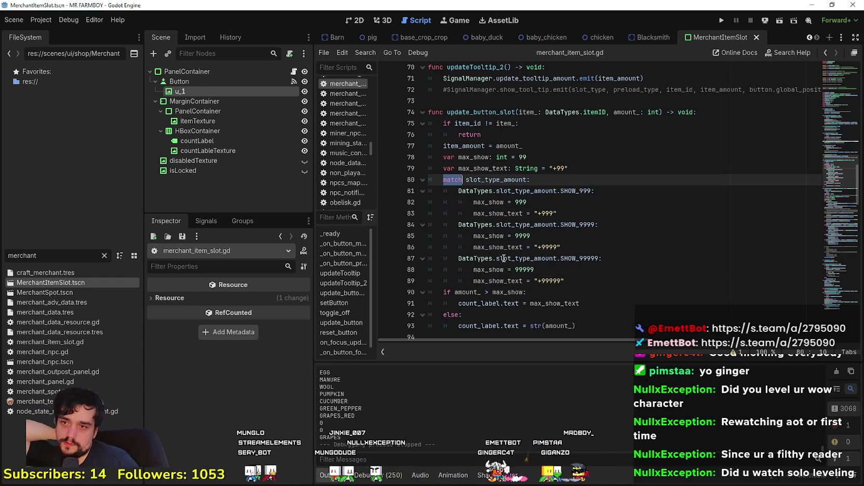
left_click(571, 281)
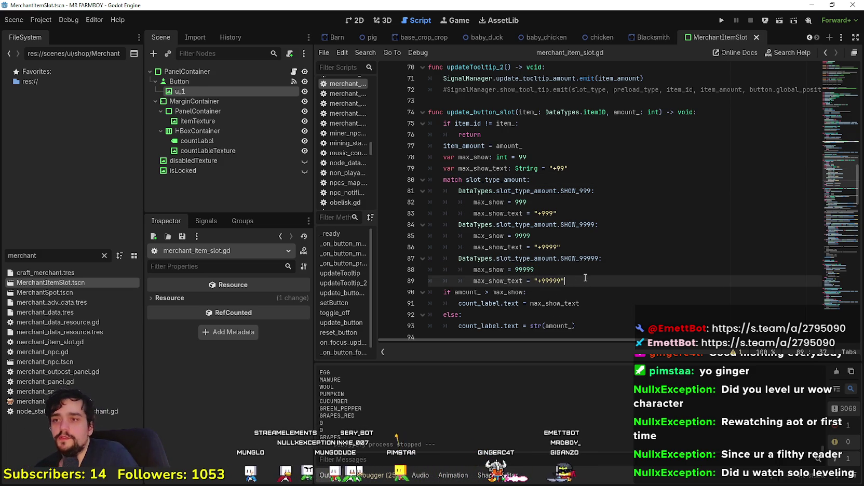
scroll(520, 197, "down", 2)
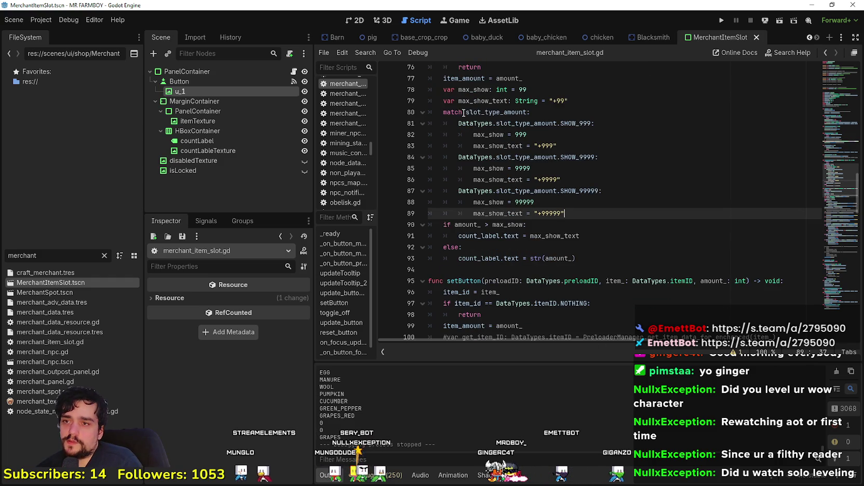
double_click(460, 112)
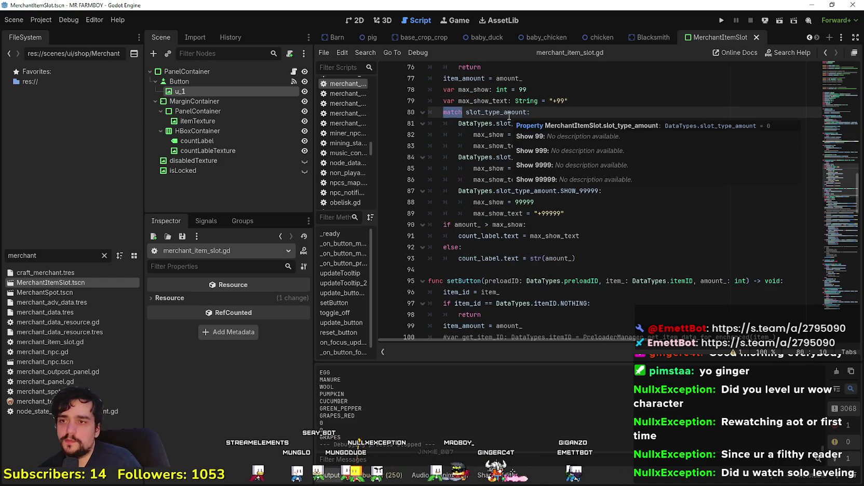
left_click(459, 112)
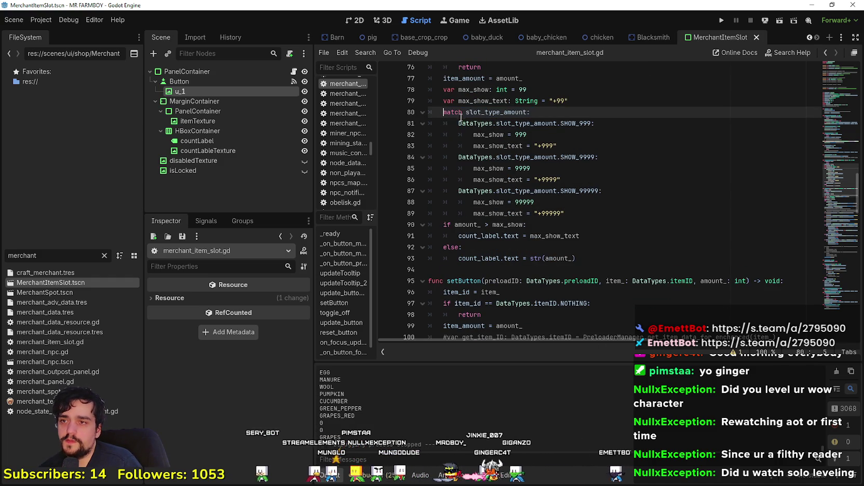
left_click_drag(460, 112, 440, 113)
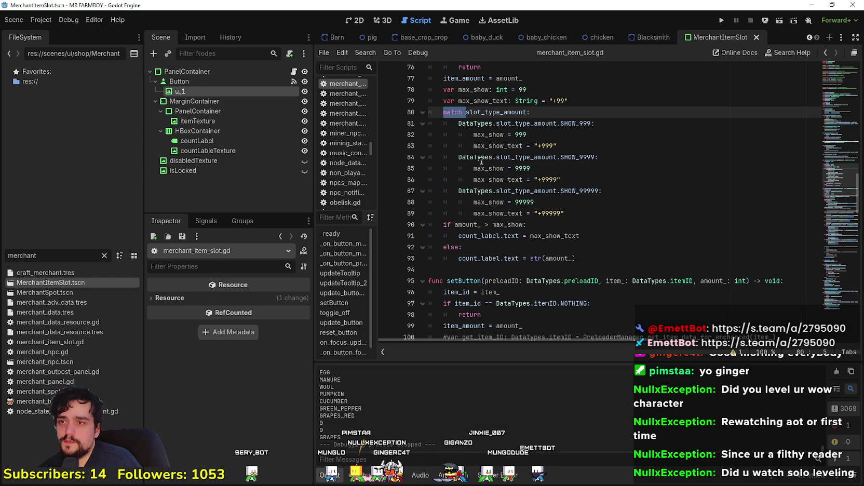
key("BackSpace")
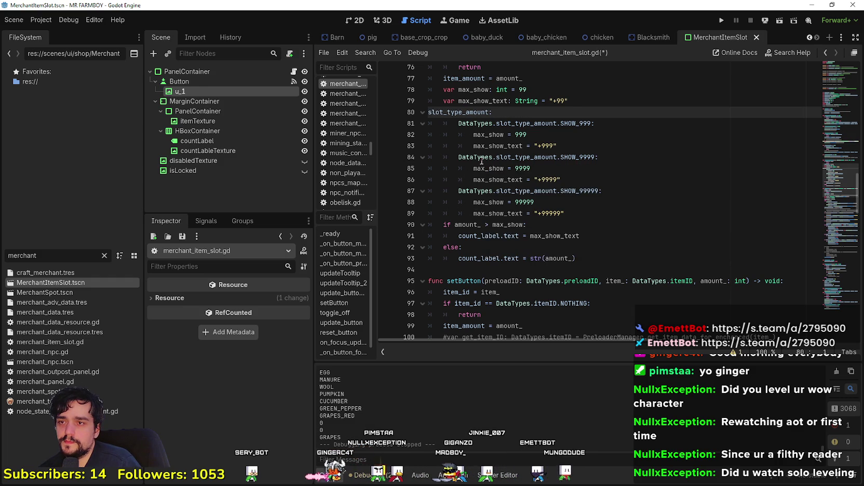
key("Down")
key("Delete")
key("Delete")
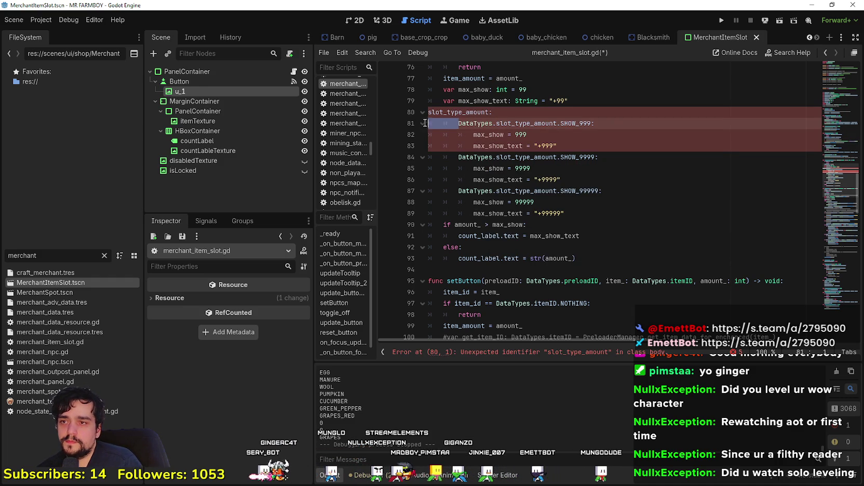
key("BackSpace")
key("BackSpace")
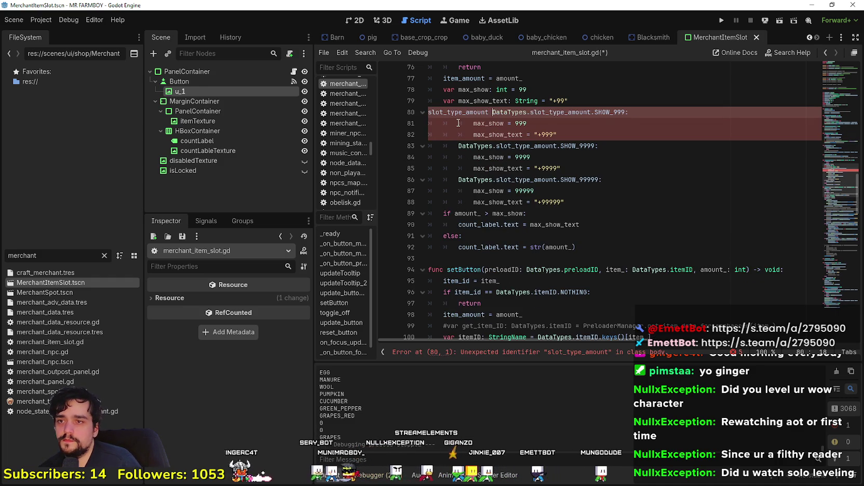
type("== ")
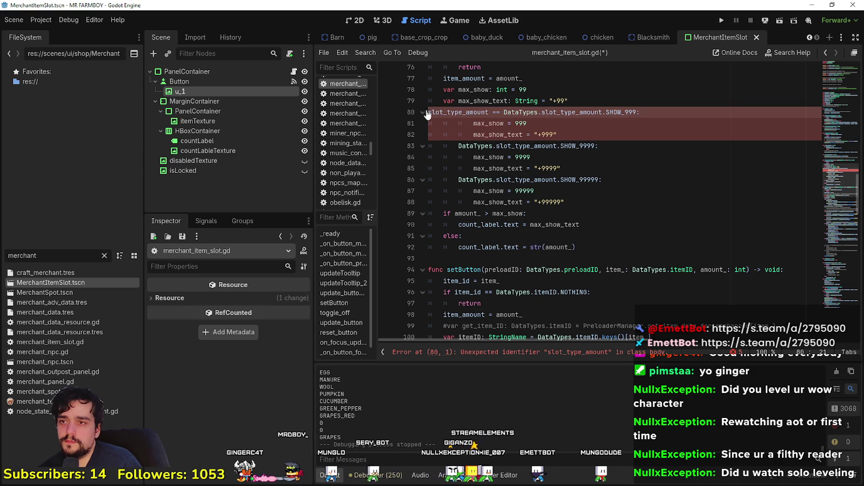
type("if")
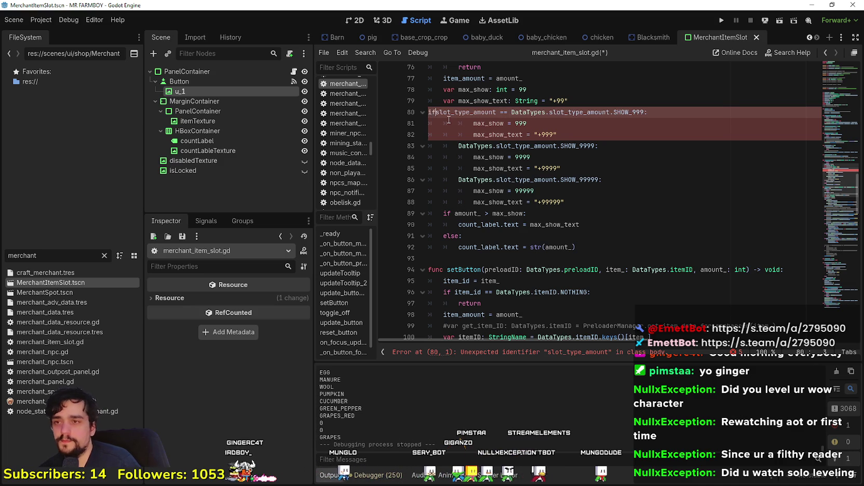
left_click(431, 113)
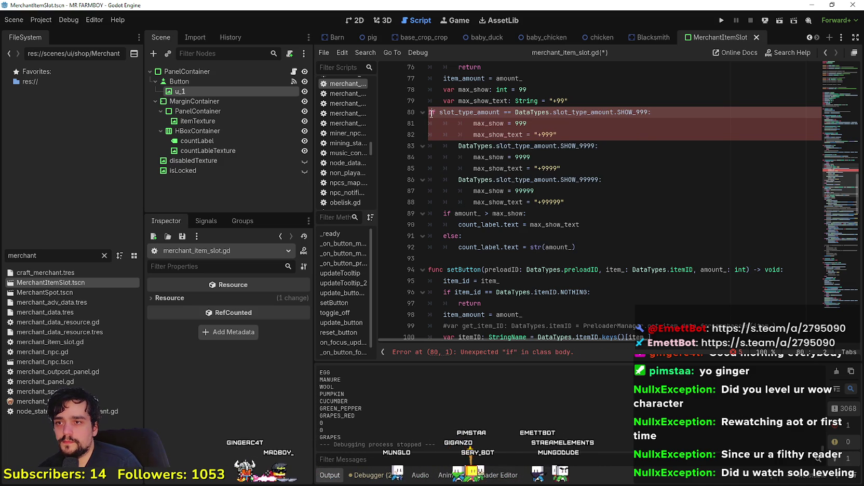
key("Tab")
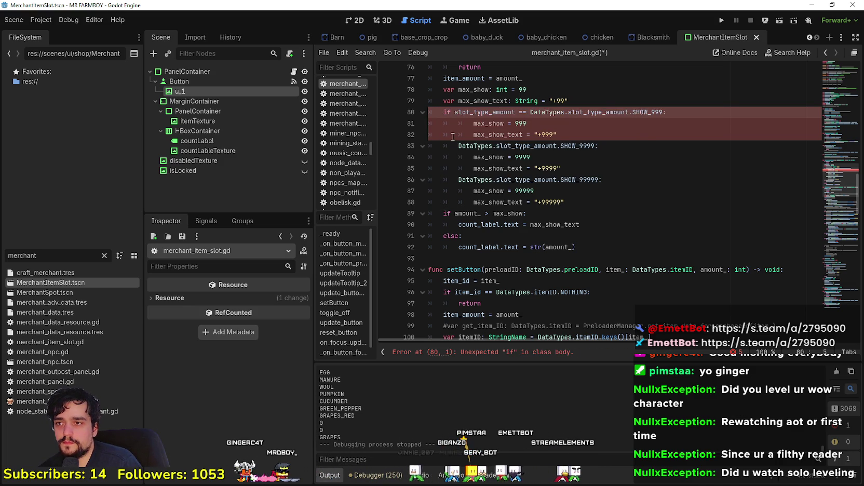
Turn the SHOW_9999 and SHOW_99999 cases into 'elif slot_type_amount ==' conditions and save
key("Down")
key("Down")
key("Down")
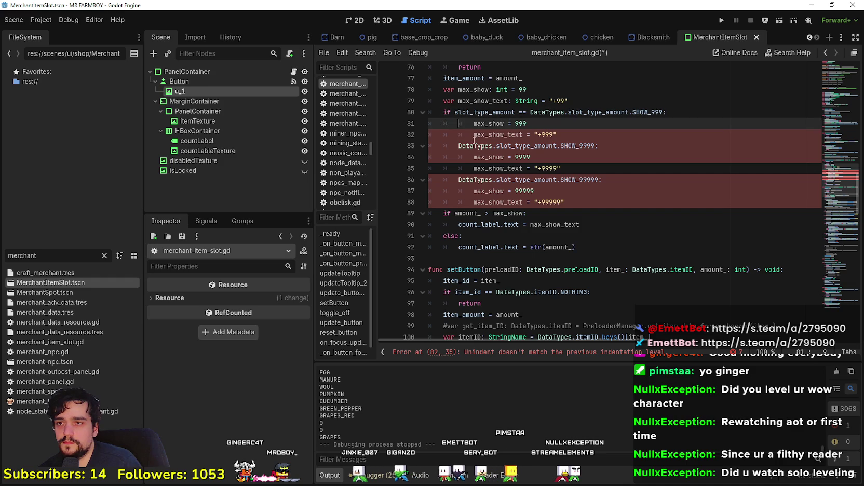
left_click_drag(531, 113, 445, 114)
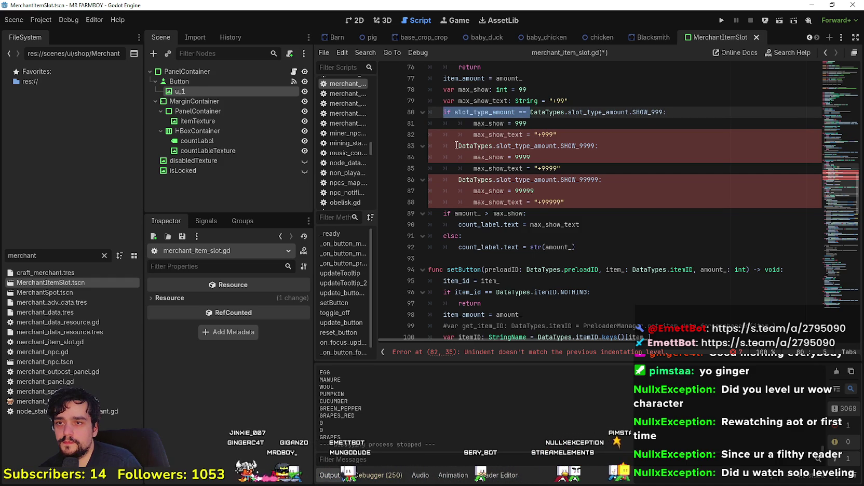
left_click(446, 145)
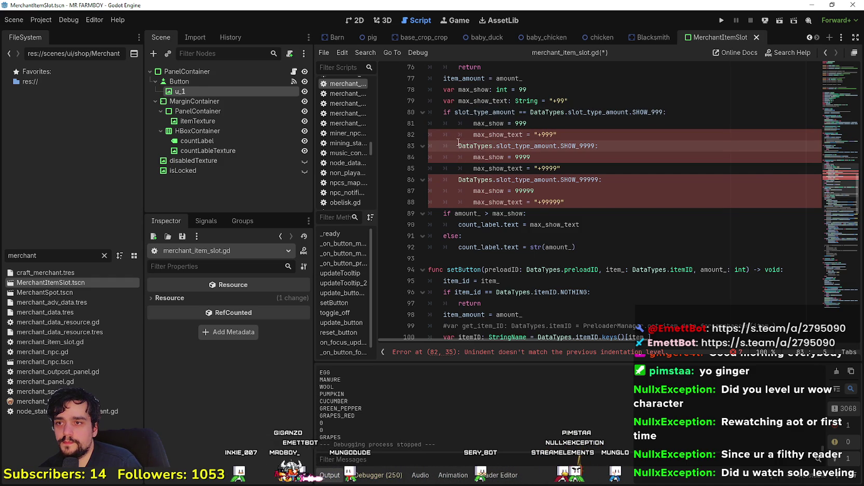
key("shift+Right")
key("ctrl+v")
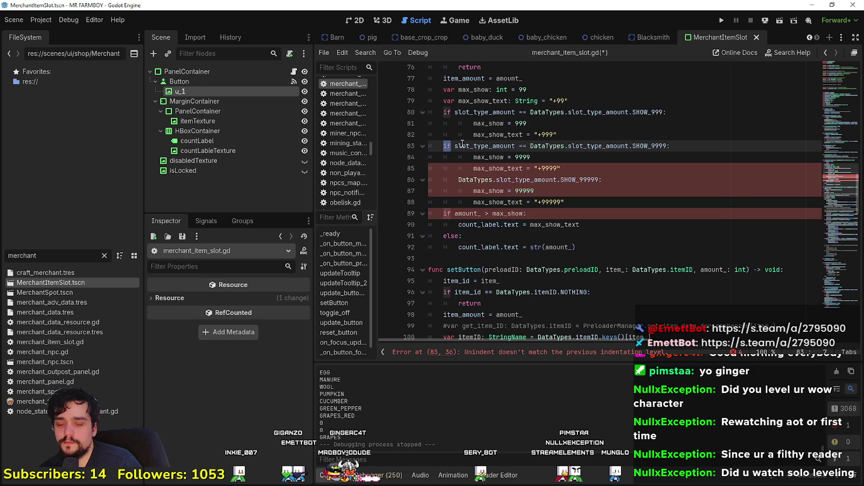
type("el")
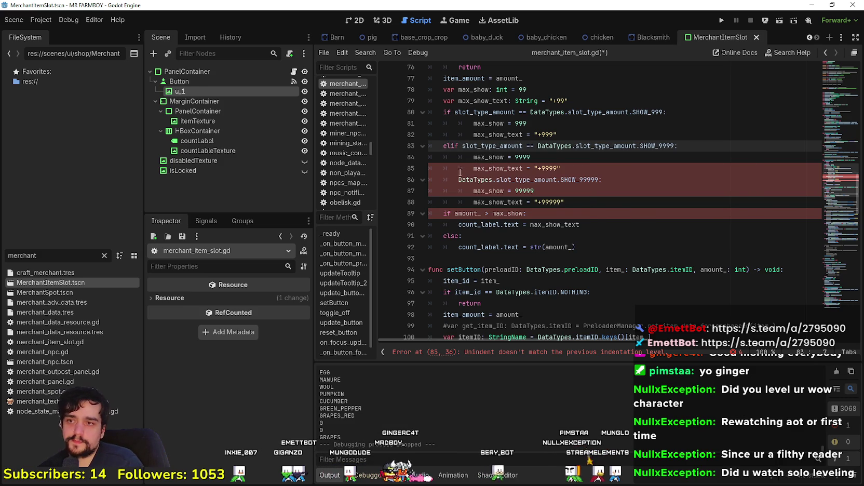
left_click_drag(536, 149, 442, 149)
key("ctrl+c")
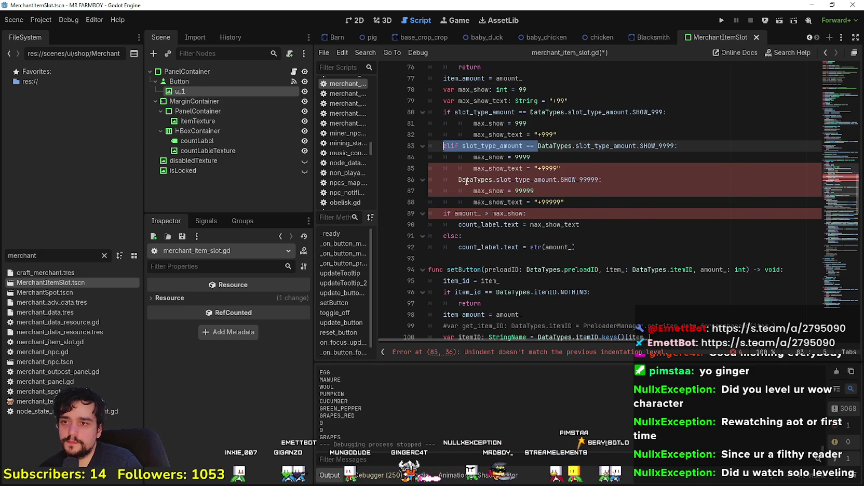
left_click(459, 179)
key("ctrl+v")
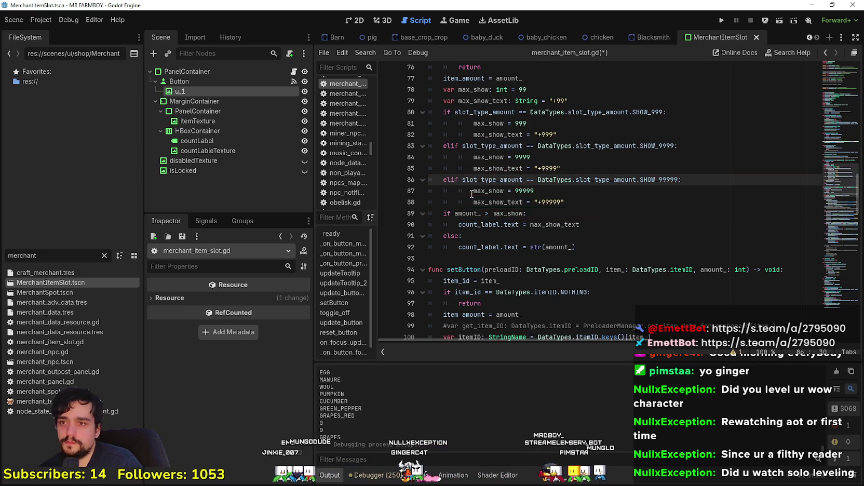
left_click(615, 183)
key("Down")
key("Down")
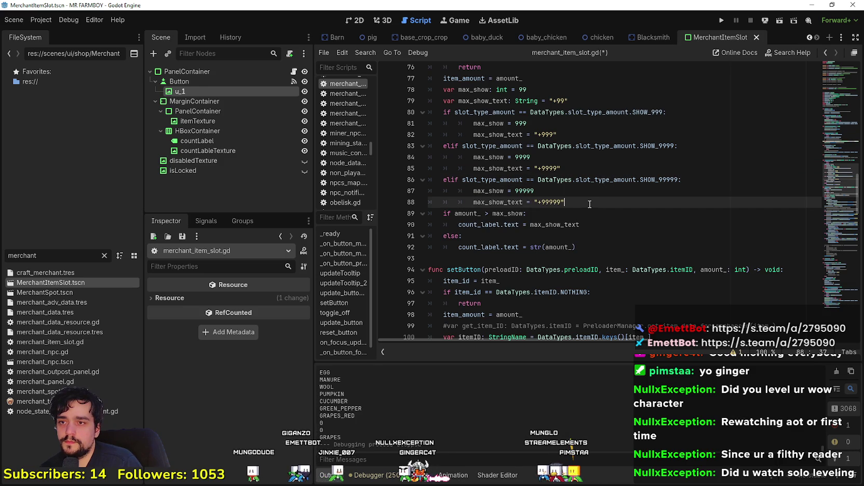
key("ctrl+s")
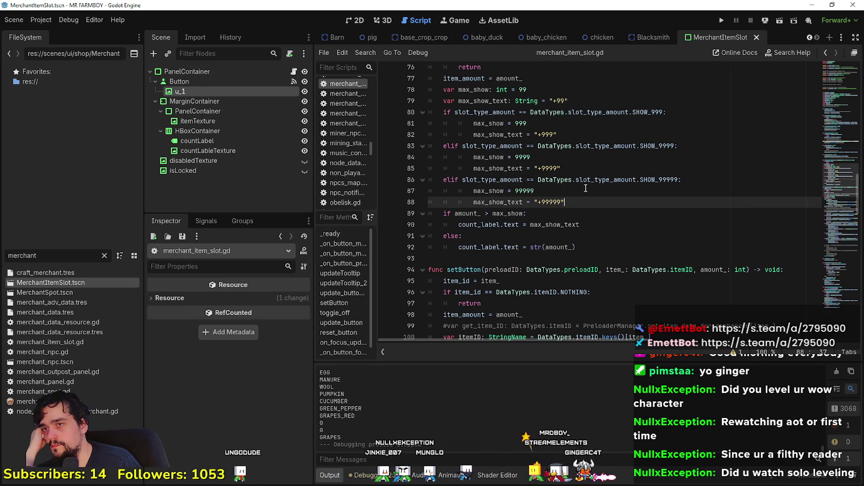
Select the rewritten if/elif block and inspect count_label's assignment in update_button
scroll(585, 188, "up", 1)
mouse_move(578, 235)
left_mouse_down()
mouse_move(416, 157)
mouse_move(407, 126)
left_mouse_up()
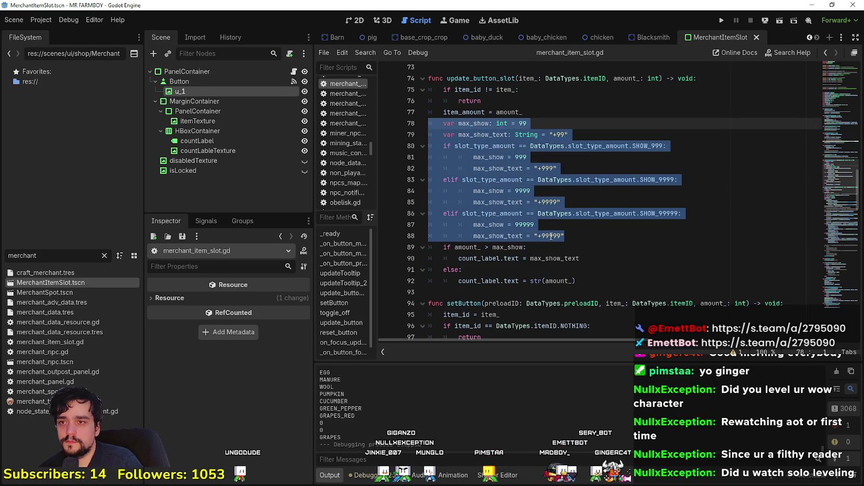
scroll(536, 206, "down", 15)
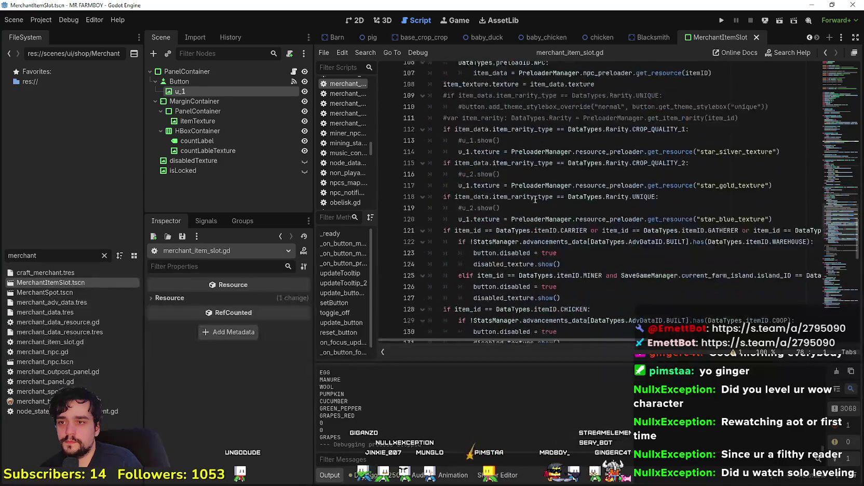
scroll(528, 213, "down", 8)
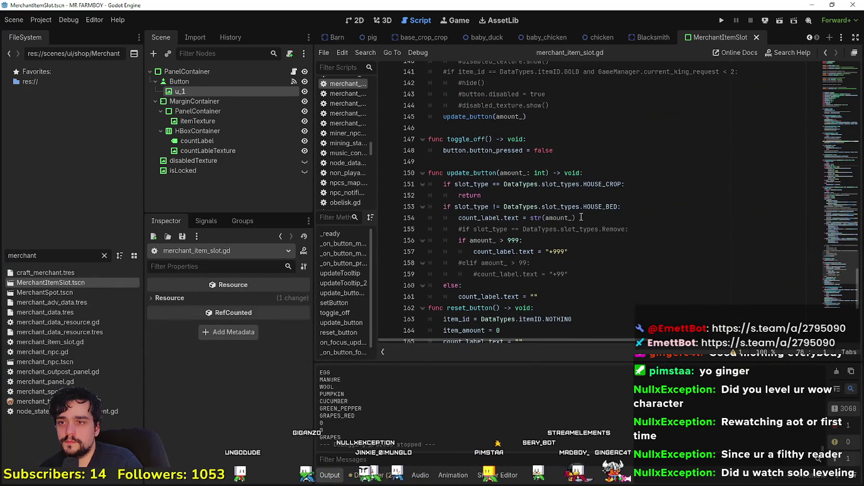
left_click(653, 220)
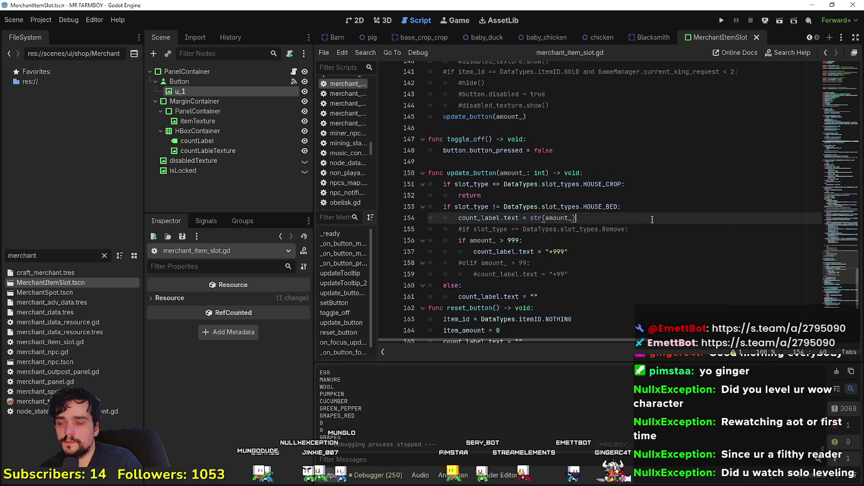
double_click(477, 218)
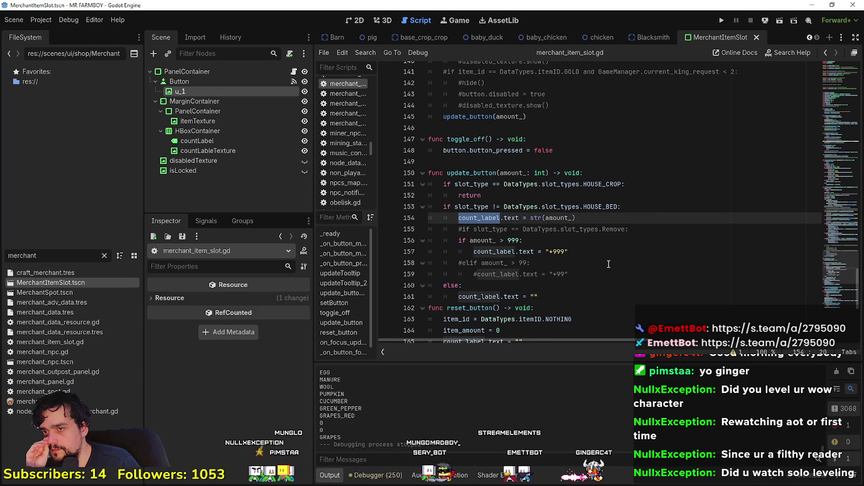
Check max_show_text on line 90, then select the old count logic on lines 154–159
scroll(608, 264, "up", 15)
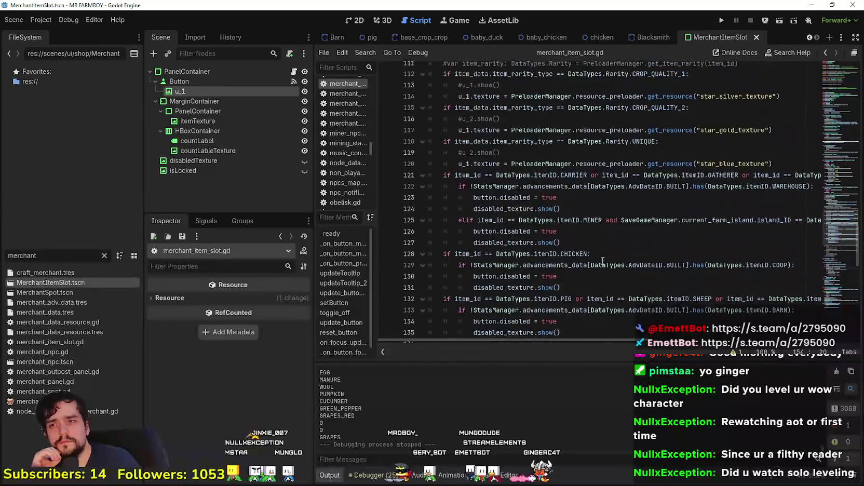
scroll(599, 258, "up", 5)
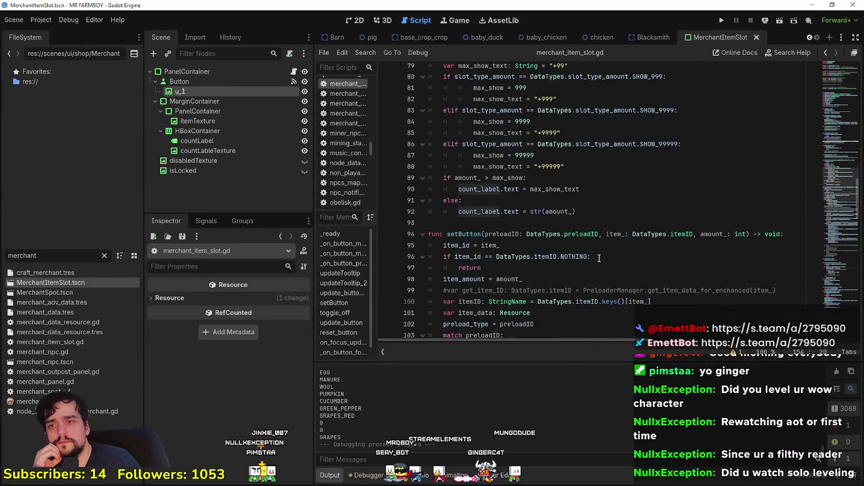
double_click(560, 191)
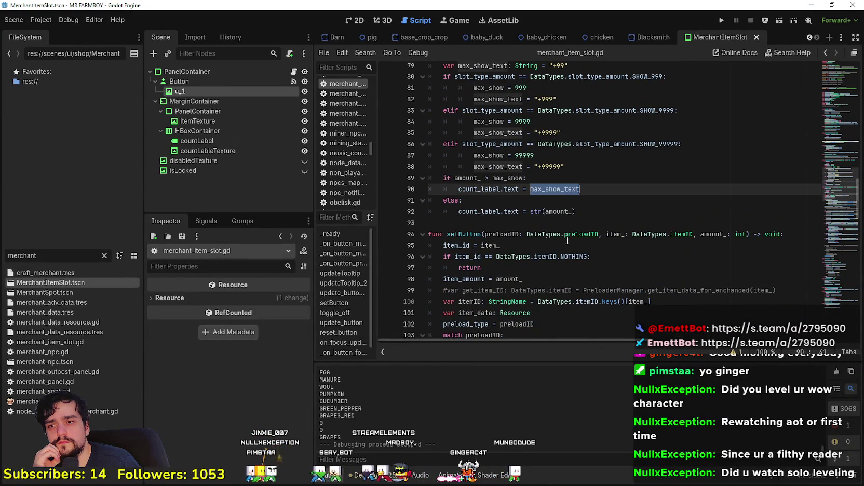
scroll(557, 228, "down", 19)
scroll(556, 245, "down", 3)
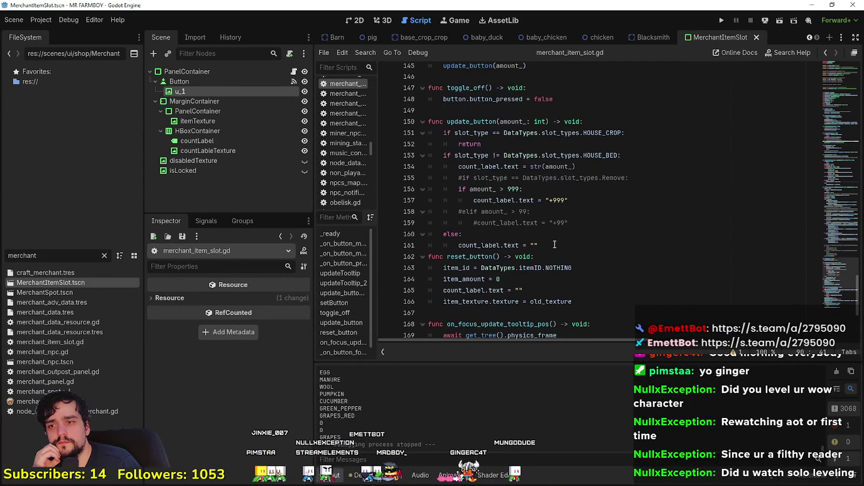
left_click_drag(569, 200, 405, 165)
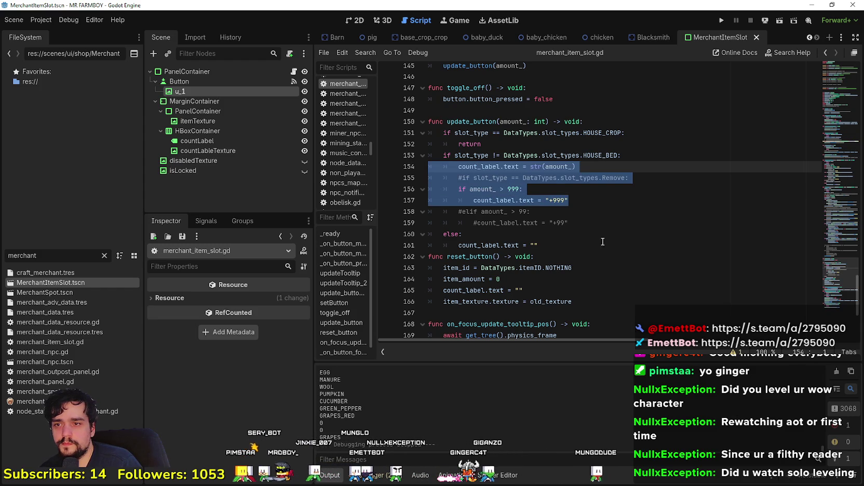
mouse_move(570, 223)
left_mouse_down()
mouse_move(561, 231)
mouse_move(467, 177)
mouse_move(415, 170)
left_mouse_up()
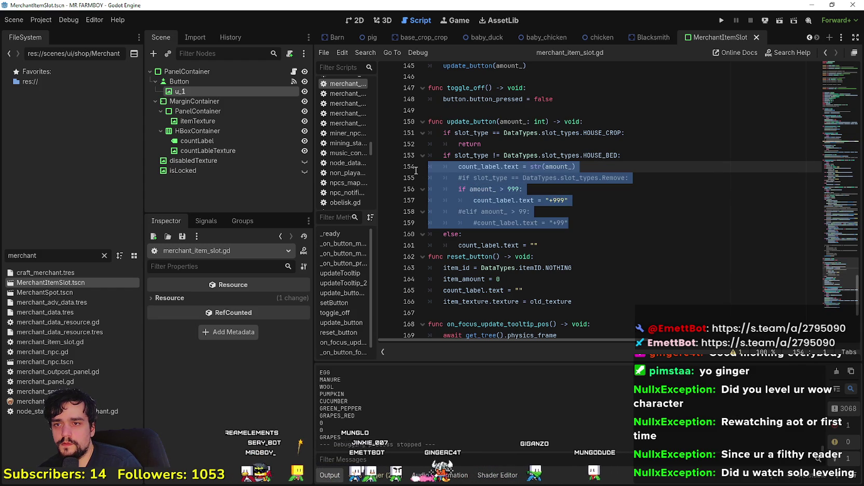
Paste the max_show block over lines 154–159 and indent it, then undo back to the saved version
key("ctrl+v")
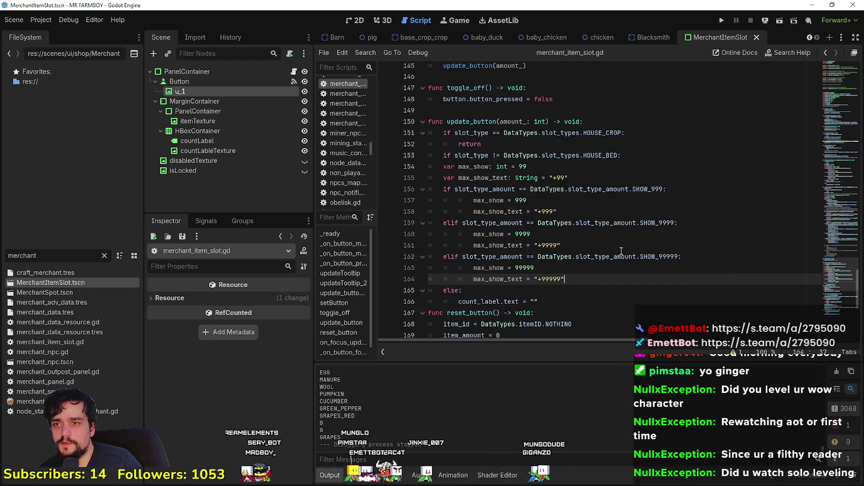
mouse_move(594, 279)
left_mouse_down()
mouse_move(431, 223)
mouse_move(428, 166)
left_mouse_up()
key("Tab")
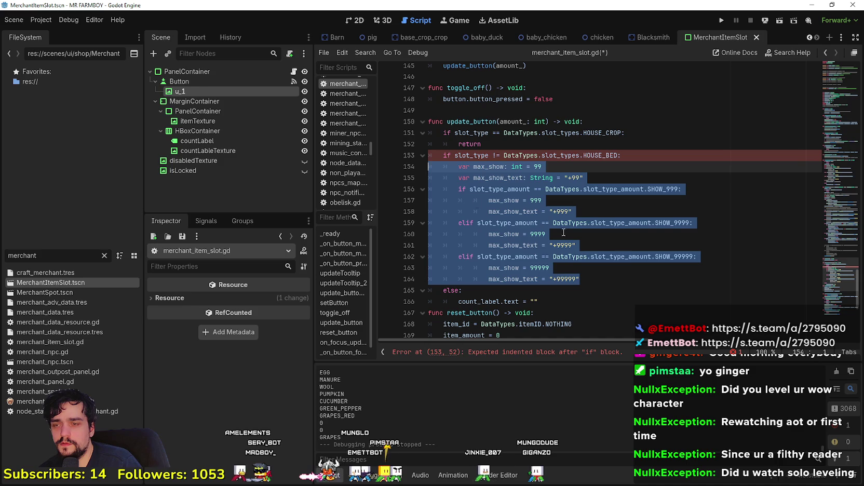
left_click(613, 280)
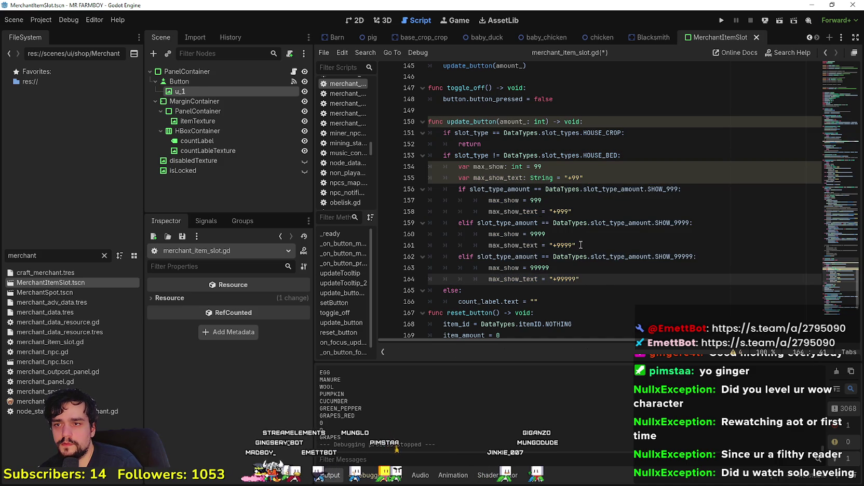
double_click(489, 167)
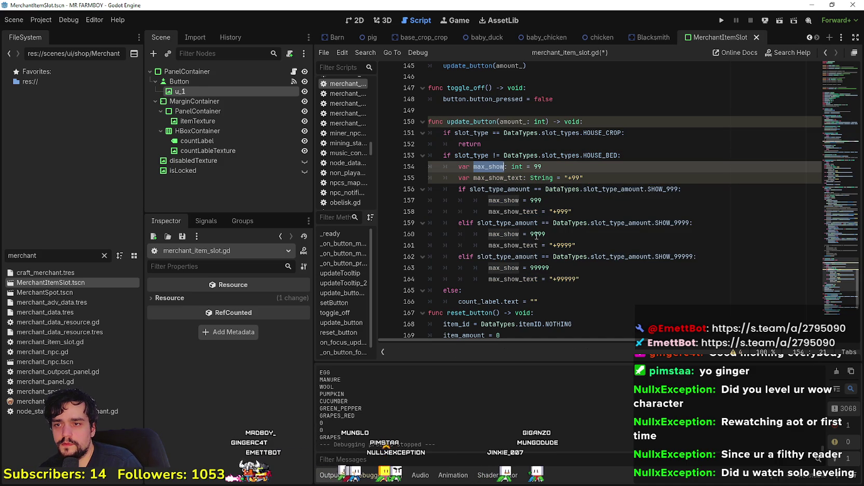
key("ctrl+z")
key("ctrl+z")
key("ctrl+z")
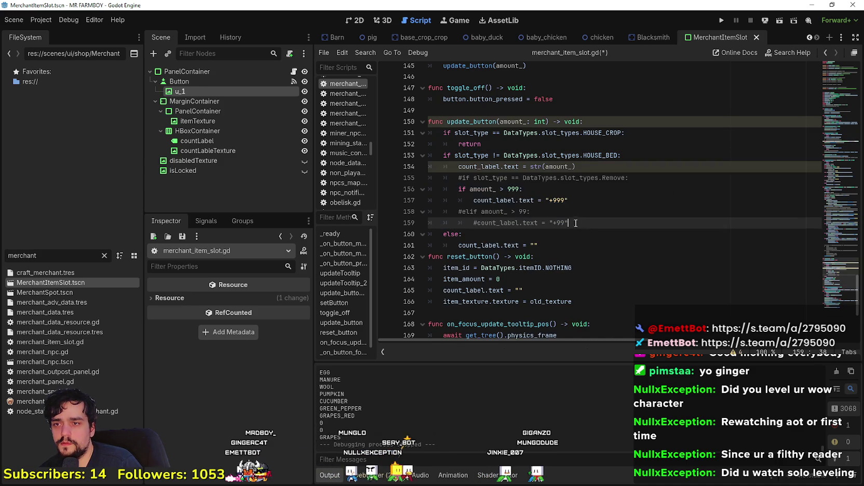
key("ctrl+z")
key("ctrl+z")
key("ctrl+z")
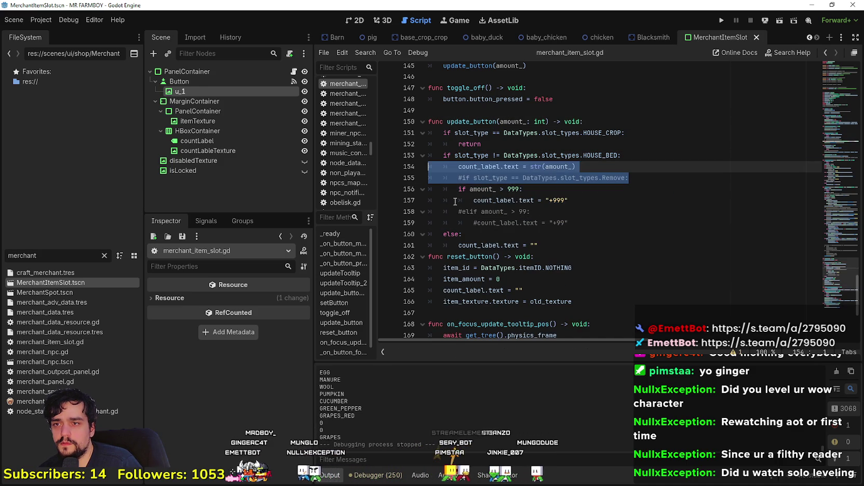
Paste the max_show block on a new line below the HOUSE_BED check and indent lines 154–164
key("Up")
key("End")
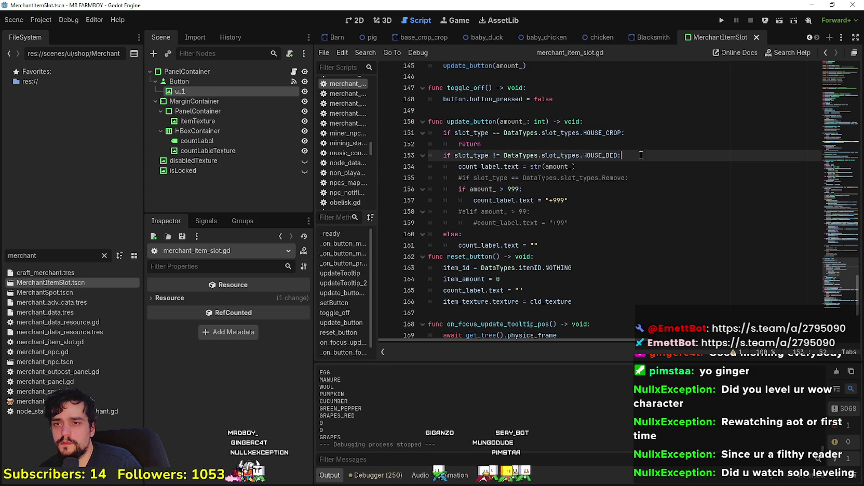
key("Return")
key("ctrl+v")
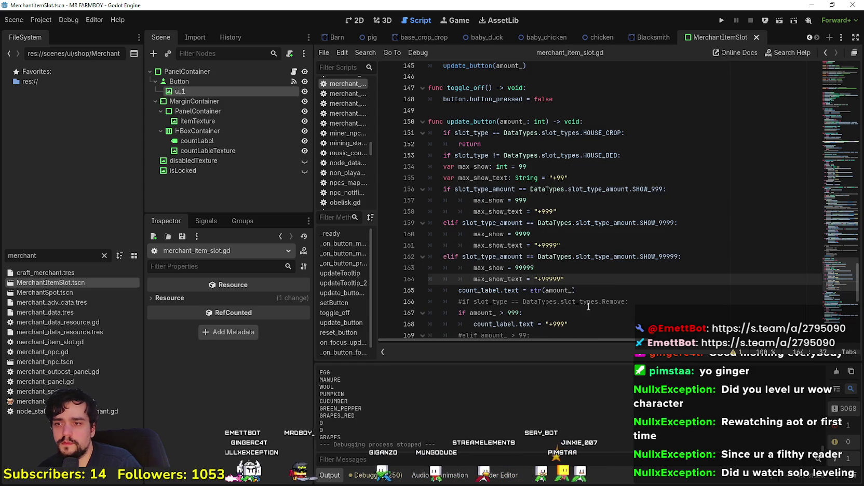
left_click_drag(574, 283, 407, 169)
key("Tab")
left_click(596, 301)
scroll(595, 263, "down", 3)
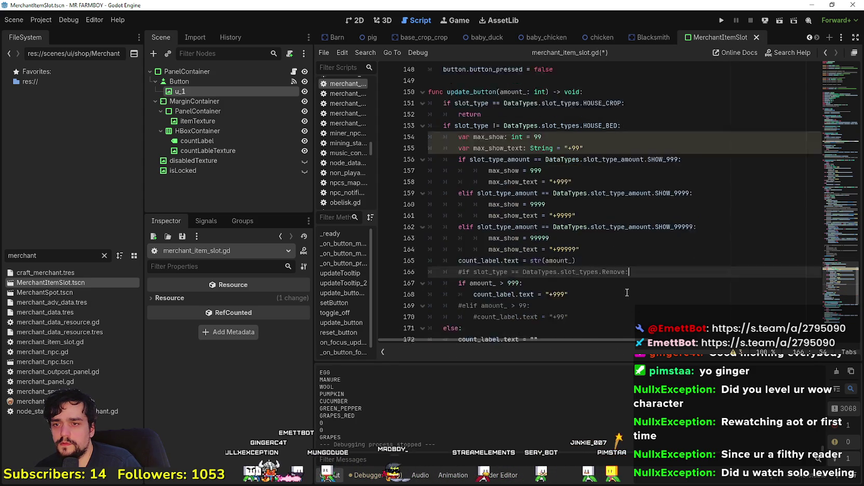
scroll(595, 262, "up", 20)
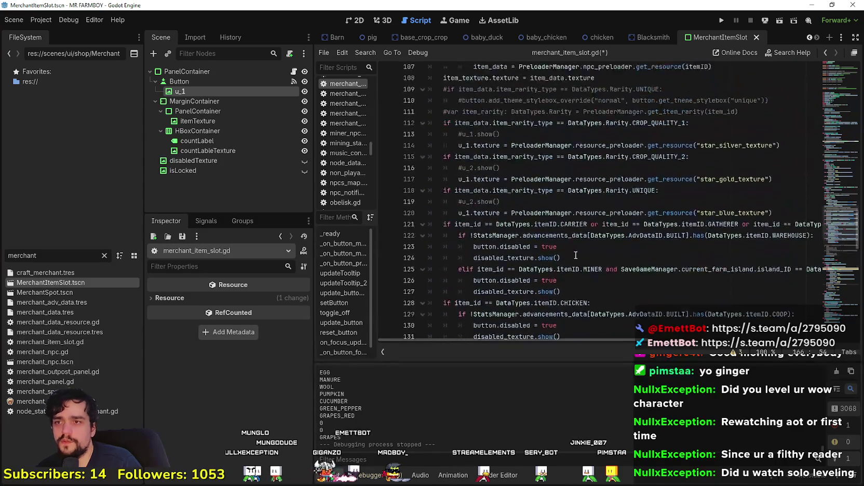
Select update_button_slot's display logic on lines 79–92, then the target lines in update_button
scroll(574, 256, "up", 1)
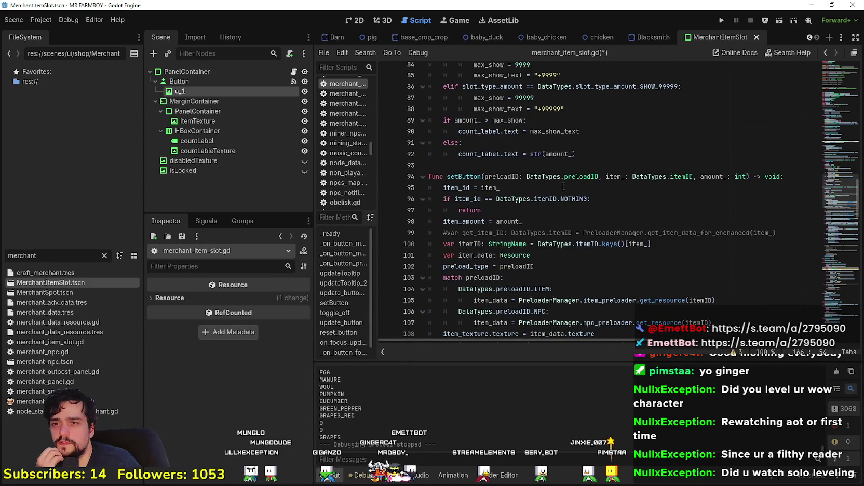
scroll(543, 250, "up", 2)
scroll(560, 288, "up", 2)
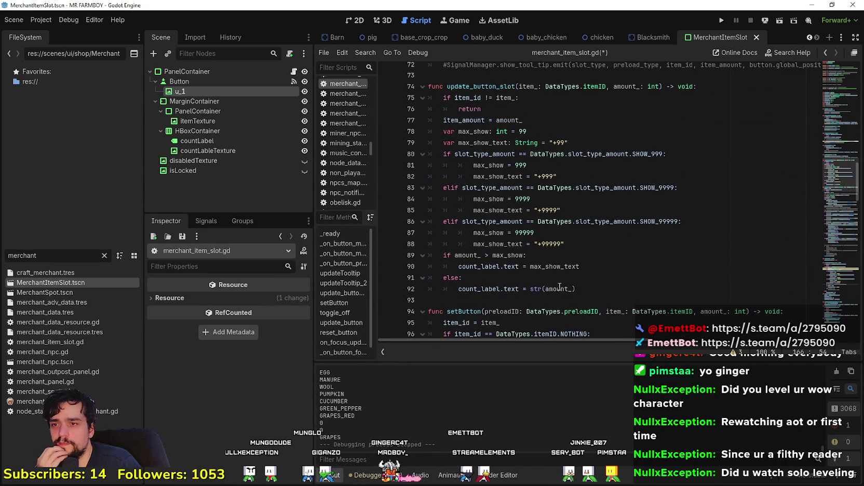
left_click_drag(578, 289, 410, 142)
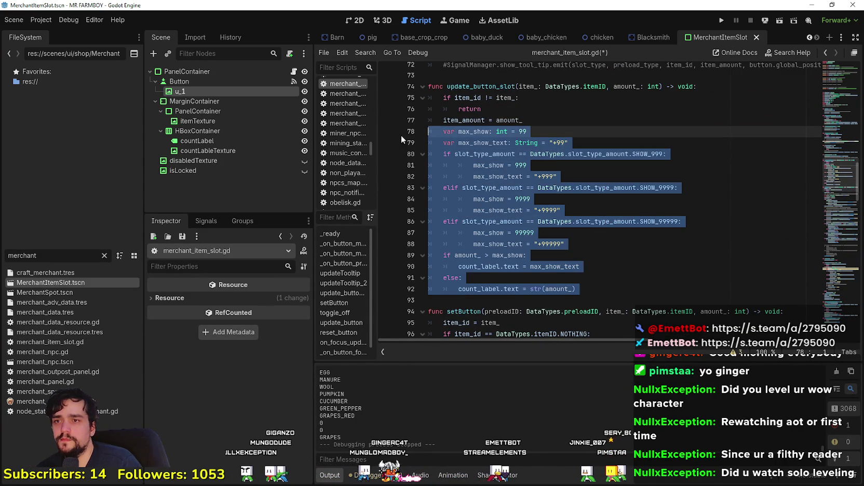
left_click_drag(576, 289, 375, 131)
key("ctrl+c")
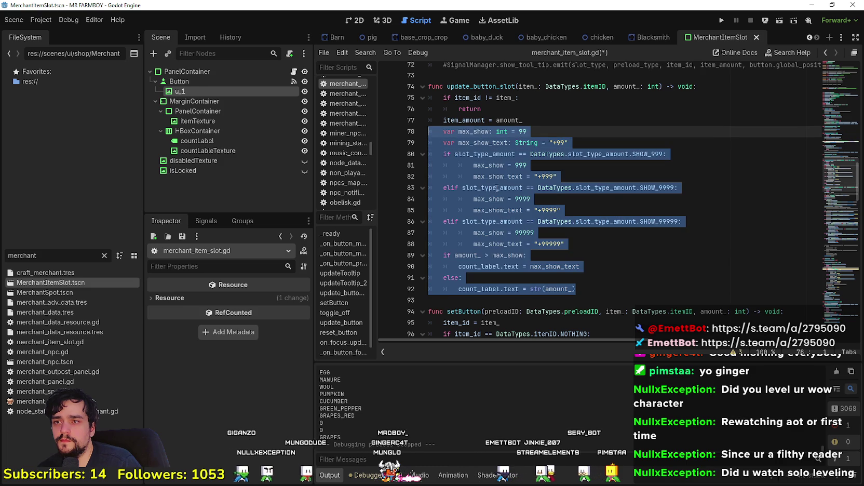
scroll(568, 227, "down", 15)
scroll(568, 227, "down", 13)
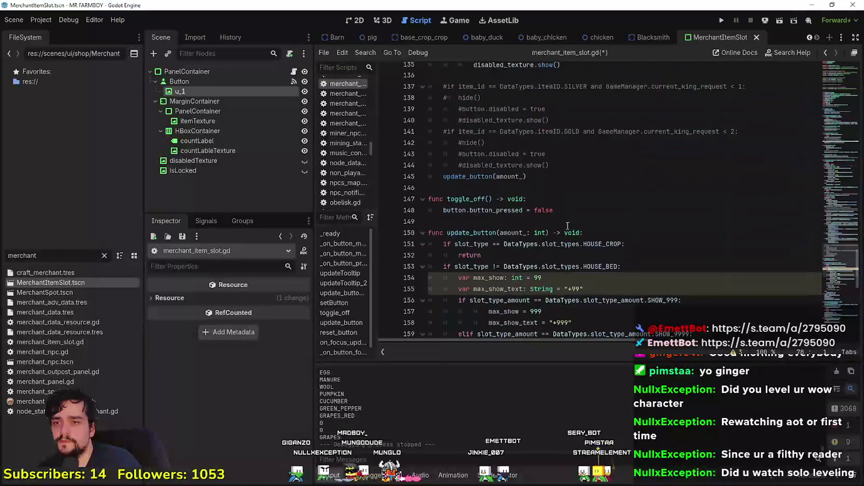
scroll(573, 250, "up", 1)
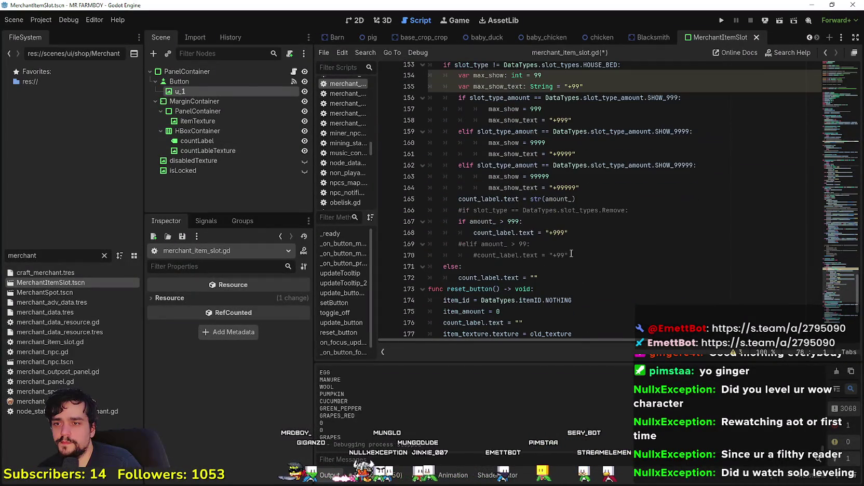
mouse_move(568, 255)
left_mouse_down()
mouse_move(494, 233)
mouse_move(436, 239)
mouse_move(410, 143)
left_mouse_up()
scroll(494, 234, "up", 1)
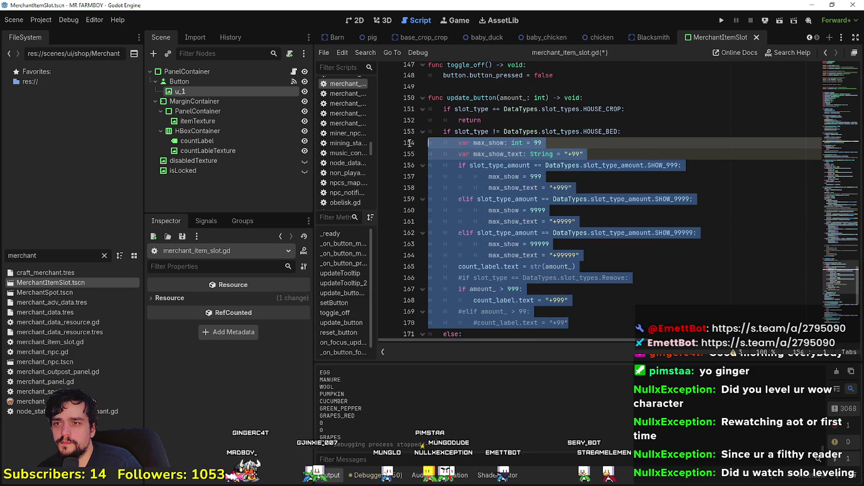
Paste the full max_show display logic over lines 154–170, indent it one level, and save
key("ctrl+v")
mouse_move(587, 322)
left_mouse_down()
mouse_move(468, 243)
mouse_move(442, 212)
mouse_move(429, 143)
left_mouse_up()
key("Tab")
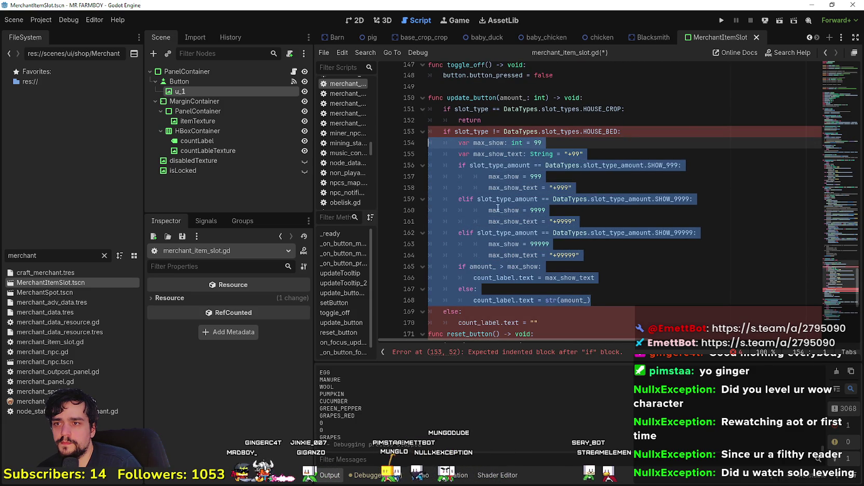
left_click(629, 316)
scroll(462, 289, "down", 2)
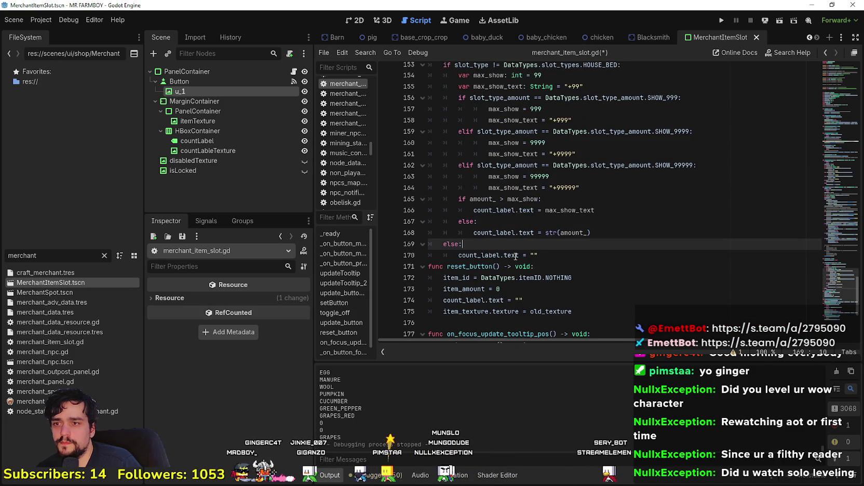
left_click(578, 255)
key("Return")
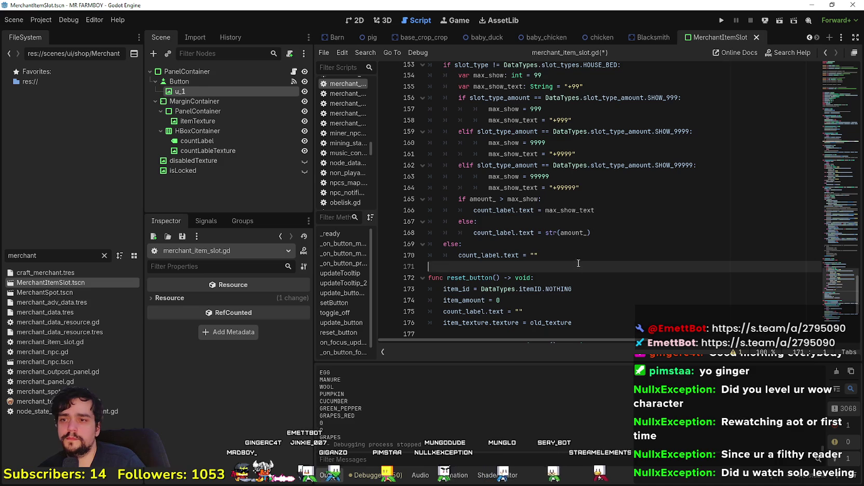
key("ctrl+s")
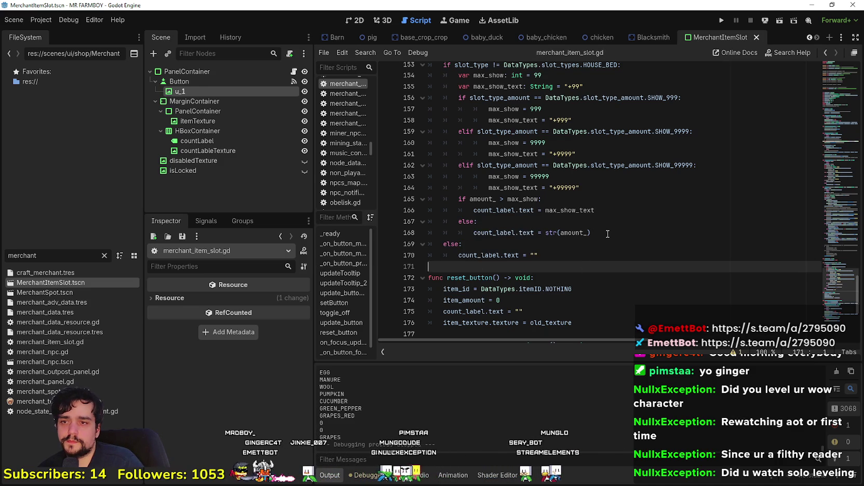
Inspect count_label and amount_ where update_button sets the count label text
left_click(614, 233)
double_click(507, 211)
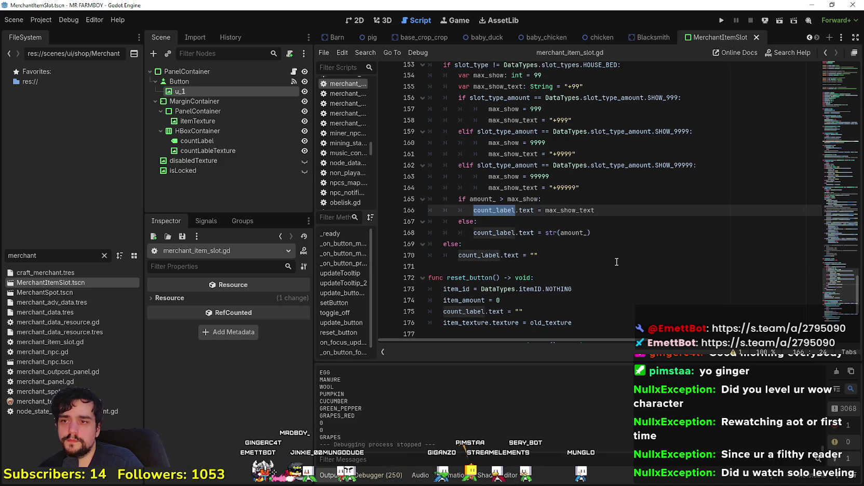
double_click(585, 234)
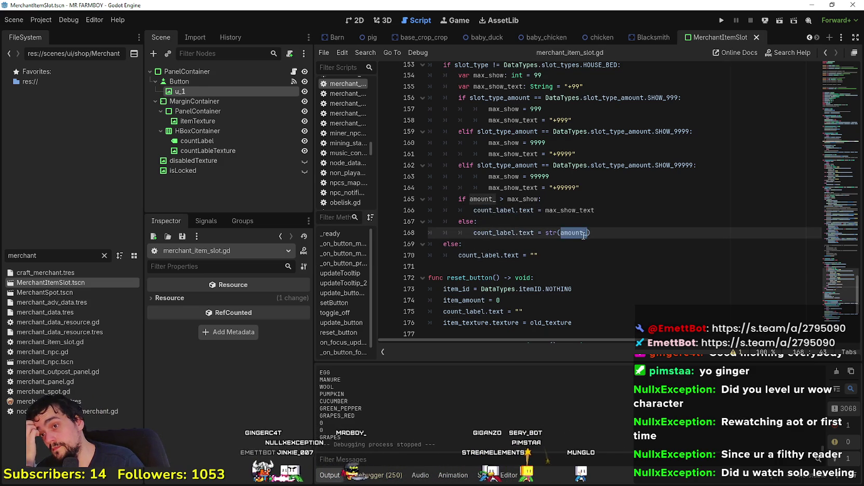
scroll(583, 236, "up", 2)
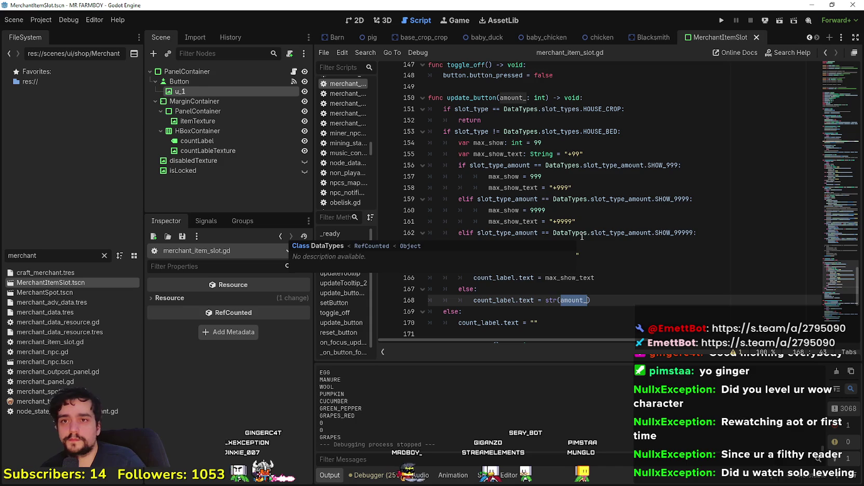
Run the game with F5 and load Save 4 from the Continue list
key("F5")
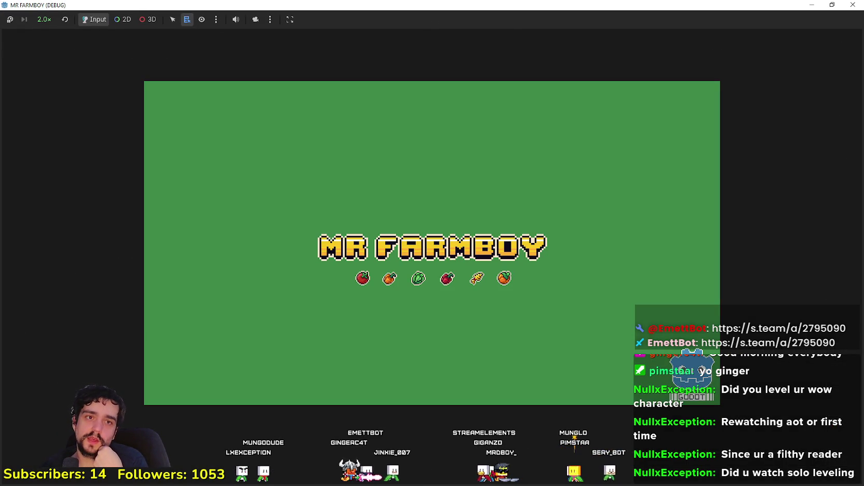
left_click(852, 5)
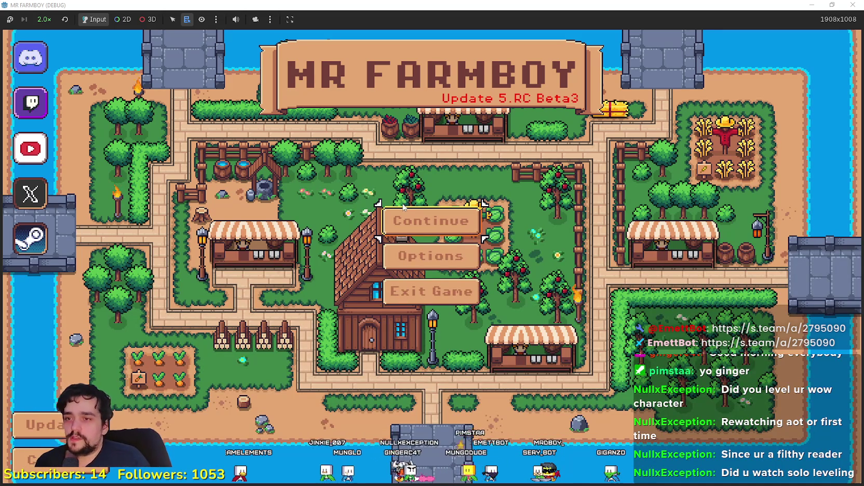
left_click(431, 221)
scroll(426, 288, "down", 2)
left_click(364, 244)
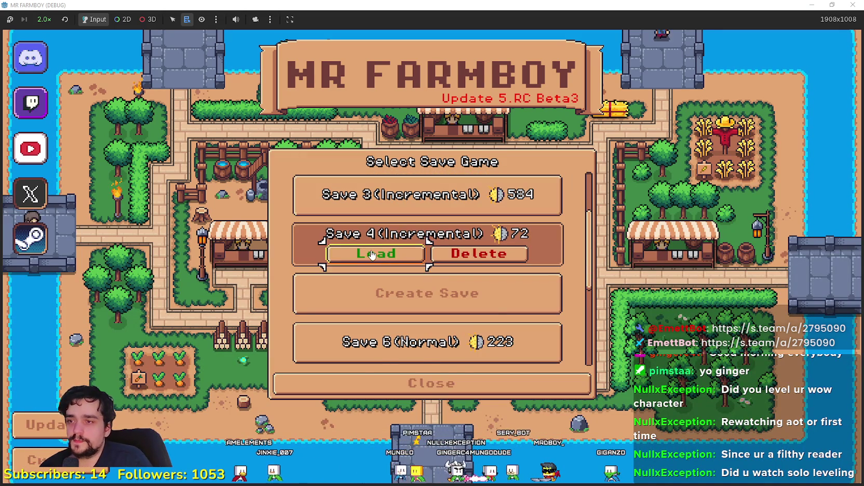
left_click(371, 253)
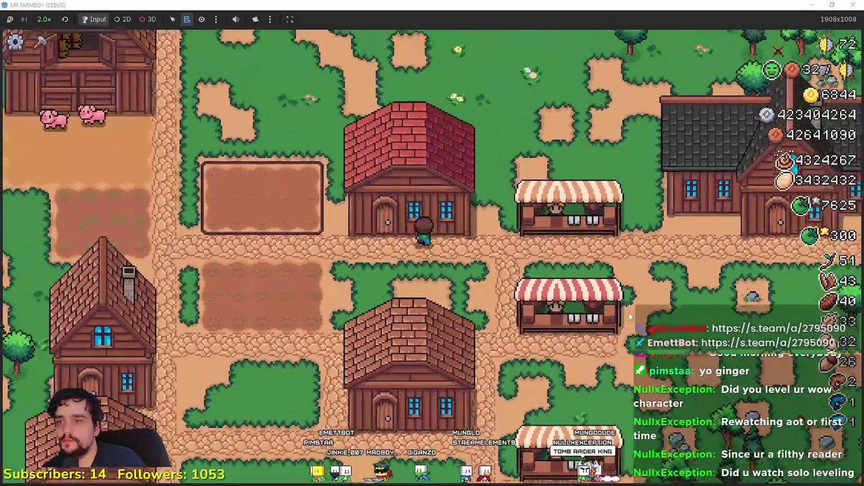
Check the Warehouse item counts, then pause and quit back to the editor
left_click(630, 317)
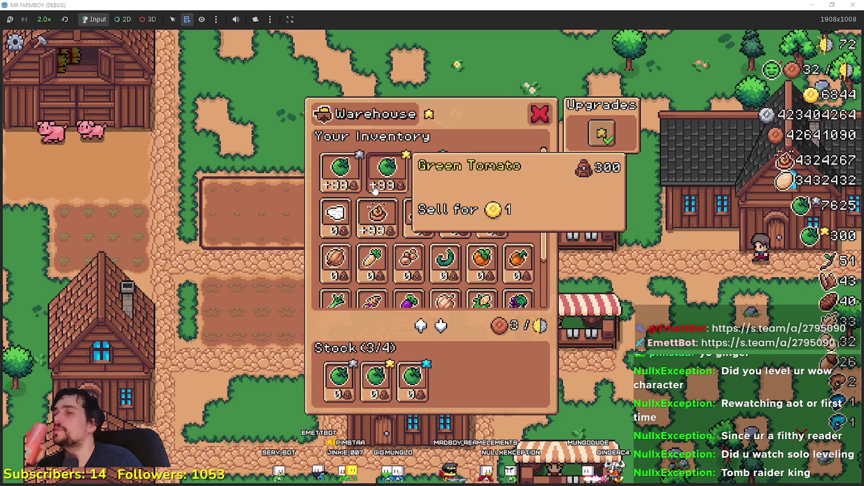
left_click(540, 115)
key("Escape")
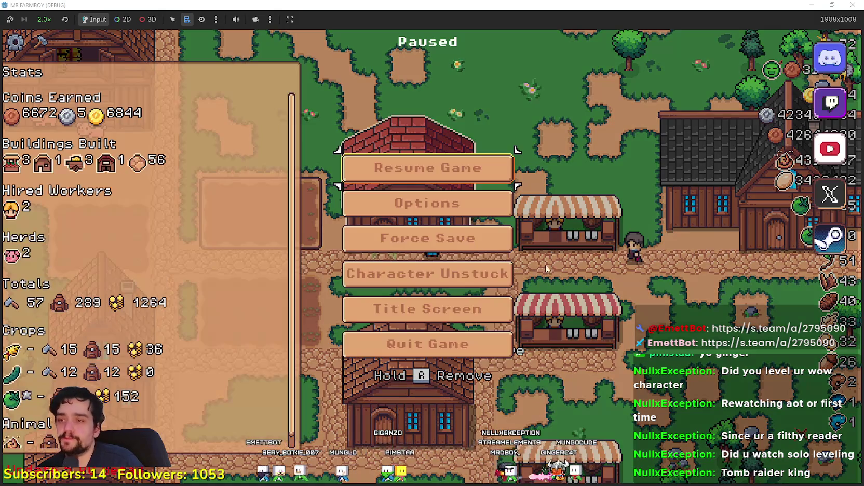
left_click(494, 346)
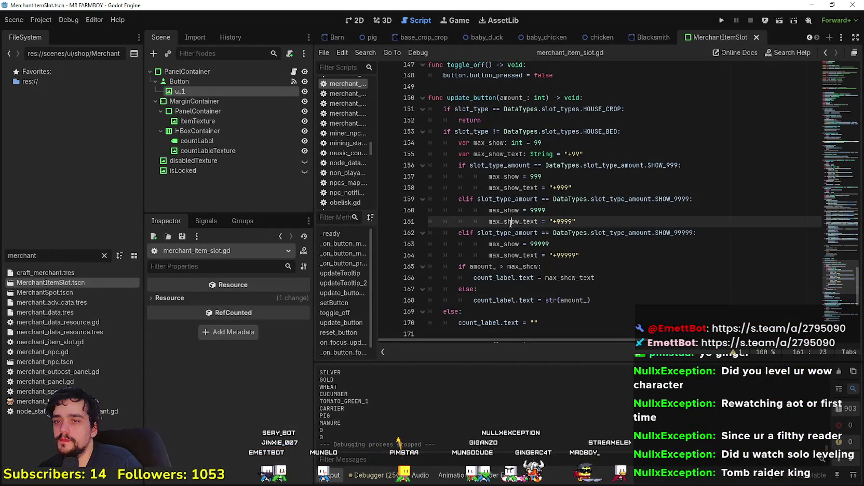
Highlight where slot_type_amount is compared and scroll up to its declaration
double_click(502, 199)
left_click(572, 214)
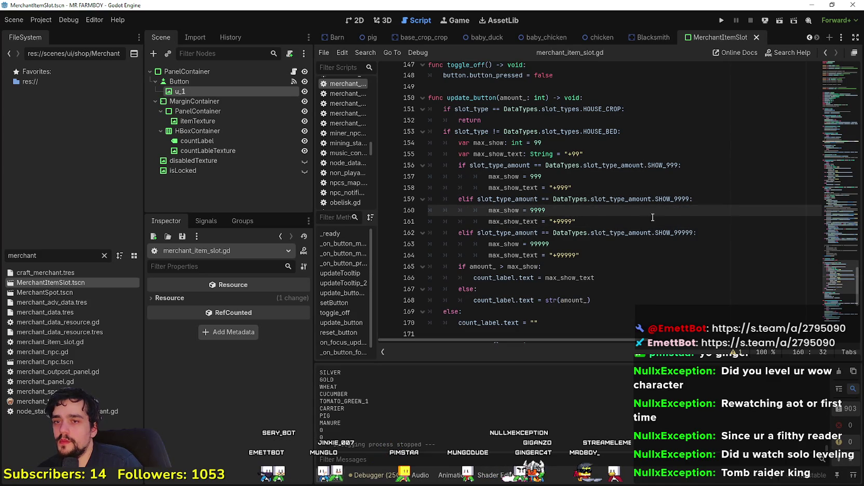
double_click(519, 166)
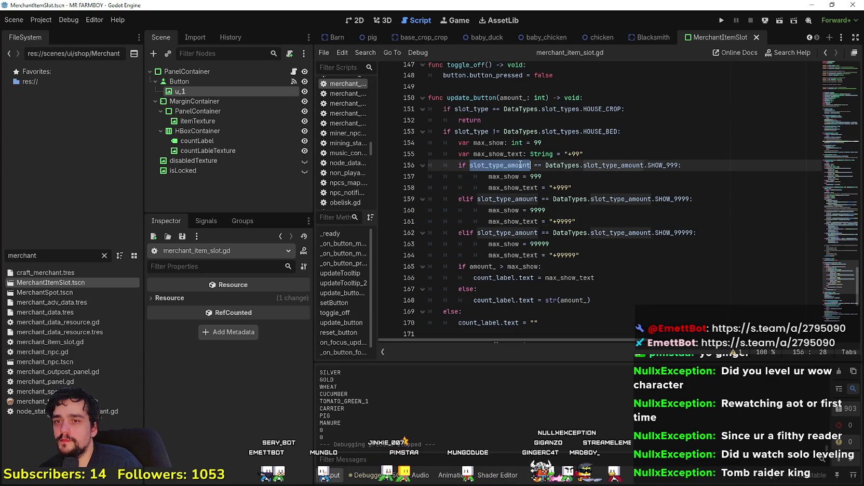
scroll(600, 240, "up", 3)
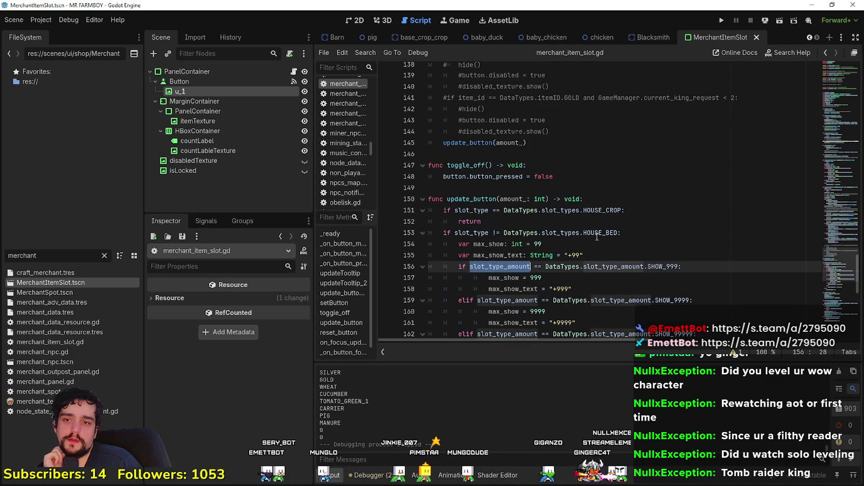
scroll(597, 237, "up", 8)
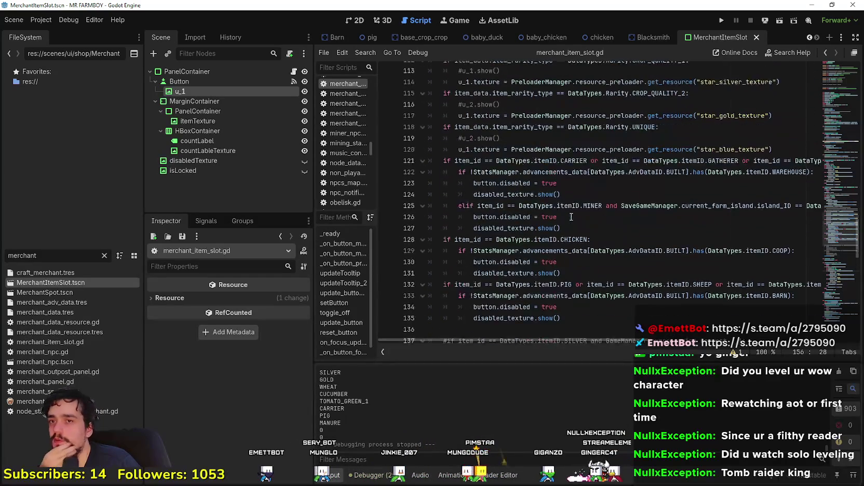
scroll(571, 217, "up", 10)
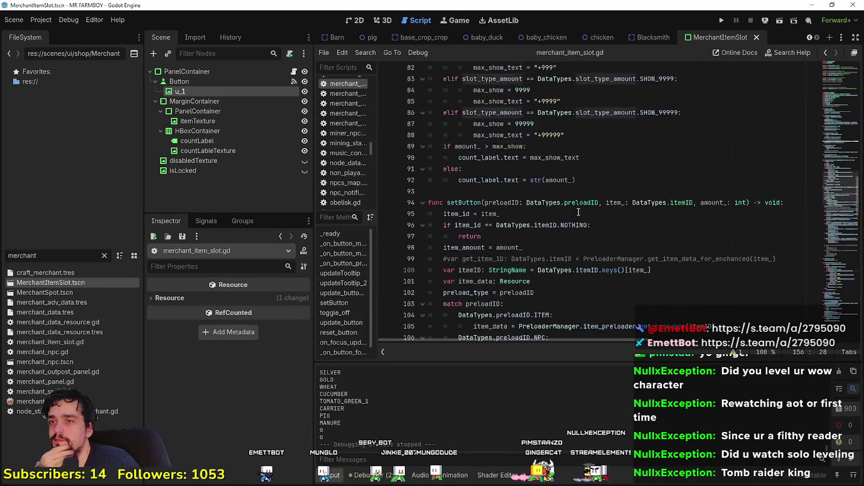
scroll(578, 212, "up", 14)
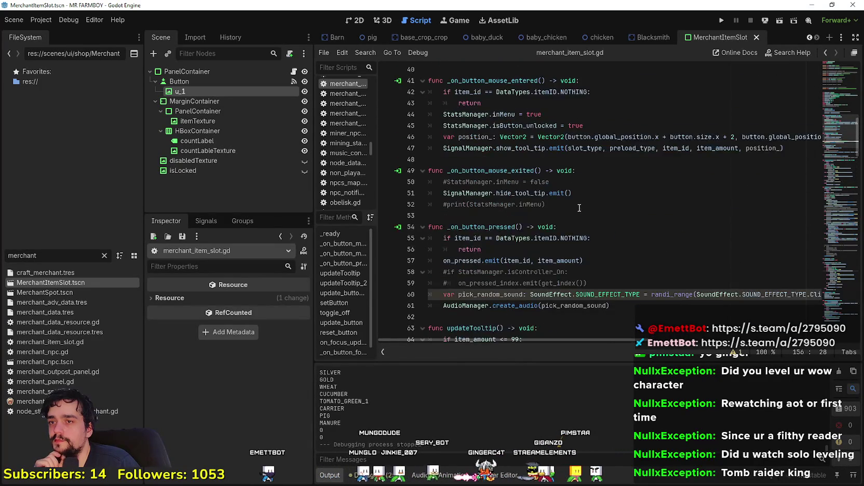
scroll(579, 208, "up", 8)
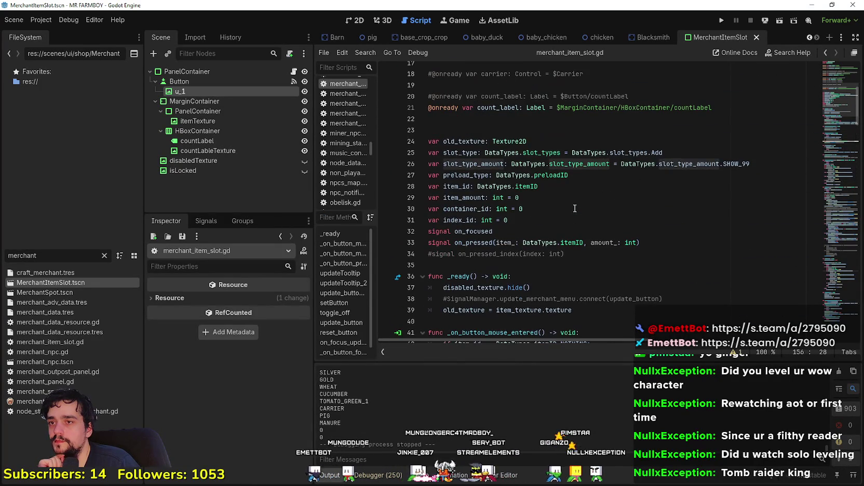
Change the slot_type_amount default on line 26 from SHOW_99 to SHOW_999 and save
double_click(747, 164)
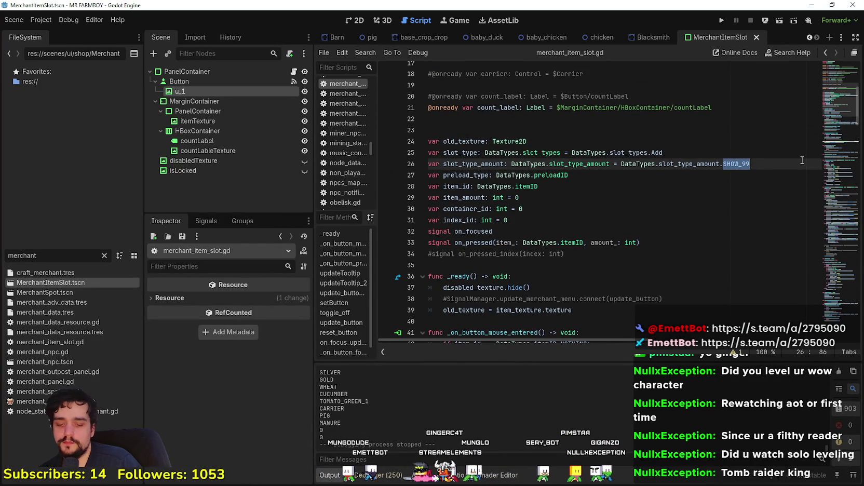
type("SHOW_999")
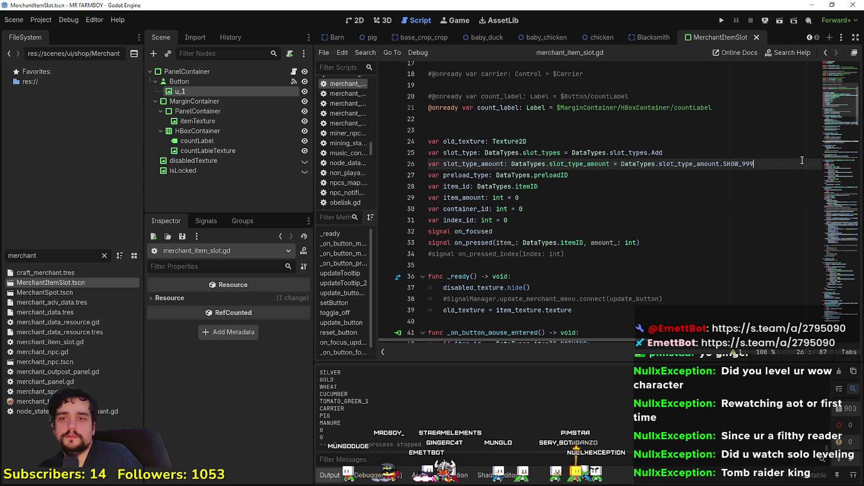
key("ctrl+s")
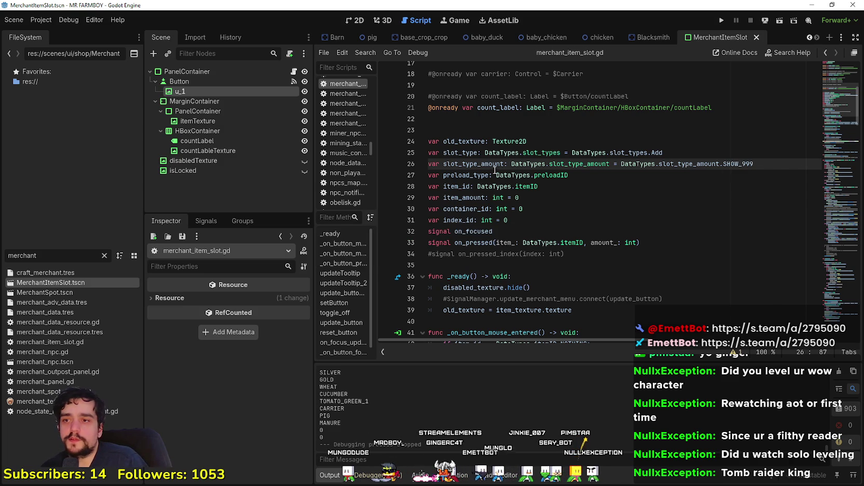
double_click(493, 164)
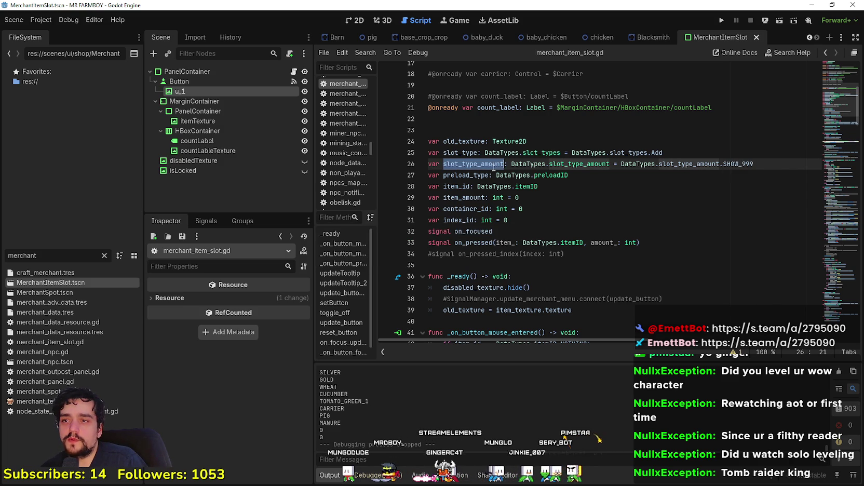
left_click(567, 206)
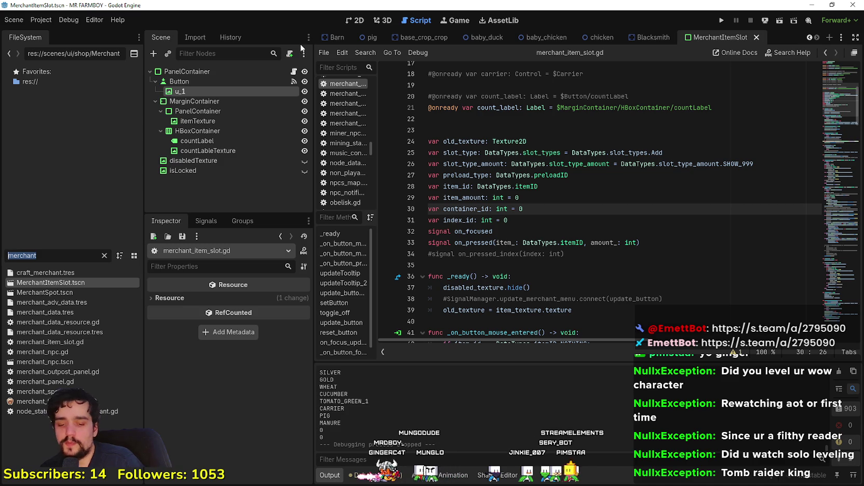
Open the game_screen_the_endless scene and its ObeliskPanel script, obelisk_panel.gd
type("obeli")
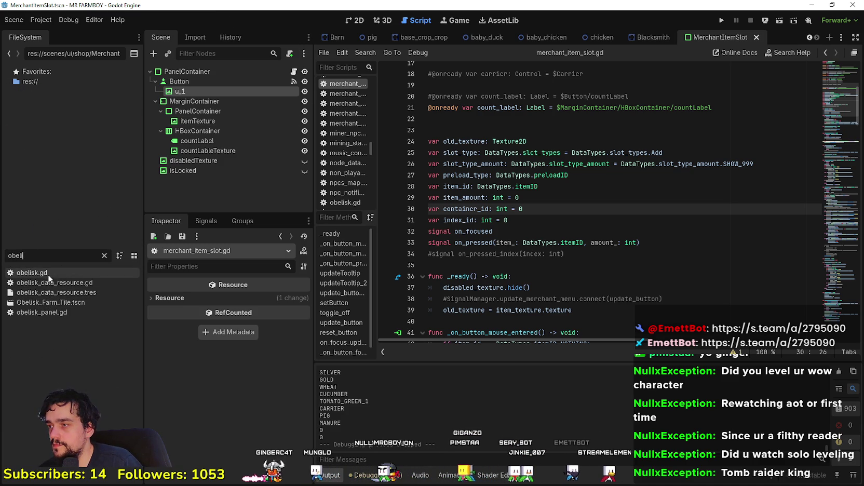
left_click_drag(25, 255, 1, 255)
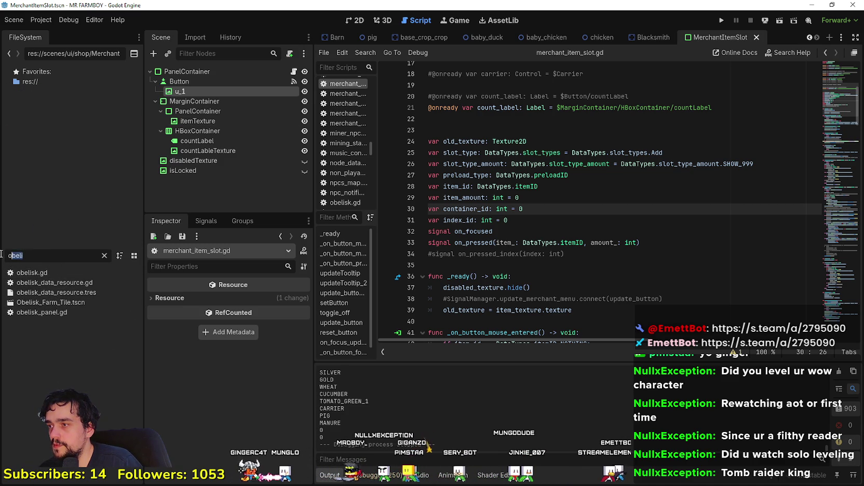
type("game_")
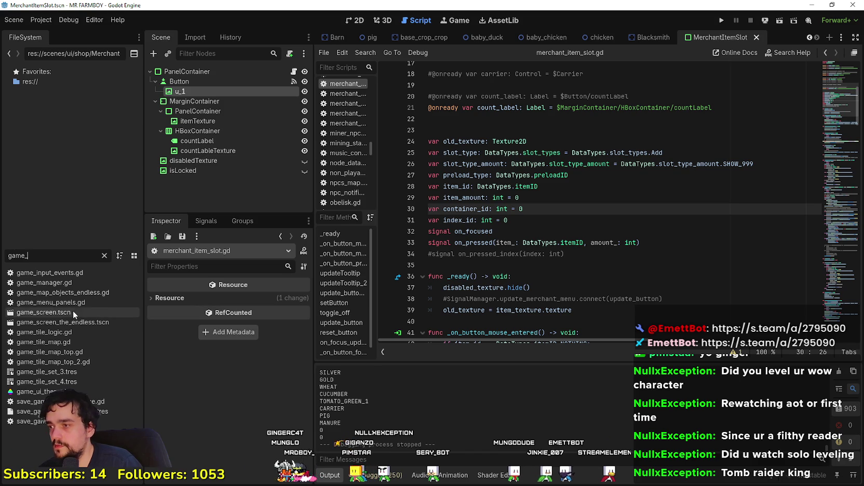
double_click(76, 322)
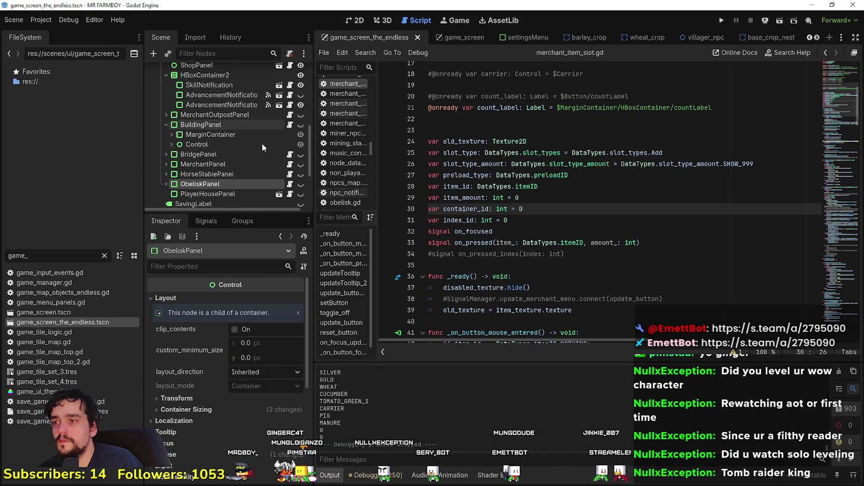
left_click(290, 184)
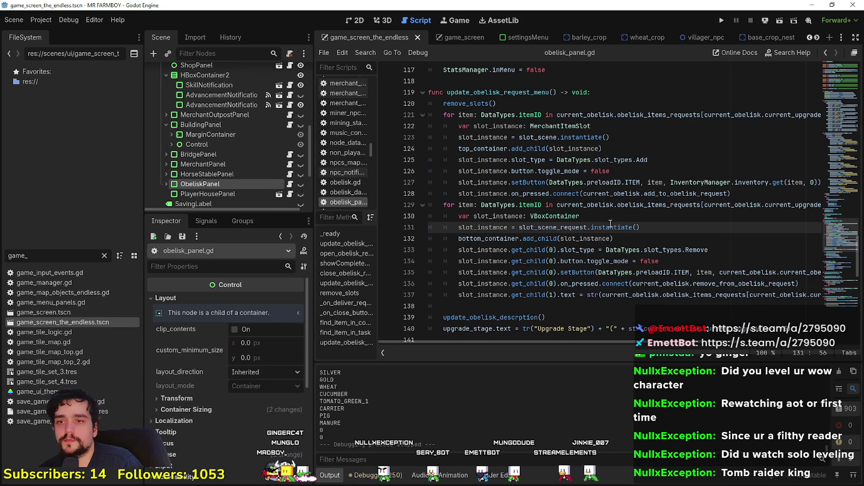
Add 'slot_type_amount = DataTypes.slot_type_amount.SHOW_99999' on line 126 for the offered slots
left_click(725, 249)
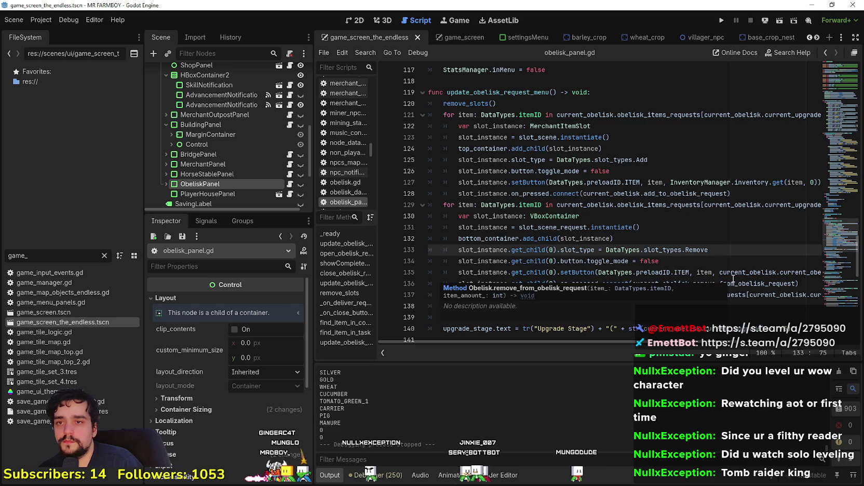
left_click(669, 160)
key("Return")
type("slot_type_amount")
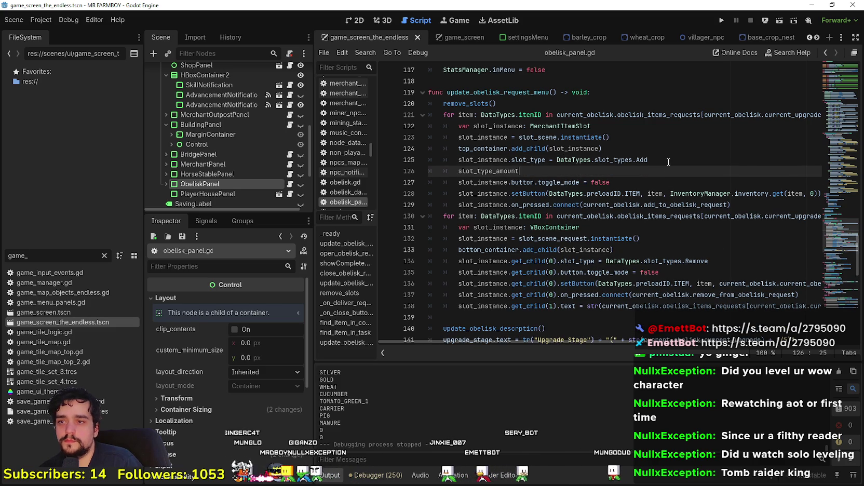
left_click(495, 159)
key("Left")
key("Down")
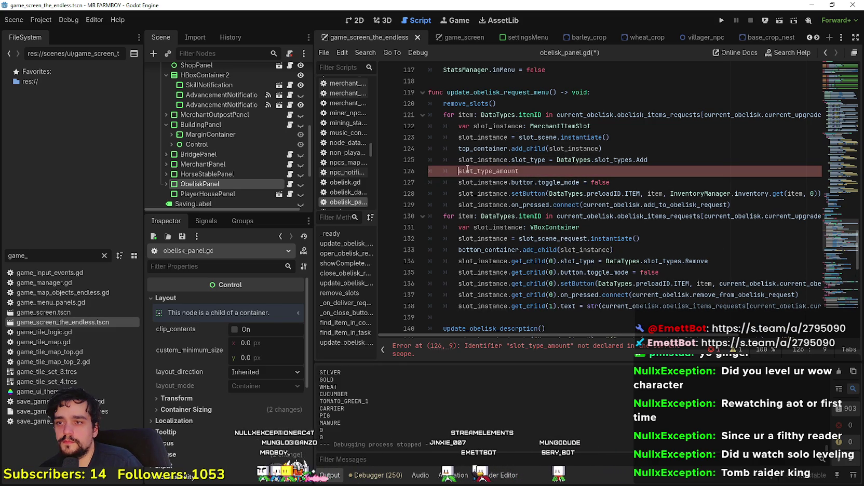
type("instance.")
left_click(586, 175)
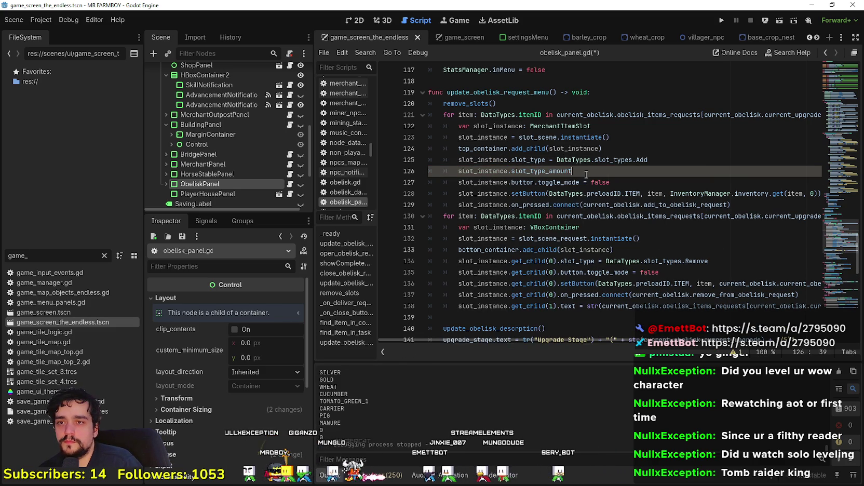
type(" = DataTypes")
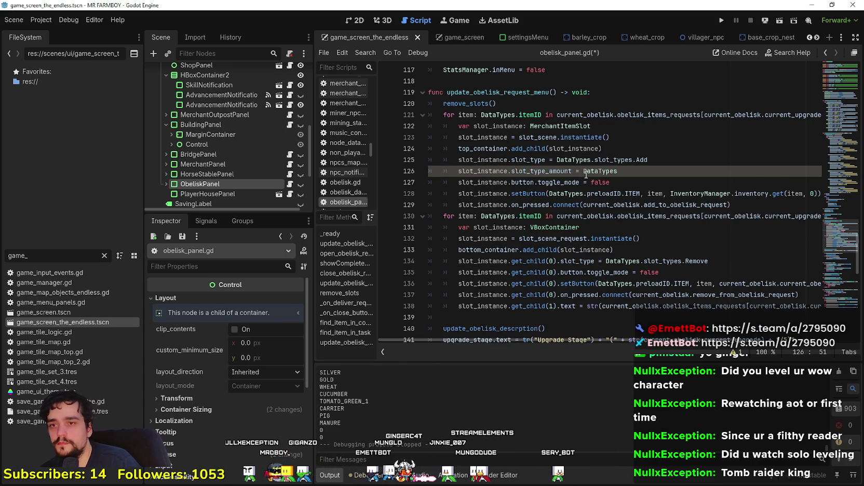
type(".slot_type_amount.")
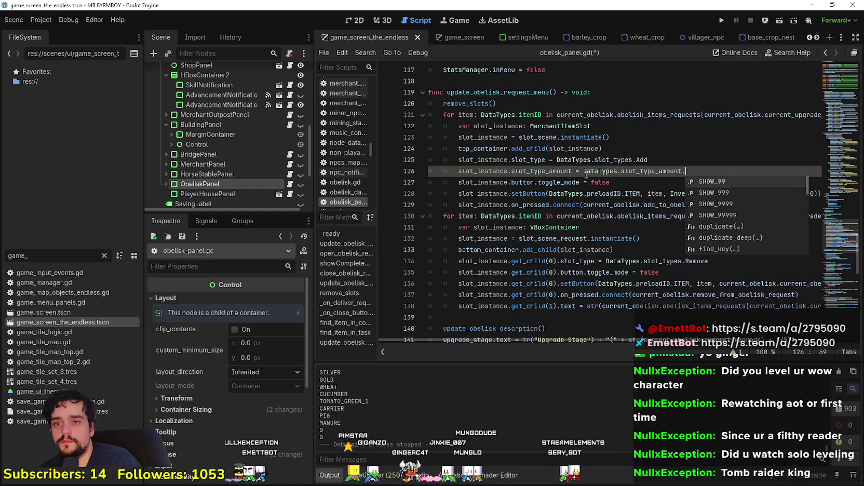
key("Down")
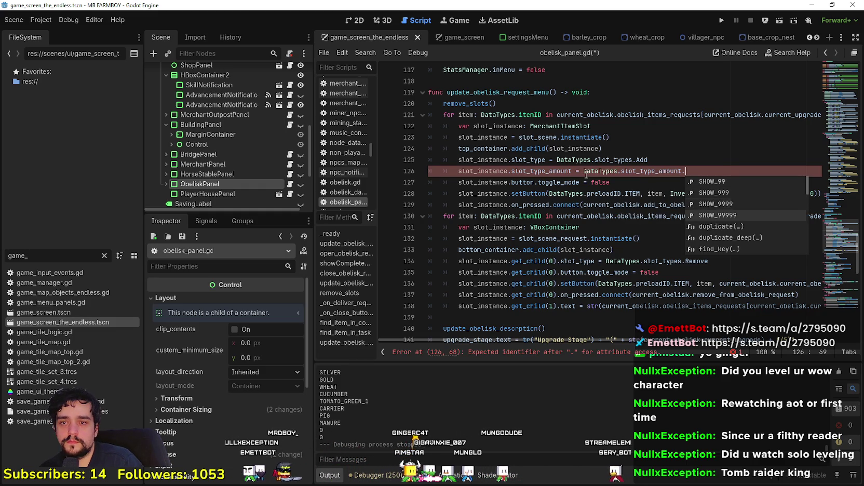
key("Return")
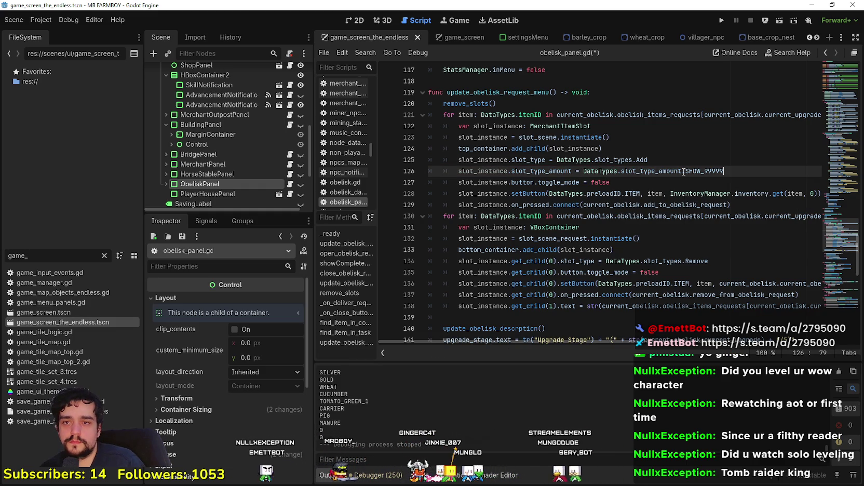
Add the same SHOW_99999 slot amount line on line 135 for the requested slots and save
mouse_move(724, 171)
left_mouse_down()
mouse_move(504, 161)
mouse_move(460, 171)
left_mouse_up()
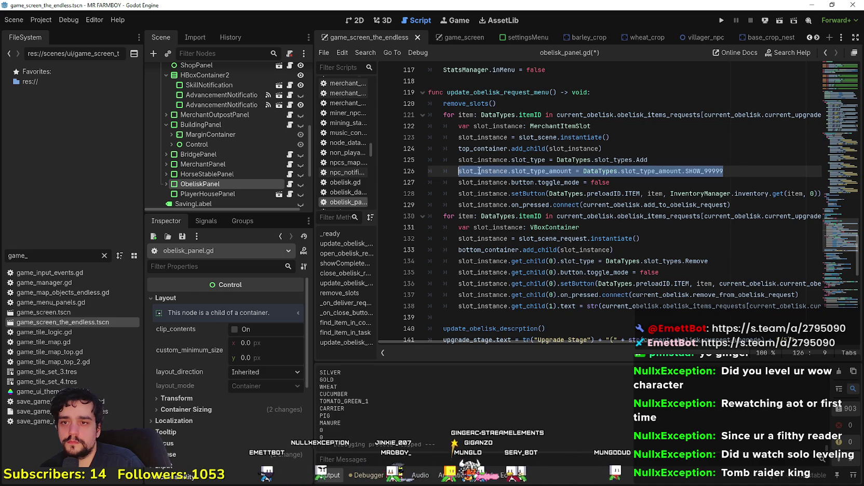
left_click(715, 264)
key("Return")
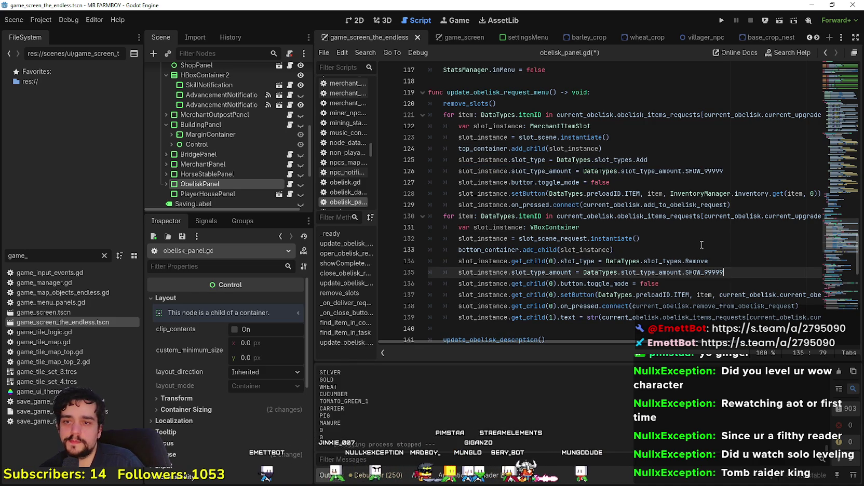
left_click(696, 260)
key("ctrl+s")
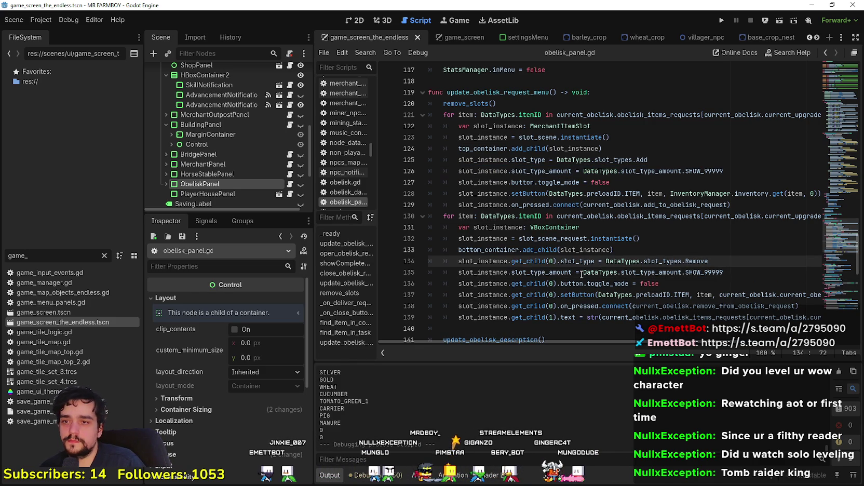
left_click(582, 273)
left_click(560, 262)
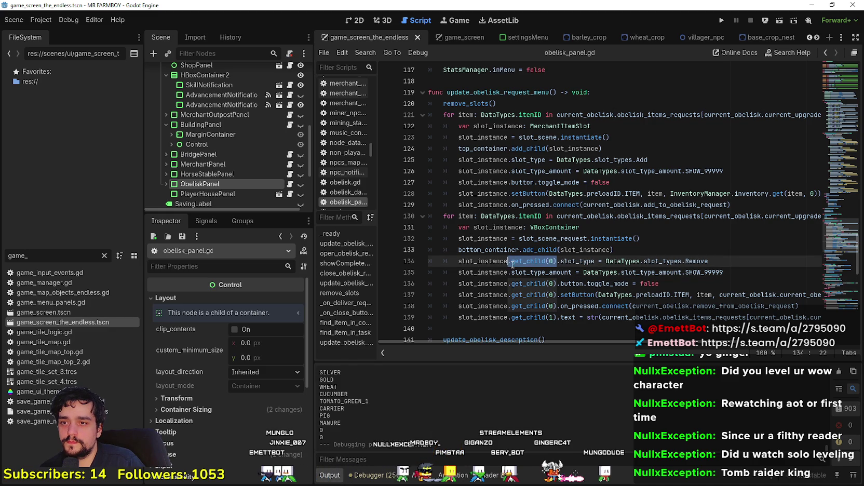
left_click(512, 273)
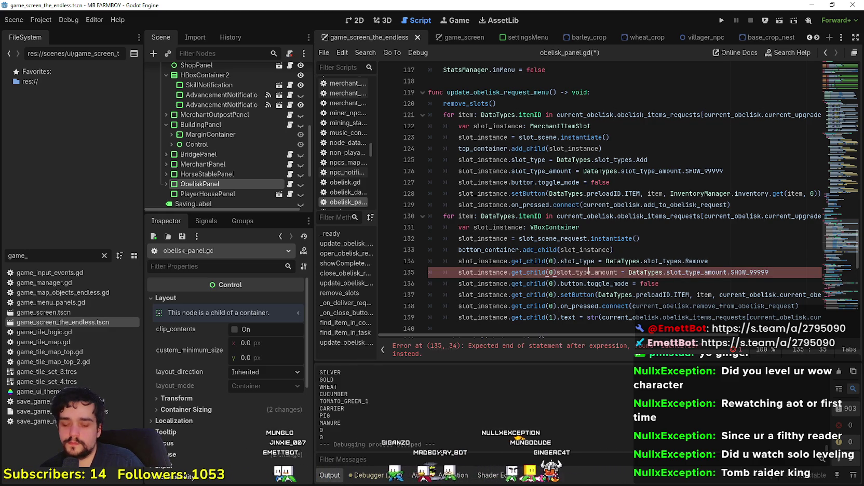
type(".")
key("ctrl+s")
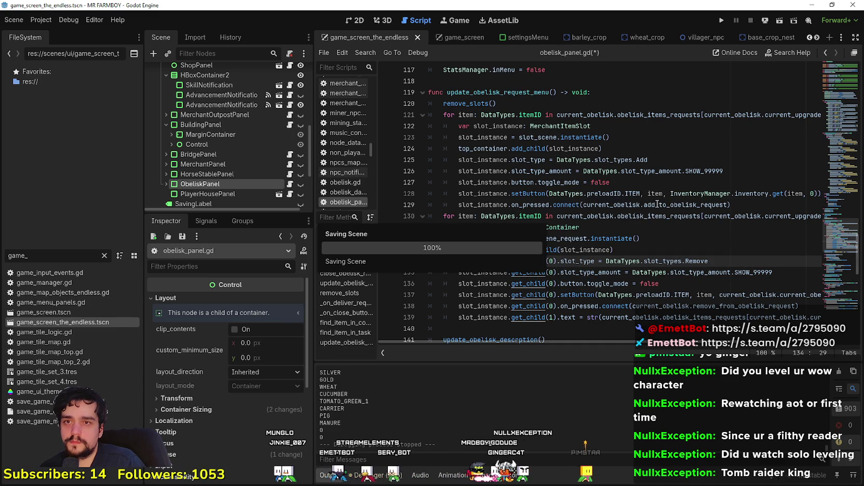
Run the project, open Continue's save list and load Save 3 (Incremental)
left_click(722, 22)
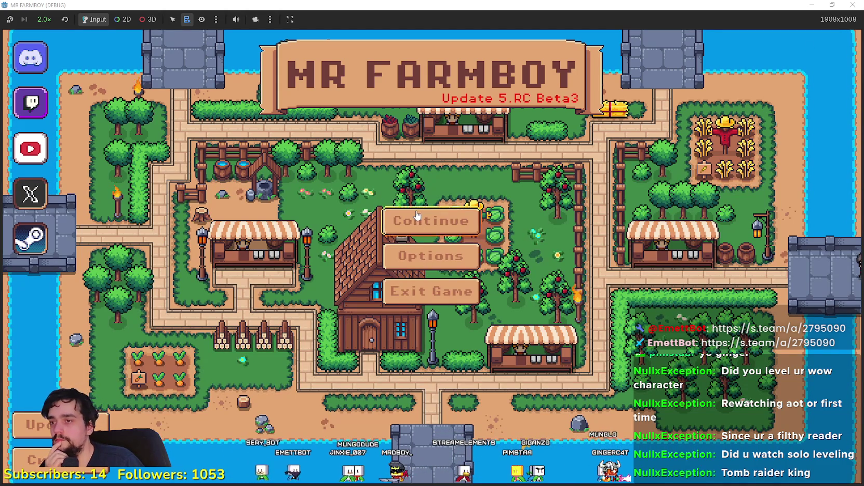
left_click(417, 216)
scroll(405, 239, "down", 1)
scroll(406, 239, "up", 1)
left_click(392, 224)
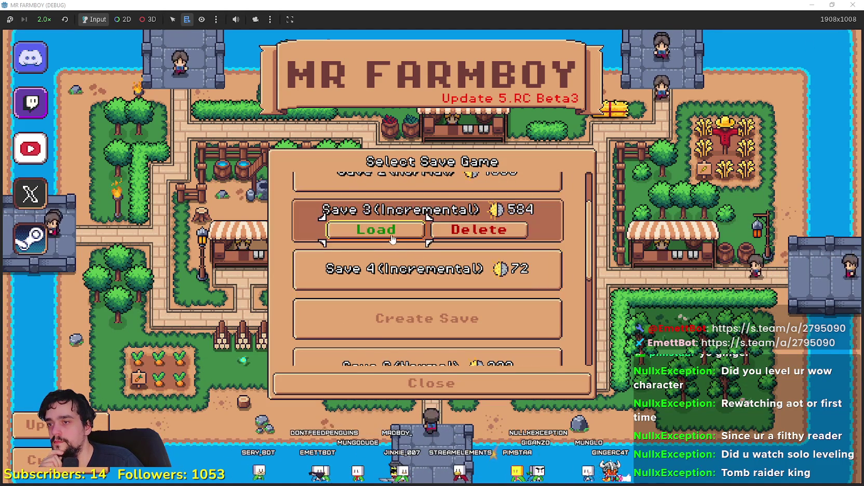
left_click(392, 238)
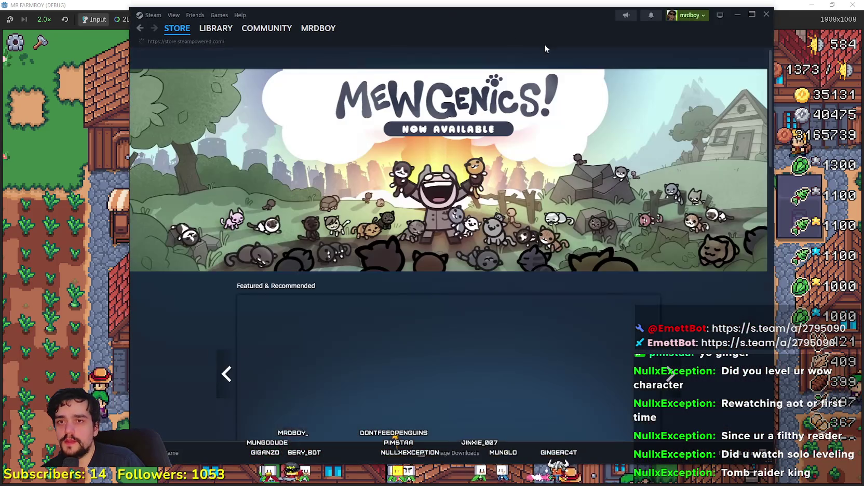
Search the store for 'Tomb raider' and enlarge a Legacy of Atlantis screenshot
left_click(630, 52)
type("To")
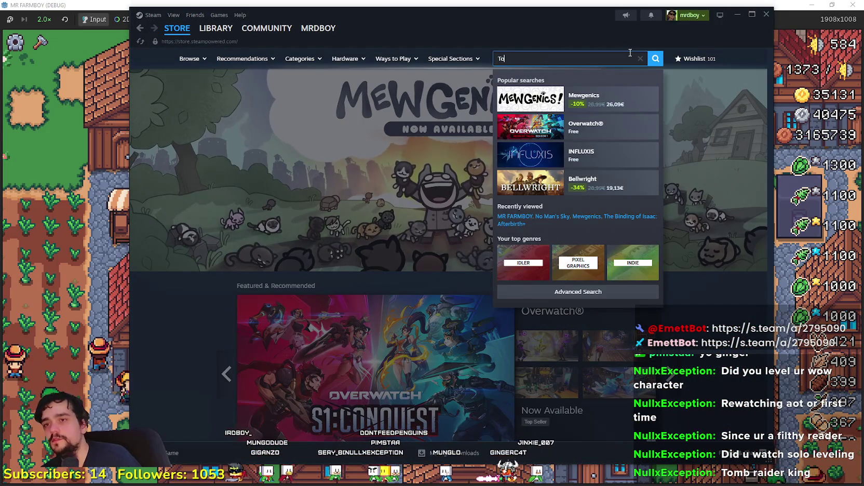
type("mb rai")
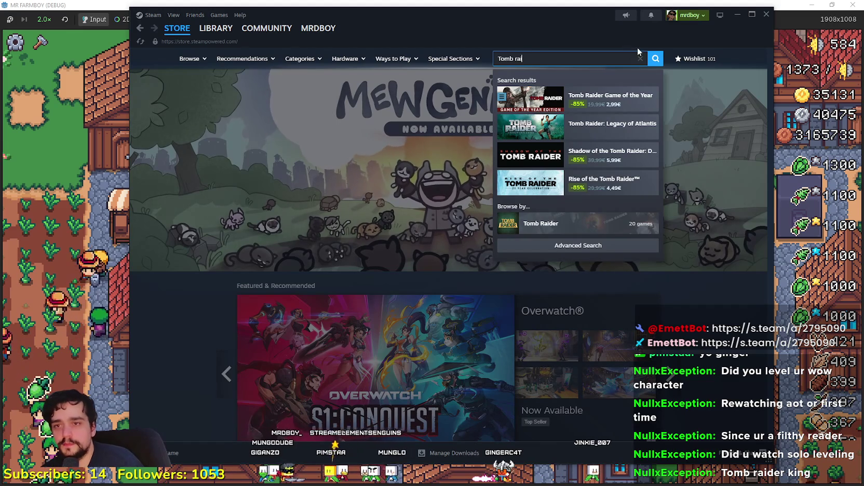
type("der")
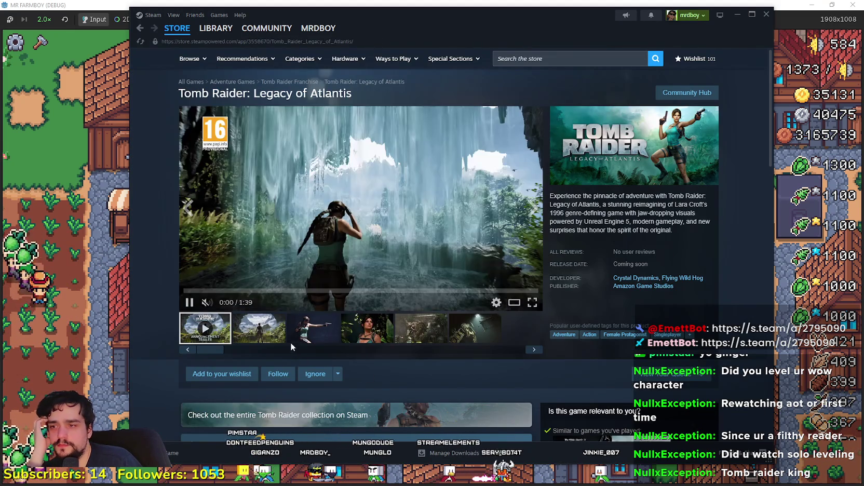
left_click(262, 328)
left_click(485, 228)
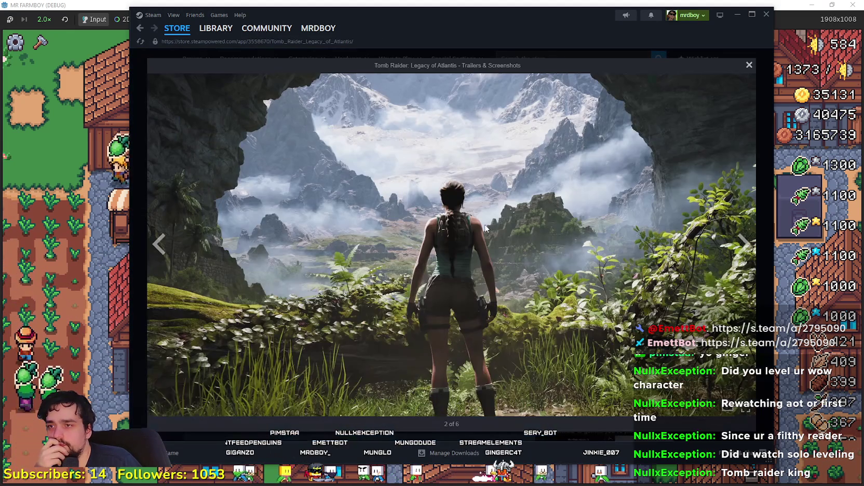
Step through the screenshots to the trailer, replay it and pause it at 1:19
left_click(751, 253)
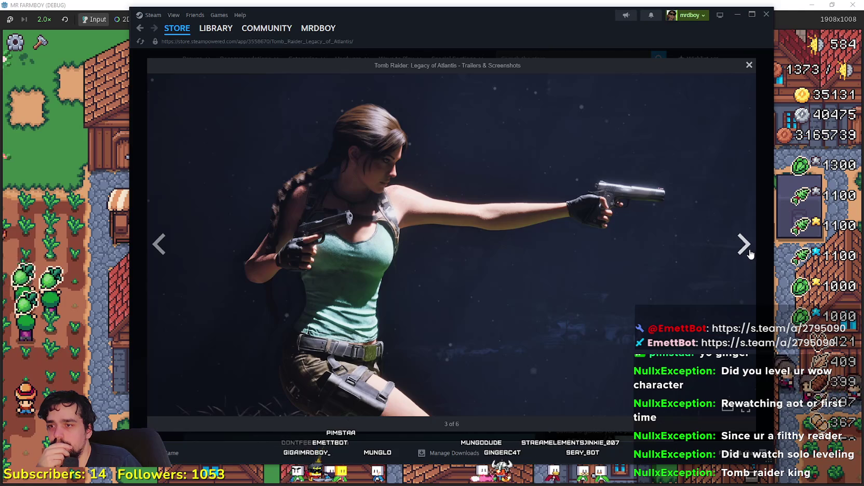
left_click(750, 254)
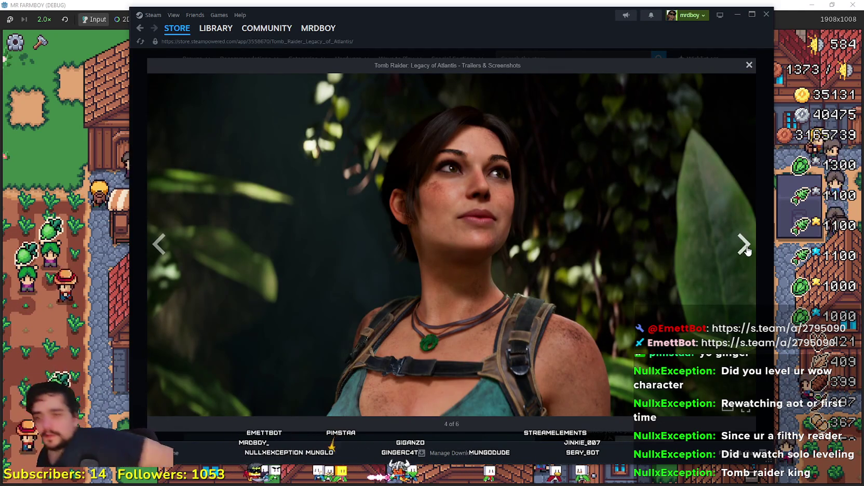
left_click(741, 244)
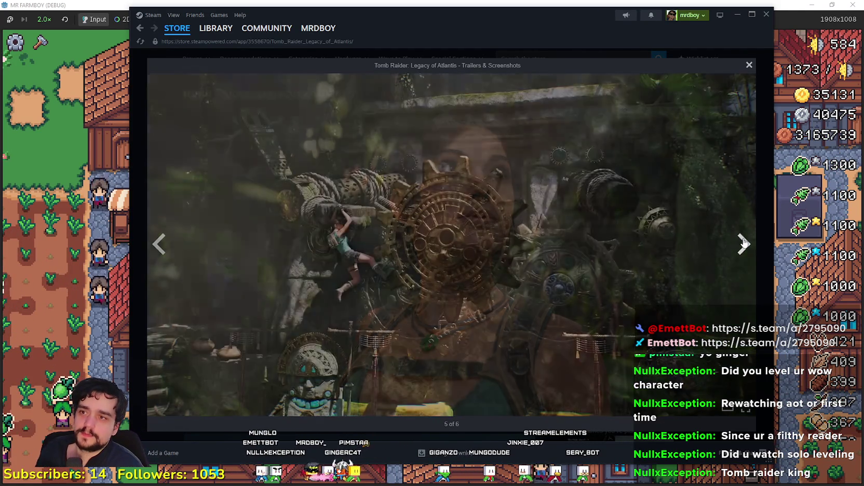
left_click(744, 242)
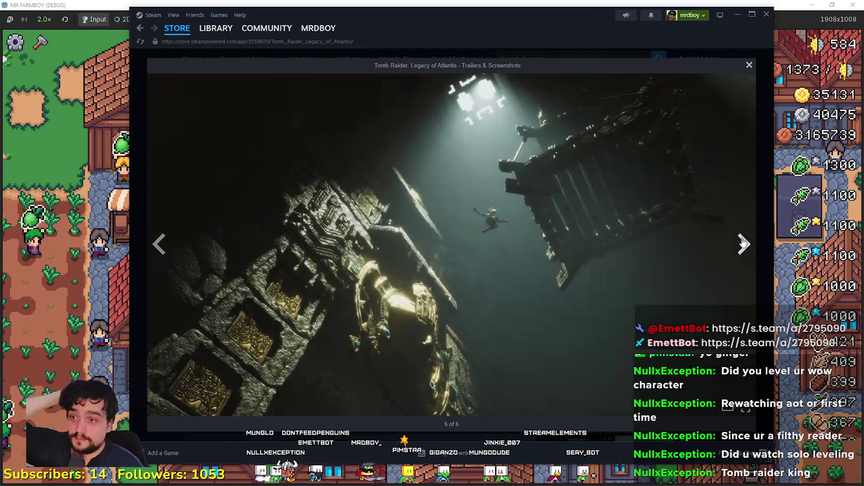
left_click(743, 242)
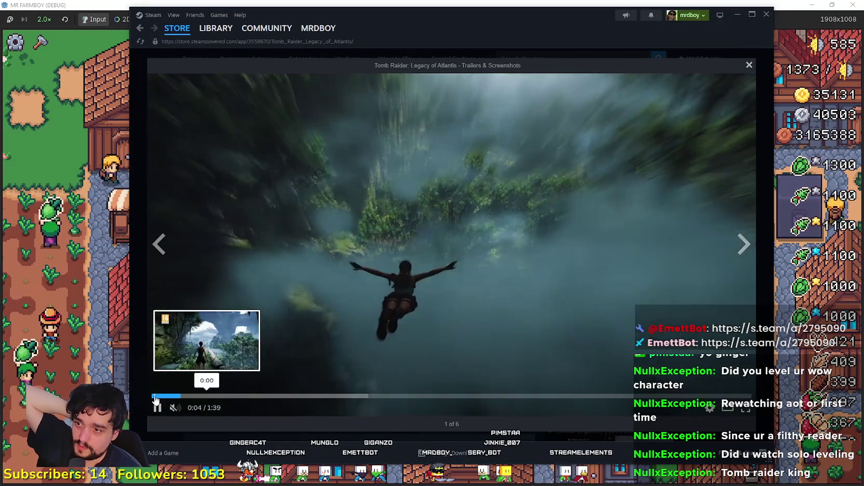
left_click(156, 395)
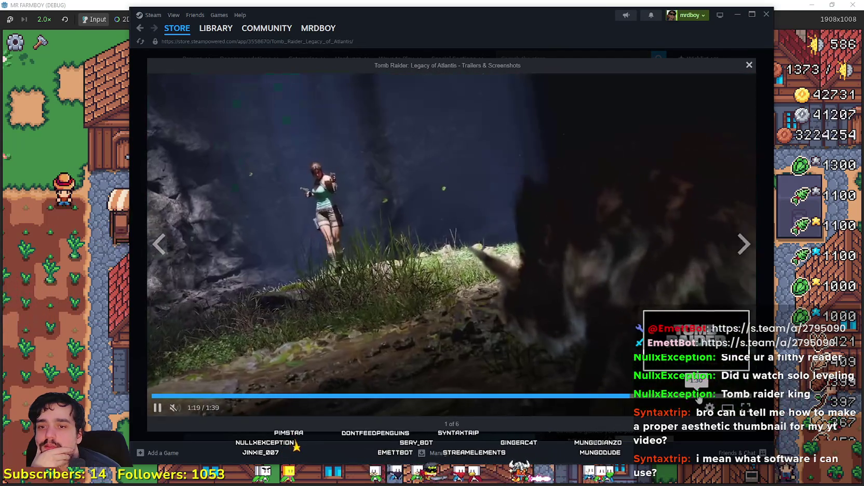
left_click(754, 185)
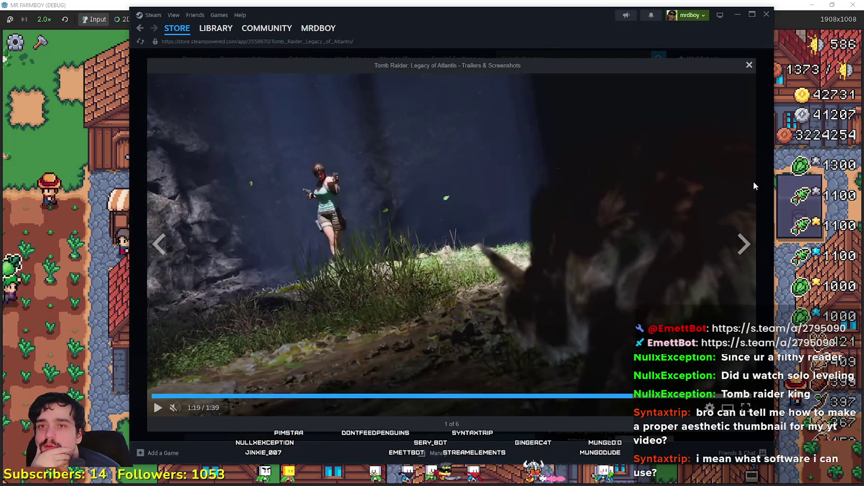
Close the viewer and open the Tomb Raider Game of the Year store page
left_click(750, 66)
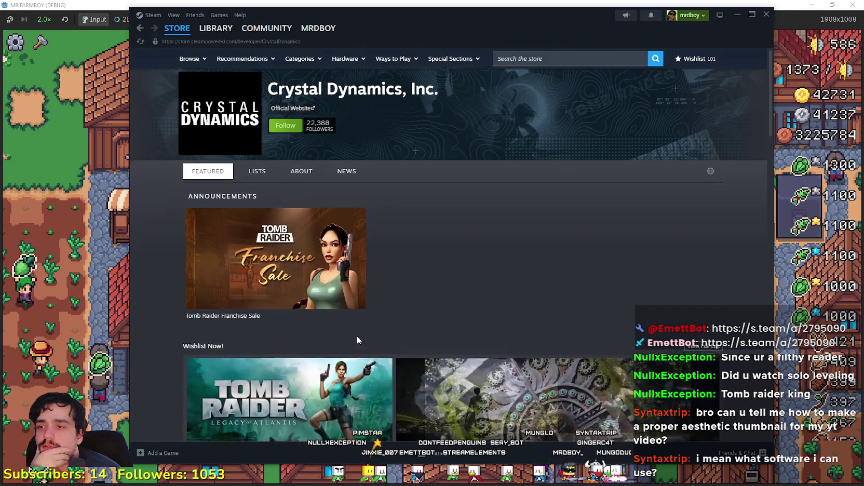
scroll(356, 336, "down", 6)
scroll(300, 269, "down", 3)
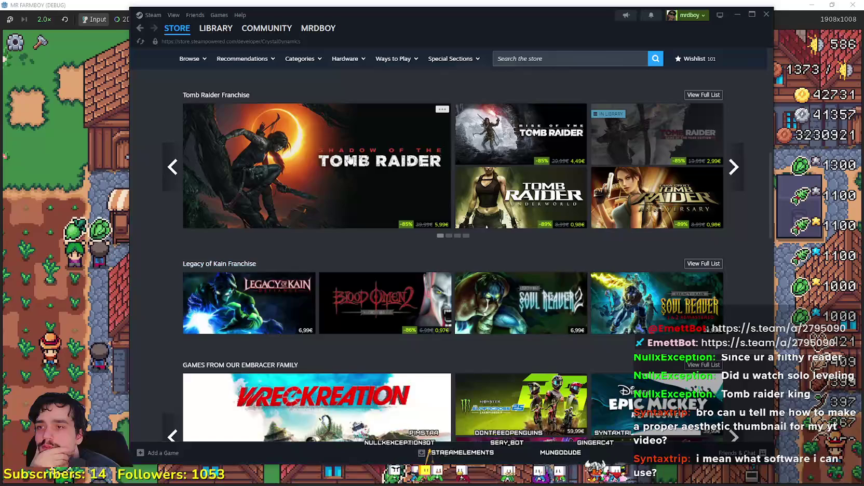
scroll(347, 260, "down", 10)
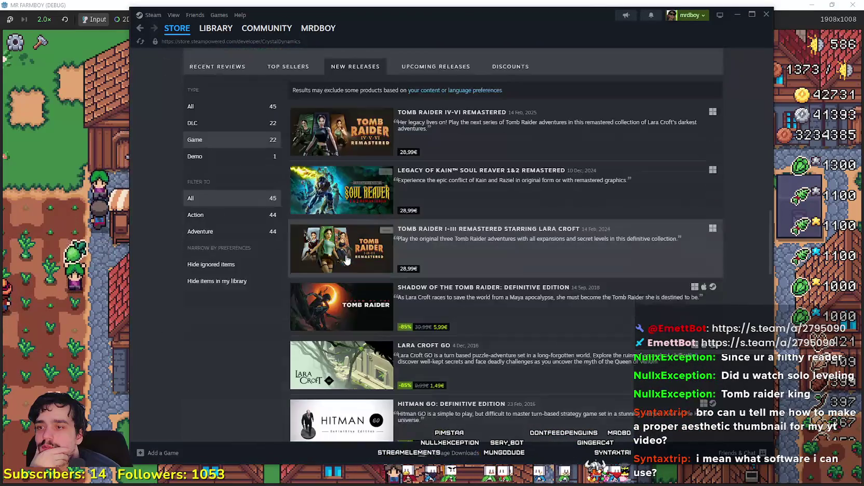
scroll(347, 259, "down", 5)
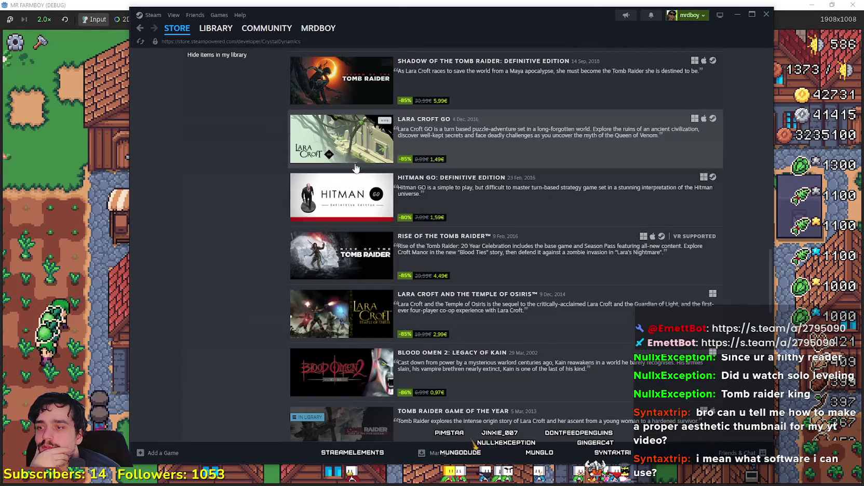
scroll(363, 307, "down", 4)
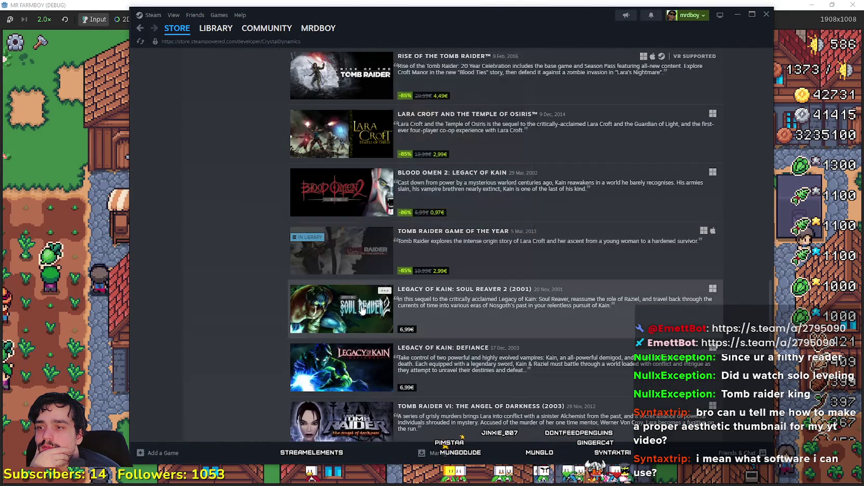
mouse_move(361, 262)
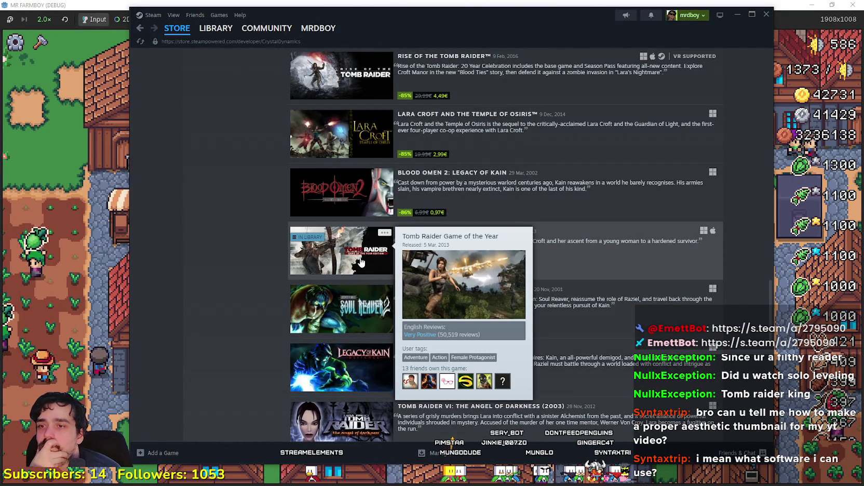
left_click(359, 262)
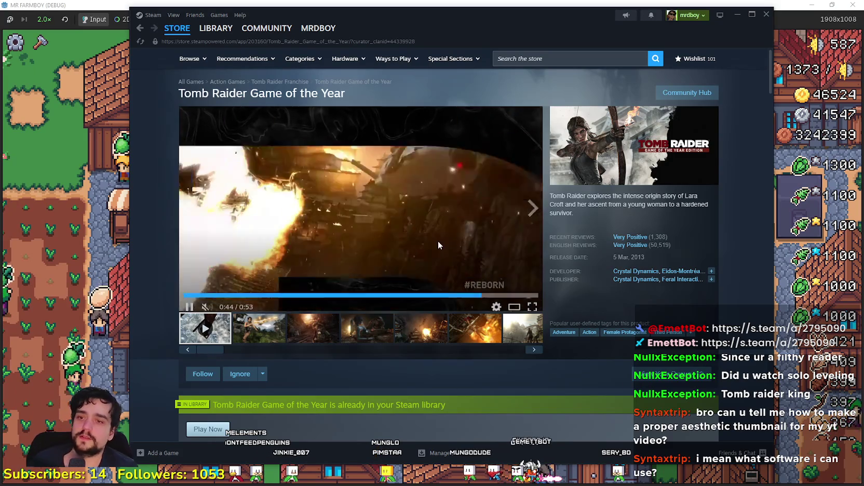
Browse the Game of the Year screenshots from image 2 to image 9 of 15
scroll(428, 251, "down", 3)
scroll(414, 303, "down", 2)
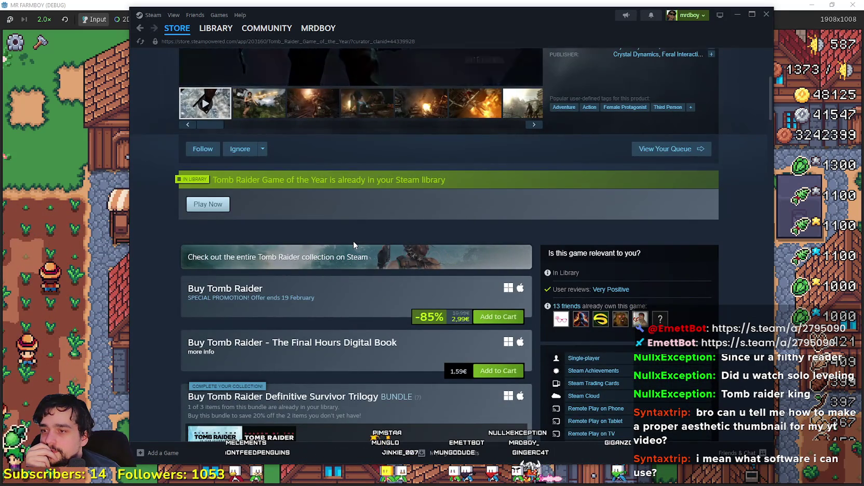
scroll(353, 241, "down", 3)
scroll(353, 241, "up", 6)
scroll(356, 253, "up", 2)
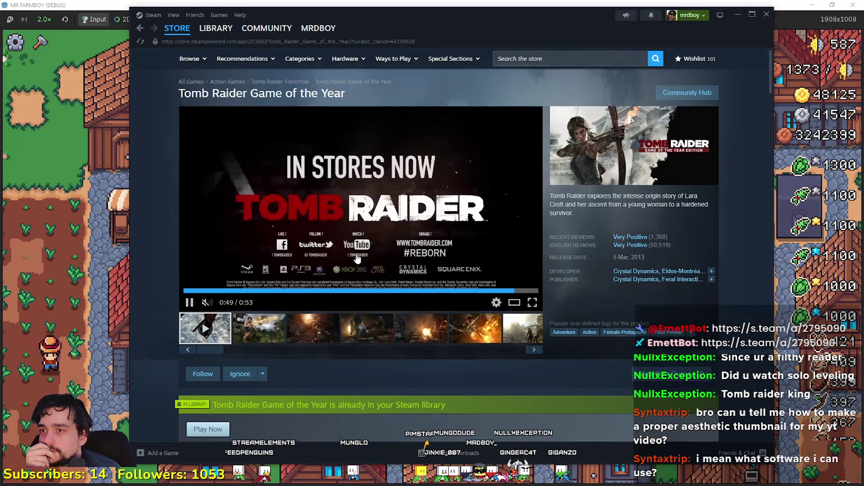
left_click(283, 334)
left_click(369, 243)
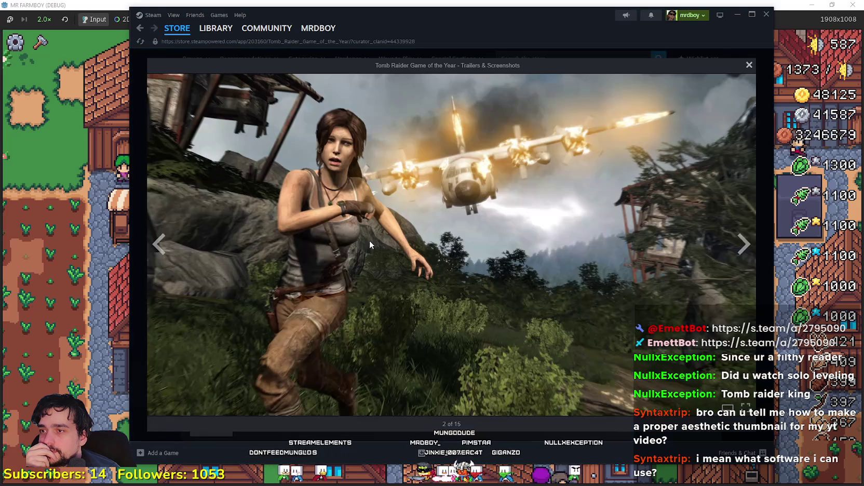
left_click(742, 256)
left_click(742, 254)
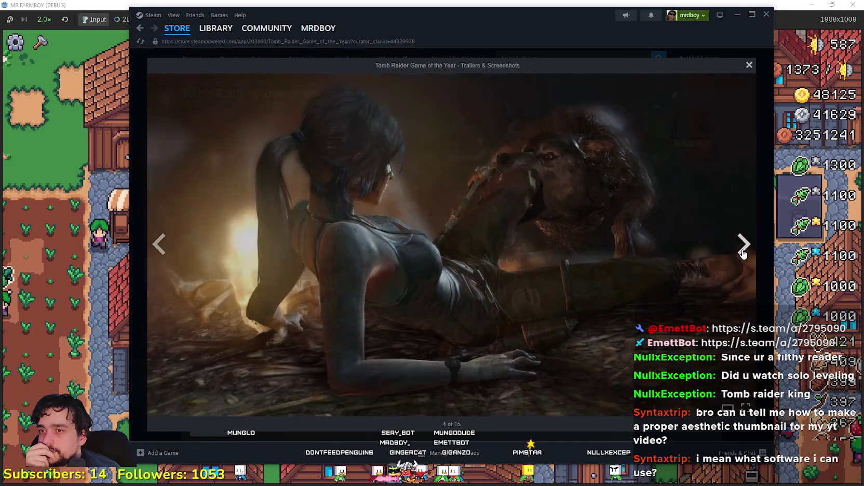
left_click(744, 253)
left_click(744, 254)
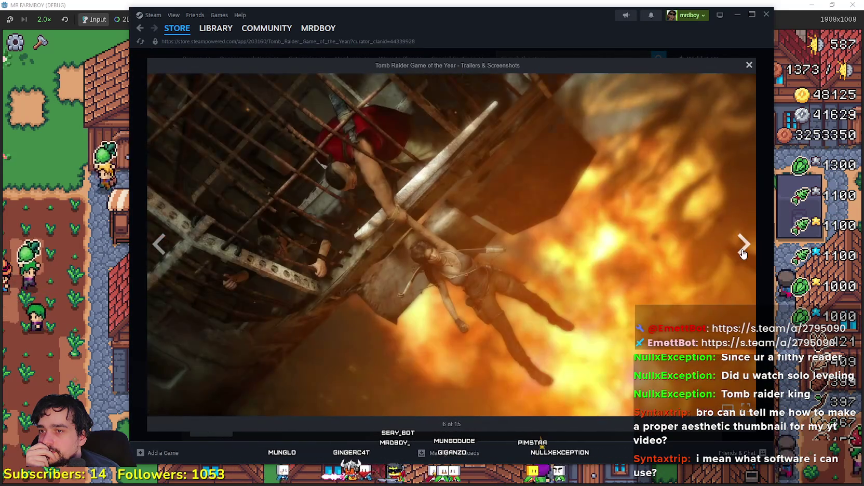
left_click(743, 253)
left_click(744, 253)
left_click(736, 250)
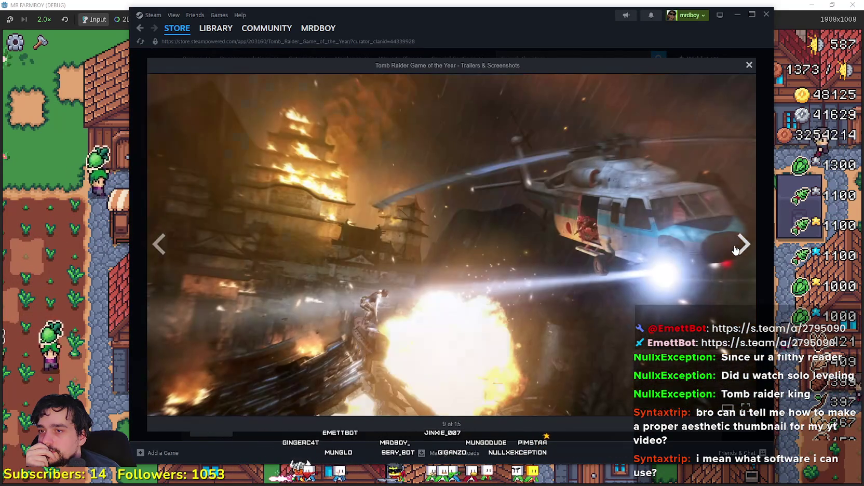
Close the gallery, switch to the Steam library and minimize Steam
left_click(749, 66)
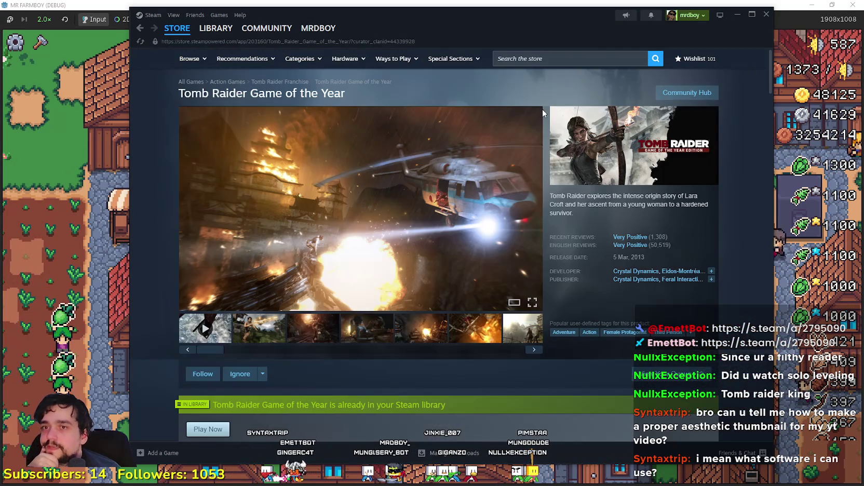
left_click(210, 32)
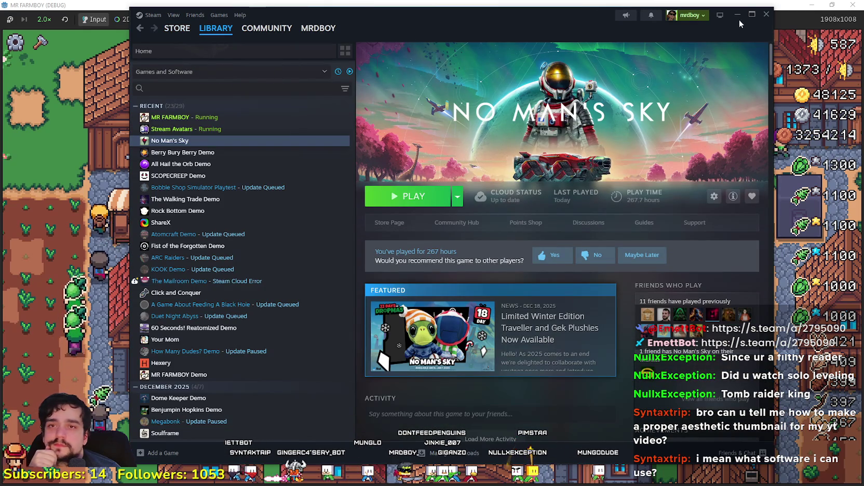
left_click(738, 18)
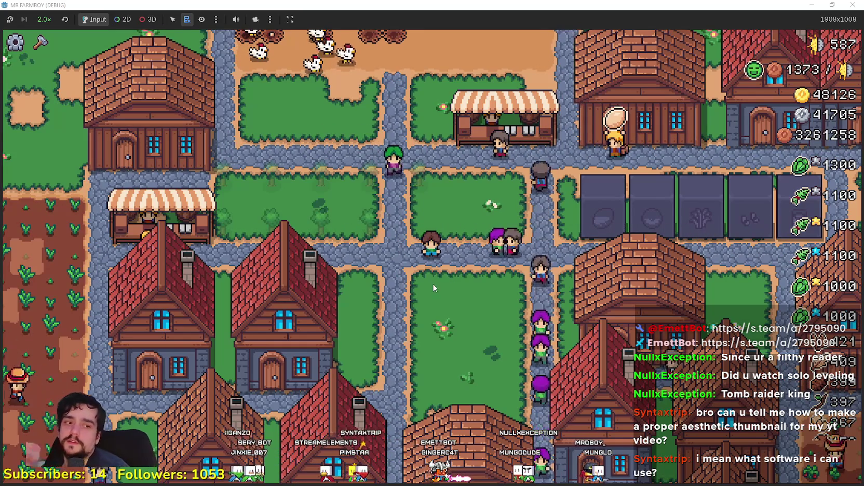
Zoom into the village and check the House's workers and beds panel
scroll(484, 309, "up", 2)
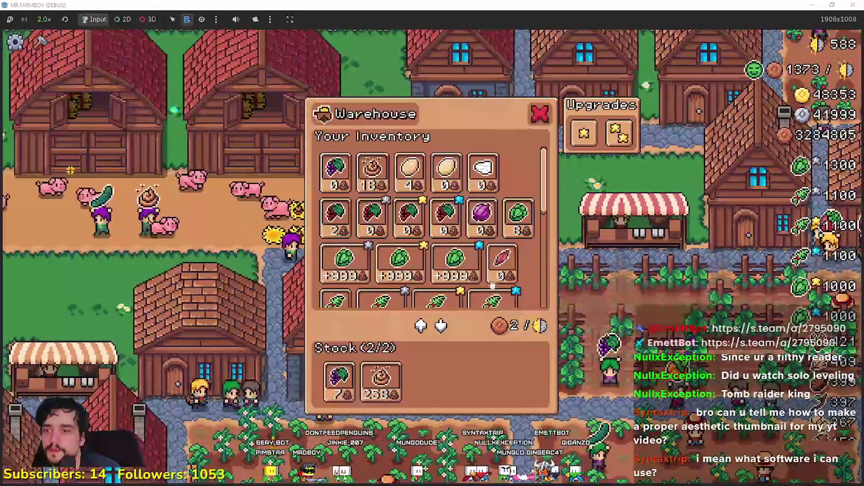
mouse_move(394, 276)
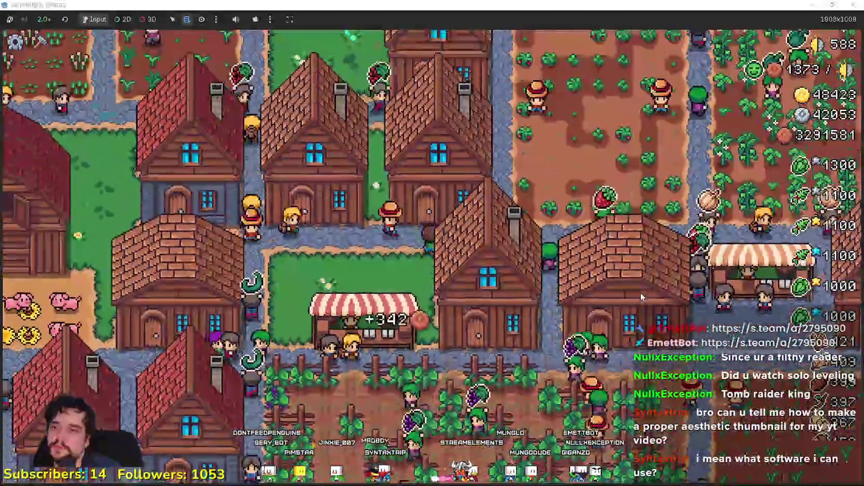
left_click(641, 296)
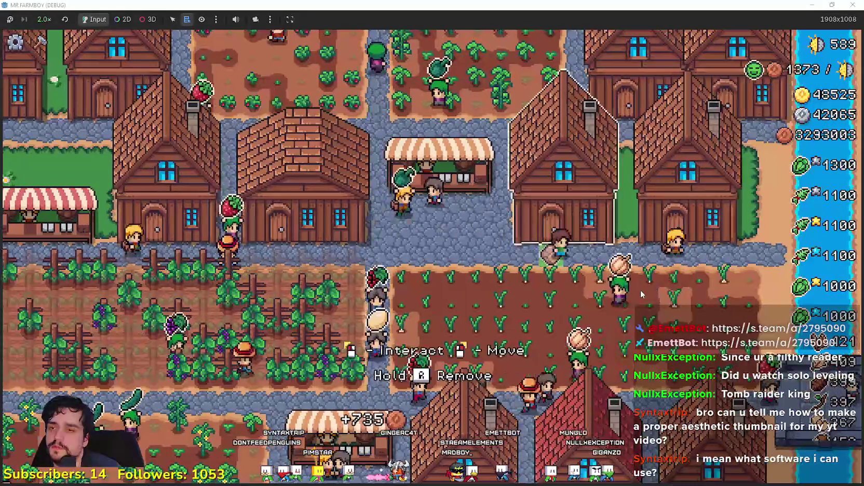
scroll(457, 274, "down", 5)
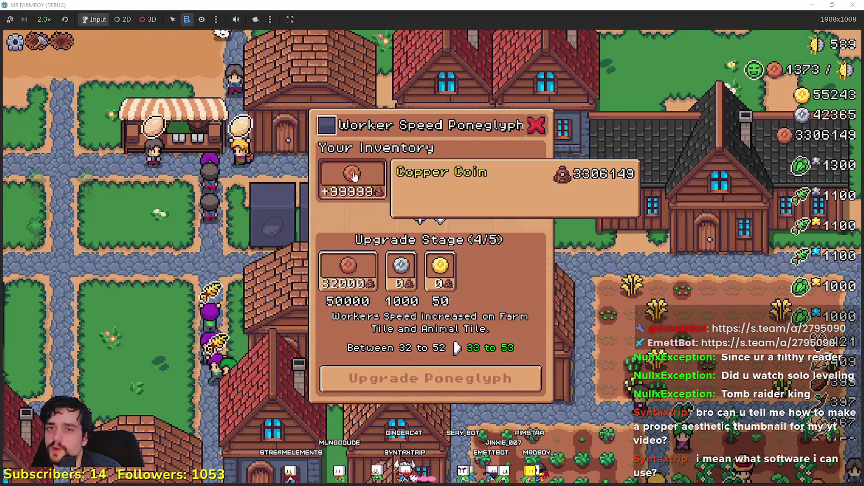
Fund the Worker Speed upgrade with 1000 copper and gold to complete it
left_click(353, 177)
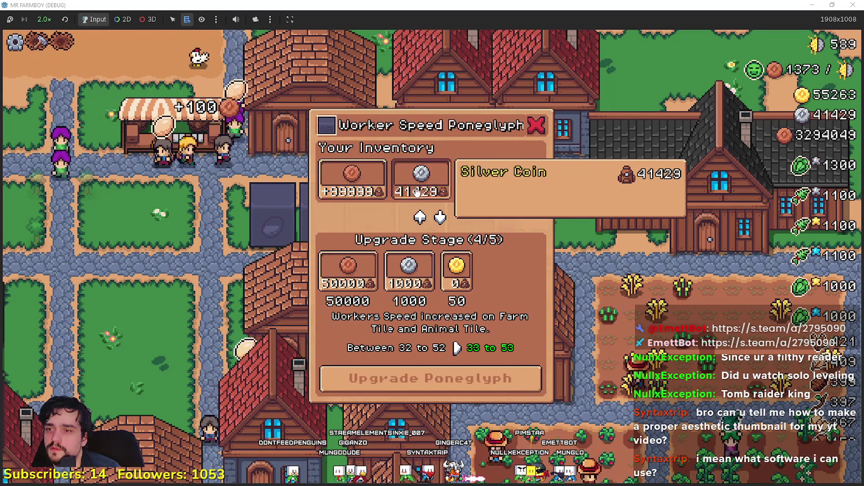
left_click(480, 187)
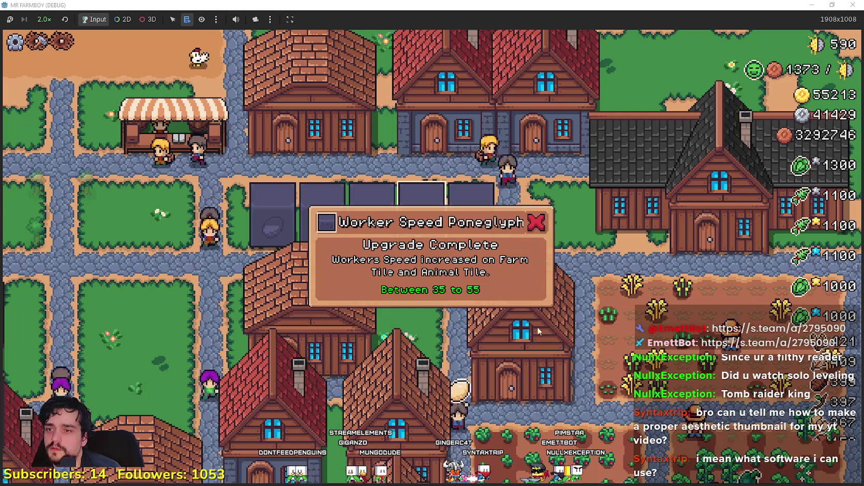
key("s")
key("w")
Contribute 2000 copper and 1000 silver to the Worker Rest Poneglyph upgrade
key("d")
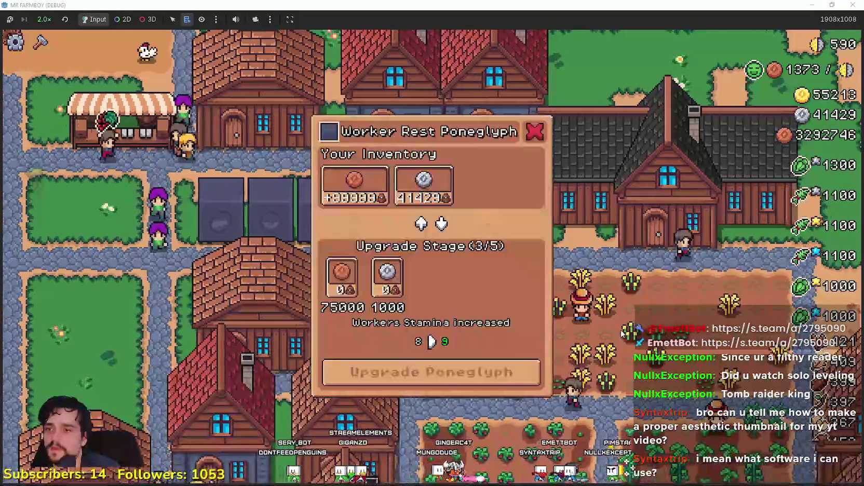
left_click(354, 183)
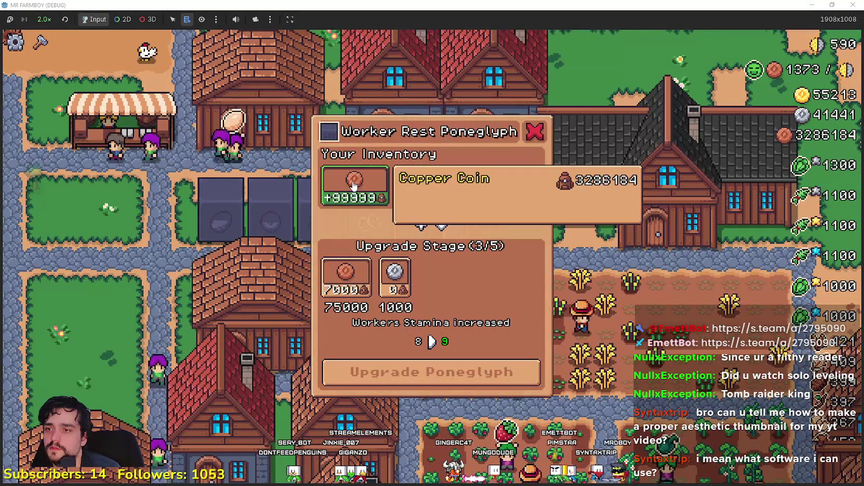
left_click(412, 181)
left_click(353, 182)
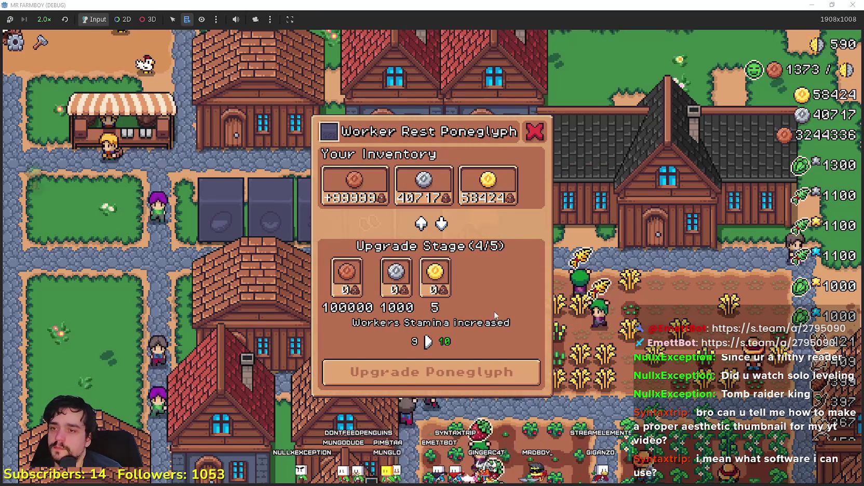
Walk past the Crops Yield, Villager Buy and Animal Yield poneglyphs to the warehouse
key("Escape")
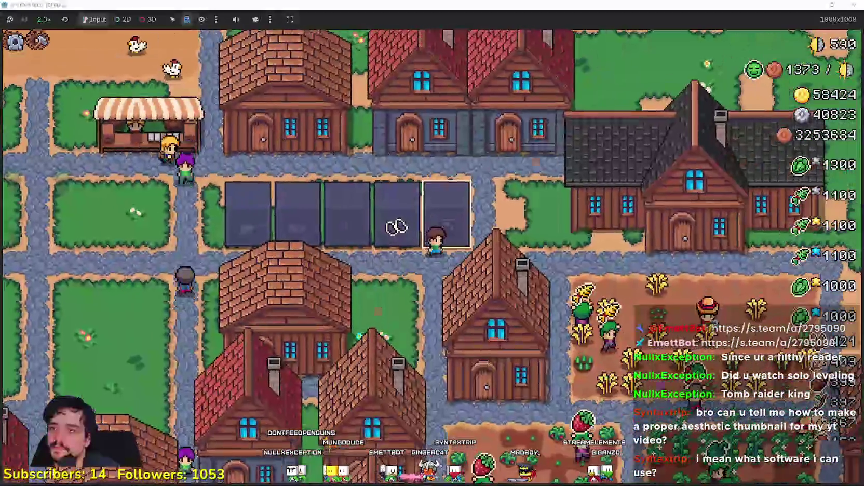
key("e")
key("Escape")
key("e")
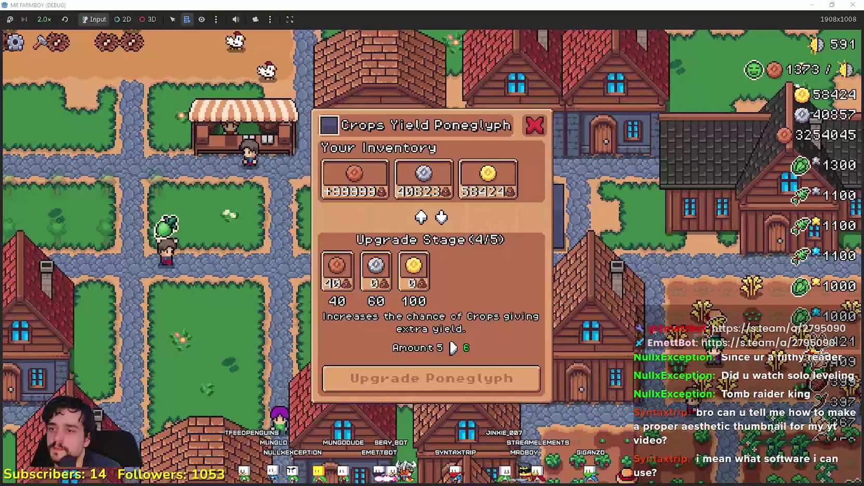
key("Escape")
key("e")
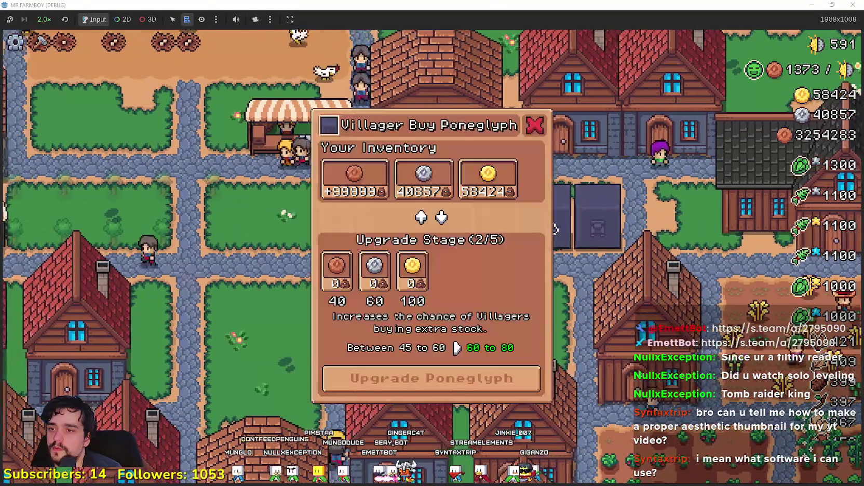
key("Escape")
key("e")
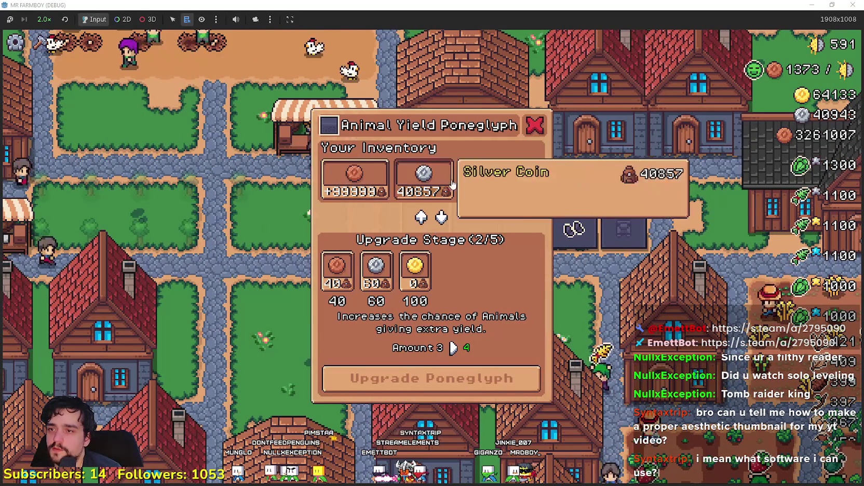
key("Escape")
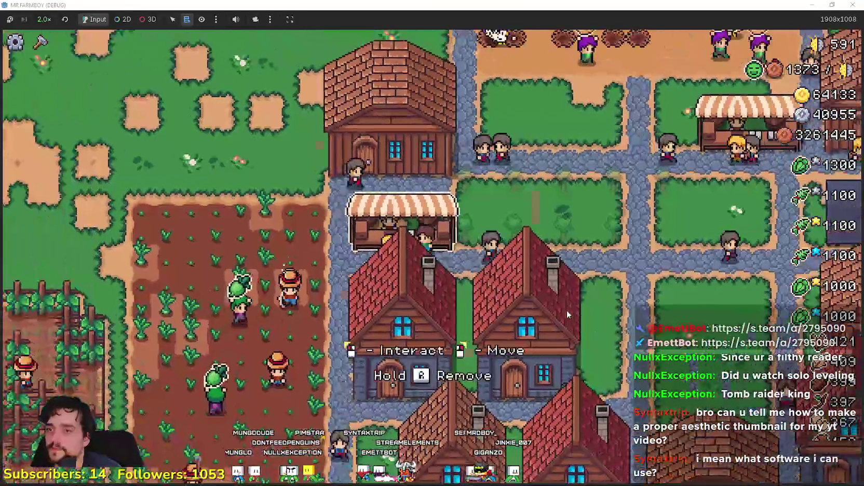
key("e")
key("Escape")
Look through the warehouse inventory, then close it
key("e")
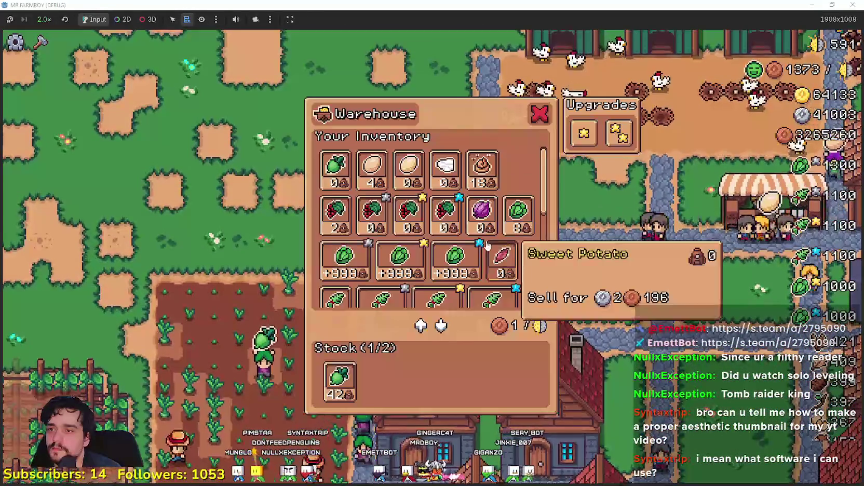
scroll(487, 246, "down", 3)
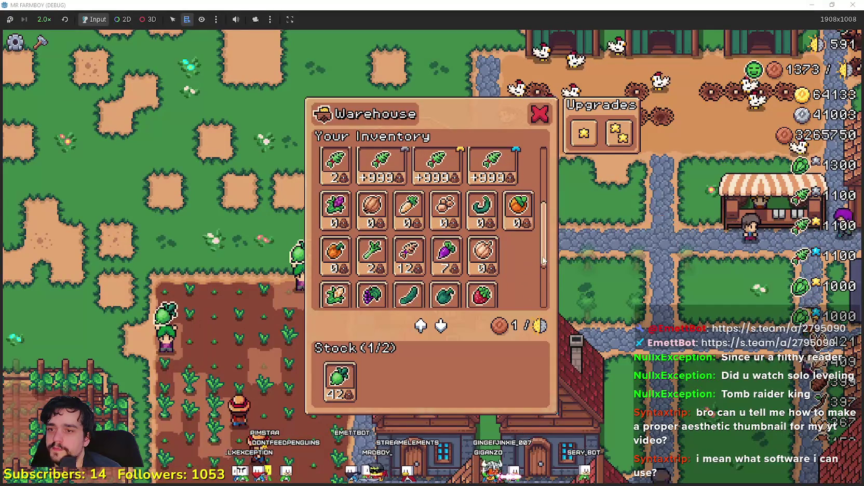
scroll(545, 253, "down", 1)
key("Escape")
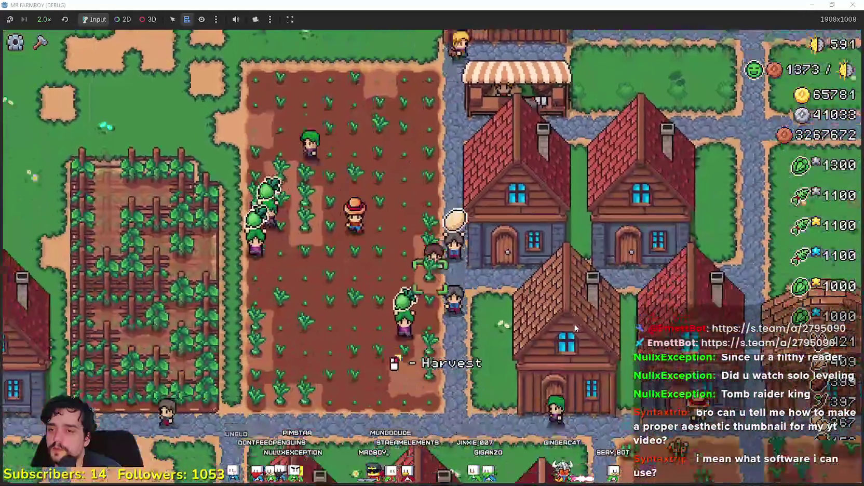
Walk the farmer across town to the Player House
key("e")
key("Escape")
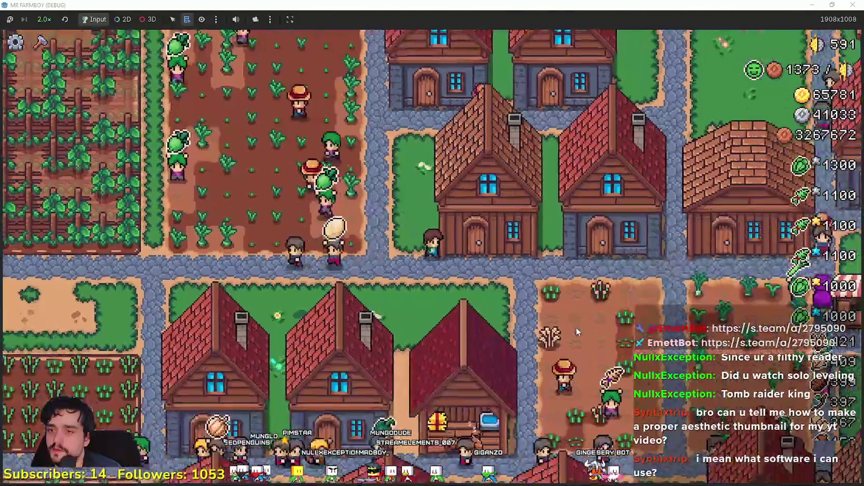
key("e")
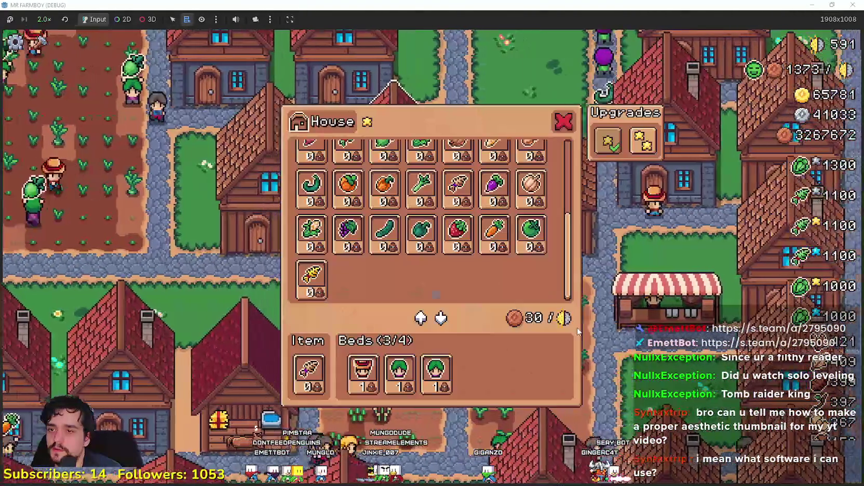
key("Escape")
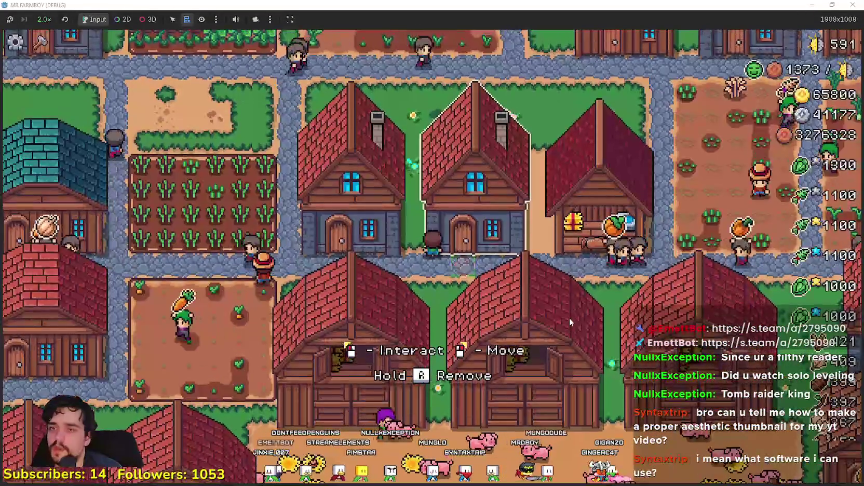
scroll(569, 322, "down", 3)
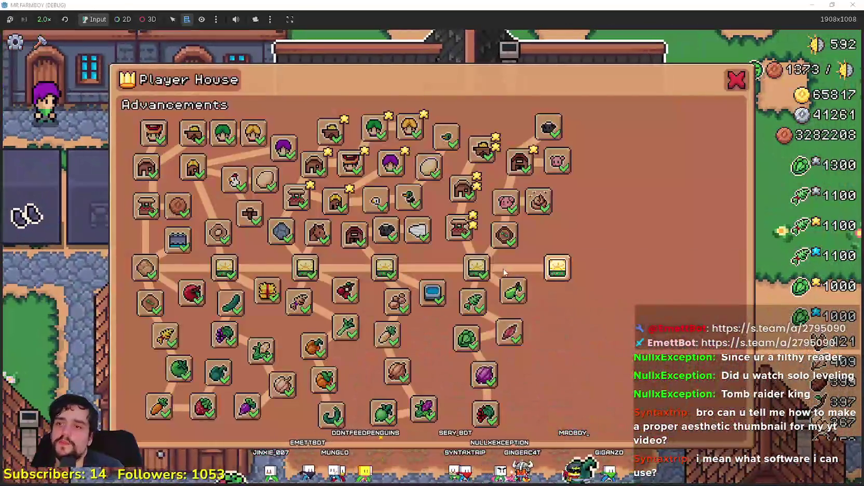
Unlock Island Expansion V, Black Beans, Coop Upgrade 2 and Goose
mouse_move(560, 278)
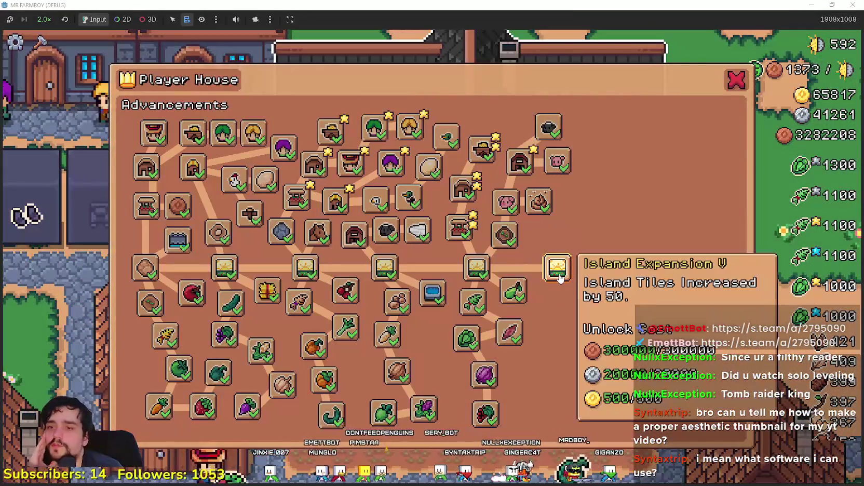
mouse_move(542, 150)
mouse_move(498, 335)
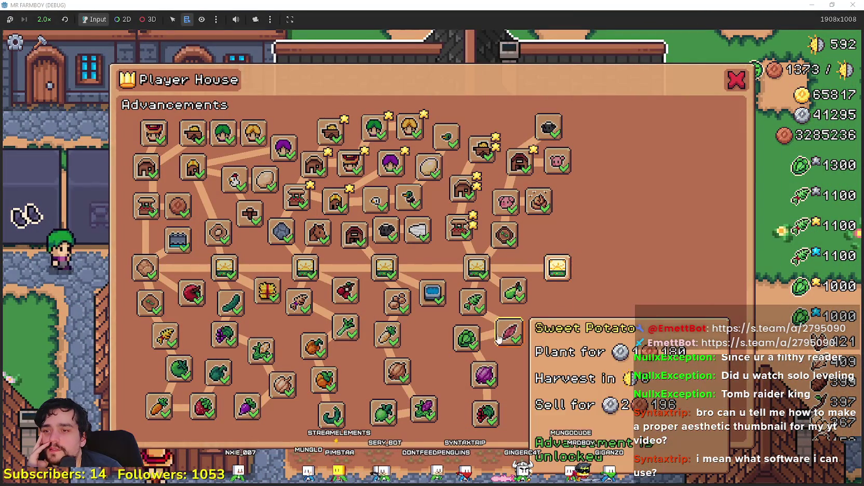
mouse_move(504, 235)
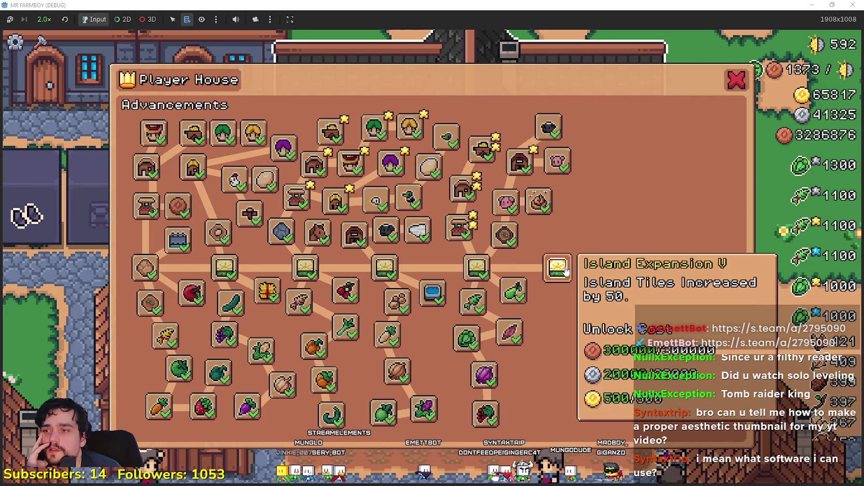
left_click(557, 267)
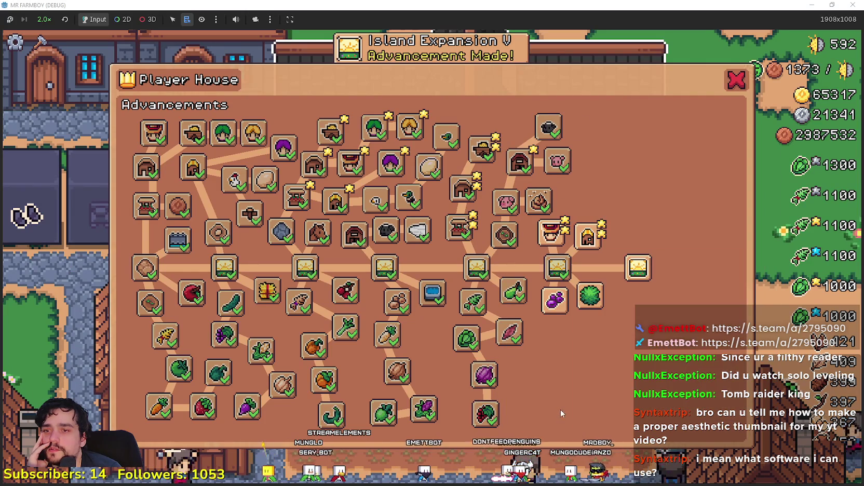
left_click(564, 303)
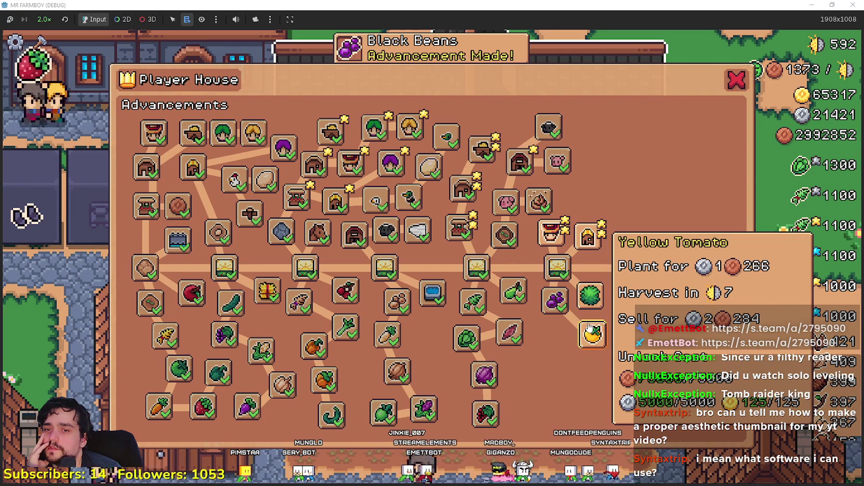
left_click(586, 247)
left_click(617, 195)
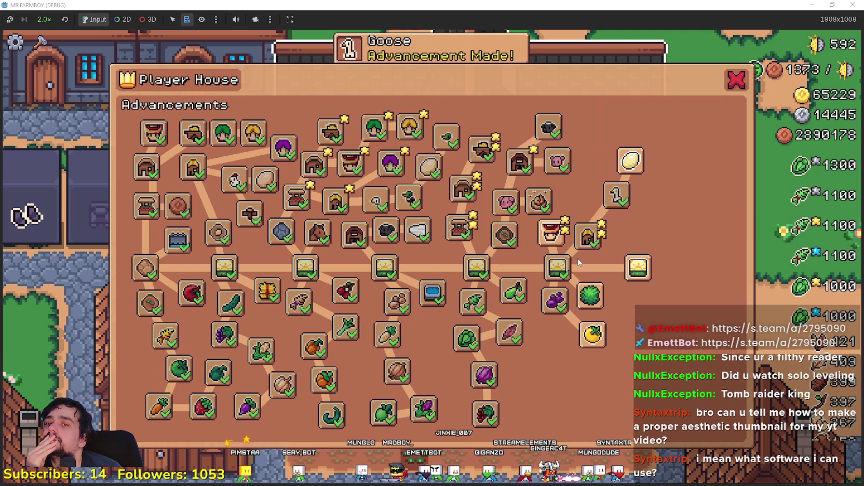
Unlock Farmer, Gatherer and Carrier Upgrade 2, Goose Egg and Baby Goose, then close the panel
left_click(557, 237)
left_click(571, 197)
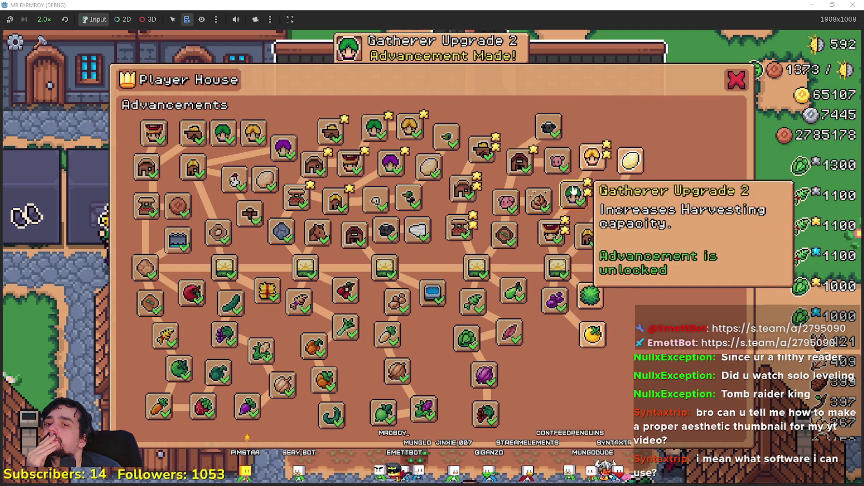
left_click(583, 164)
left_click(630, 158)
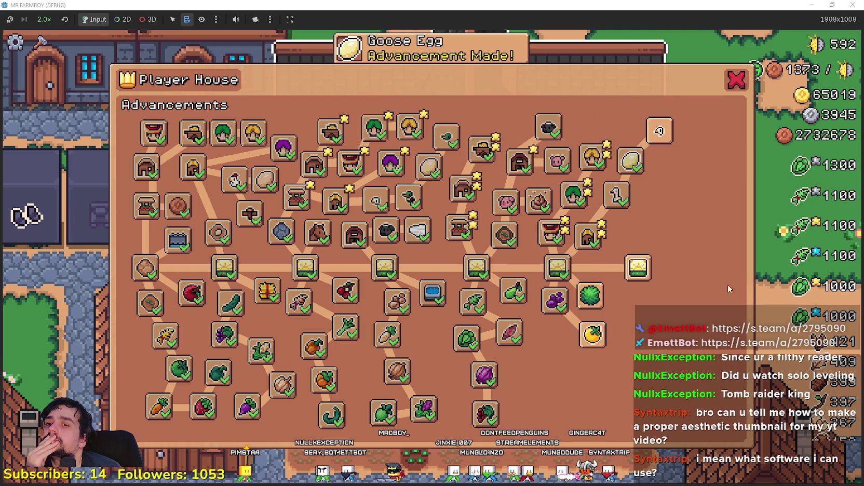
left_click(660, 138)
mouse_move(628, 270)
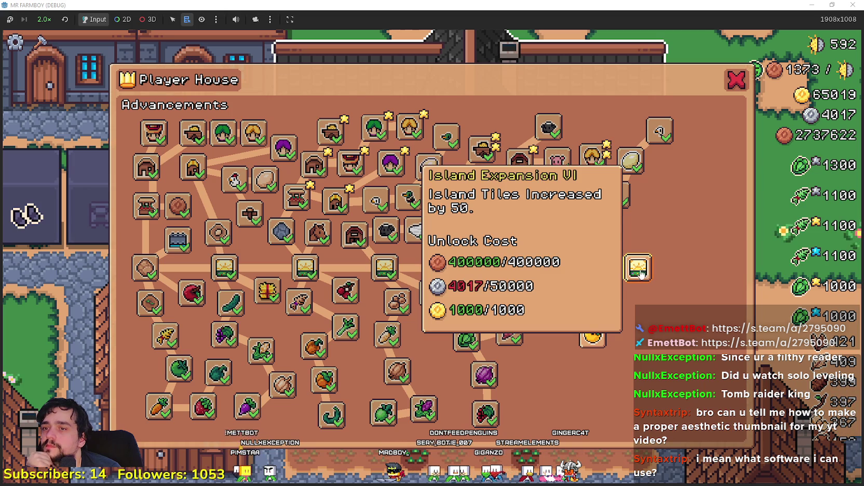
mouse_move(604, 340)
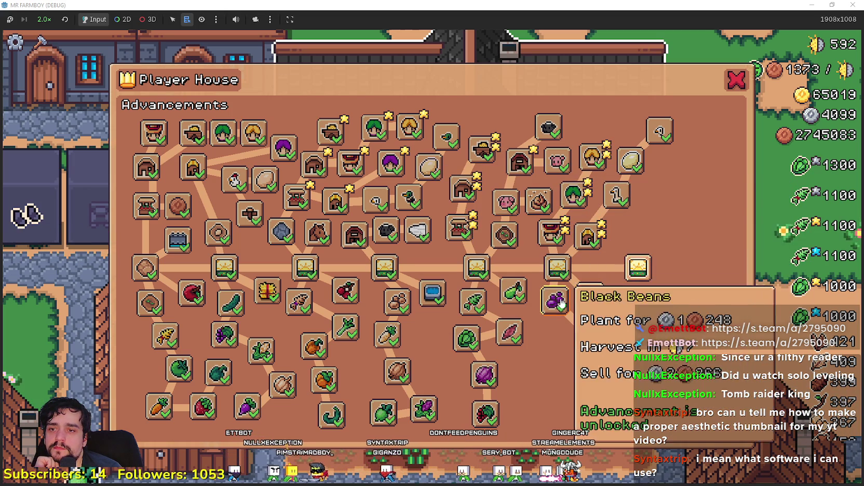
mouse_move(482, 421)
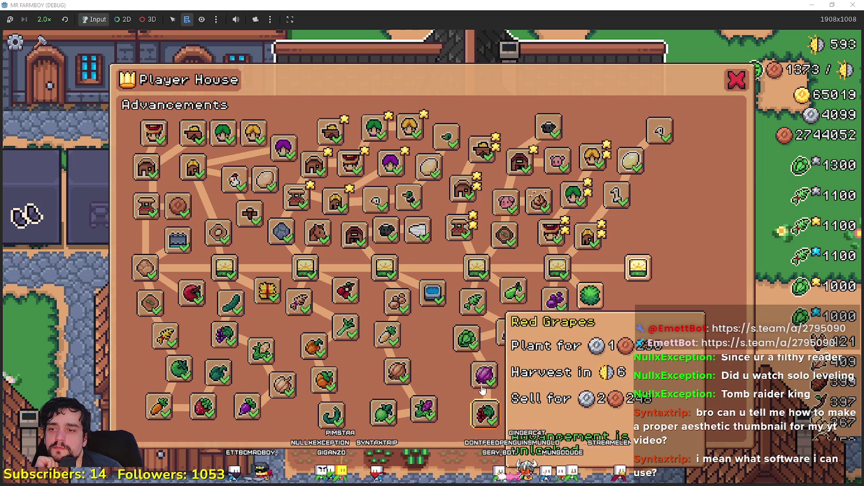
mouse_move(583, 329)
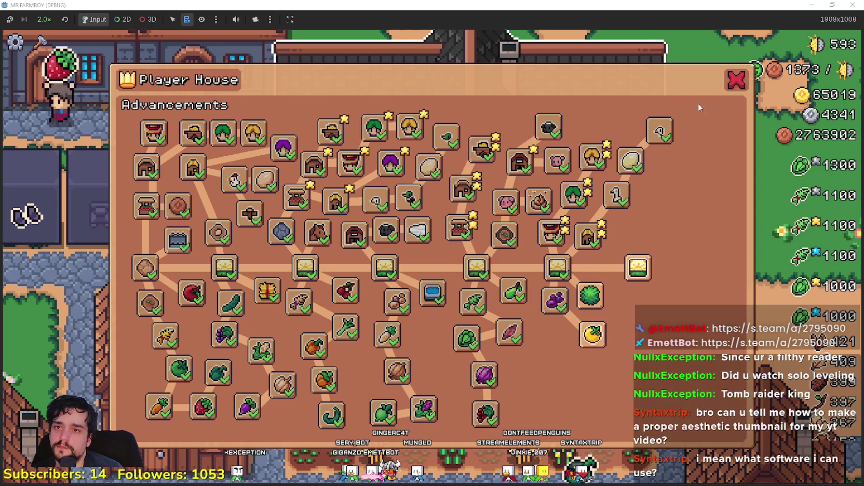
left_click(737, 80)
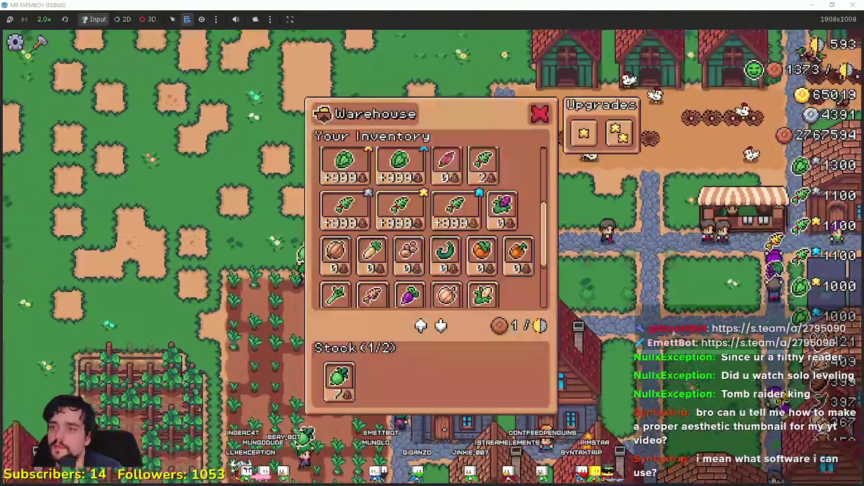
scroll(452, 267, "up", 2)
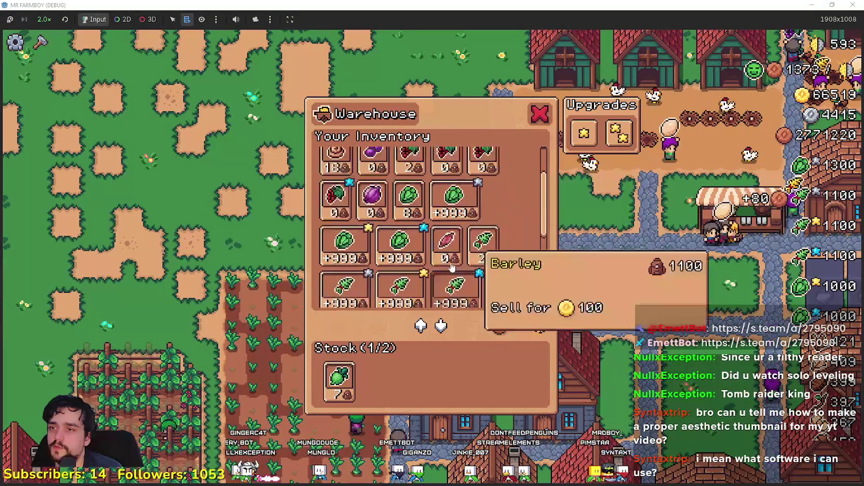
scroll(452, 267, "up", 1)
scroll(547, 180, "down", 5)
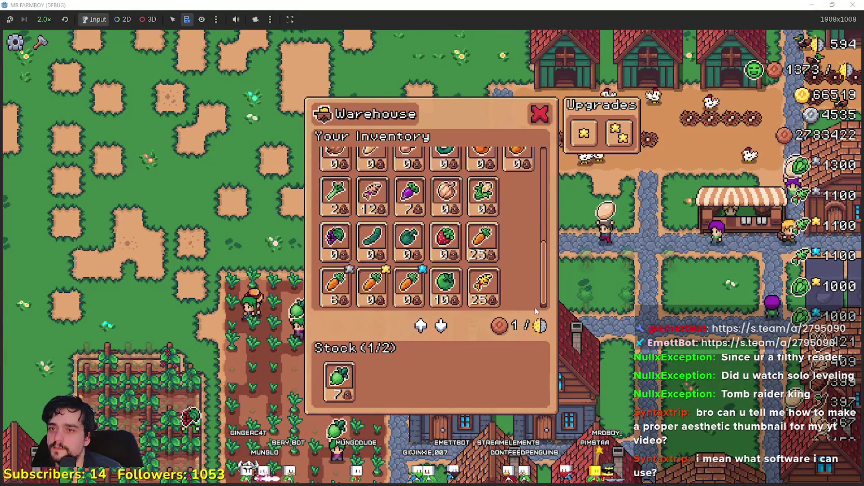
key("Escape")
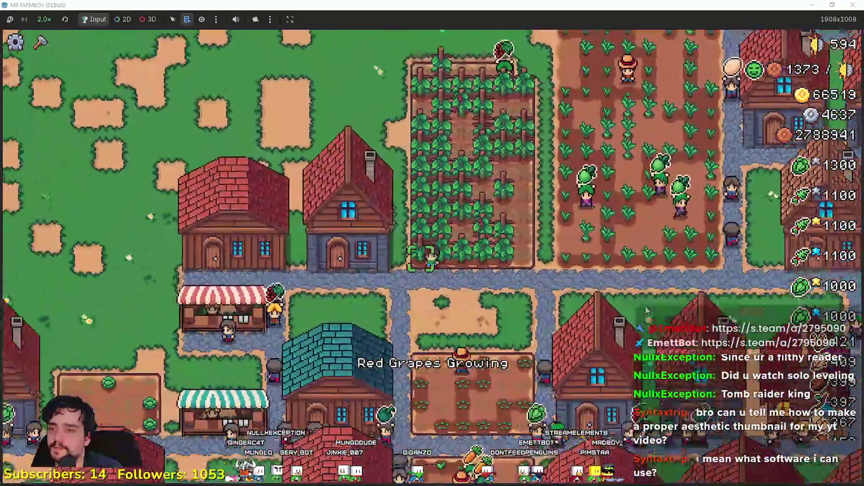
key("Down")
key("Left")
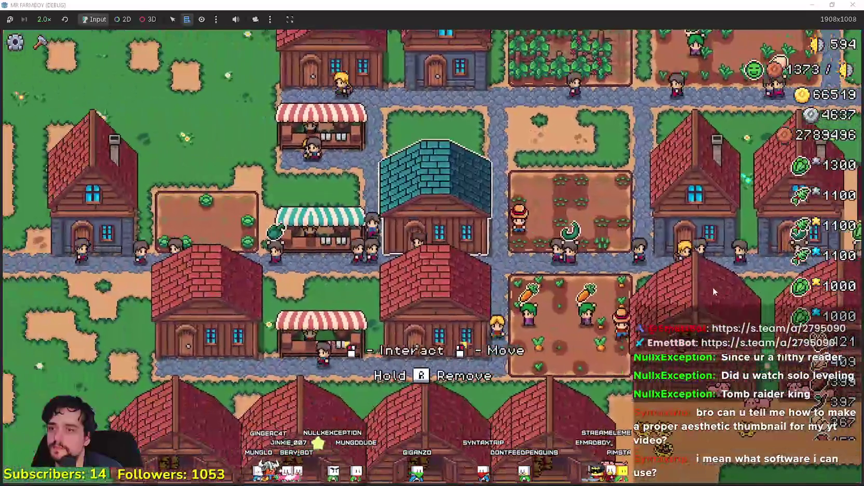
key("e")
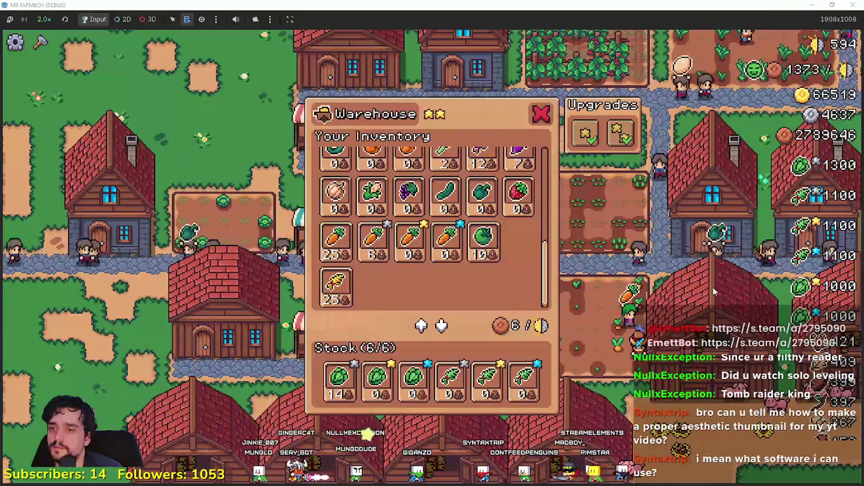
key("Escape")
key("Left")
key("e")
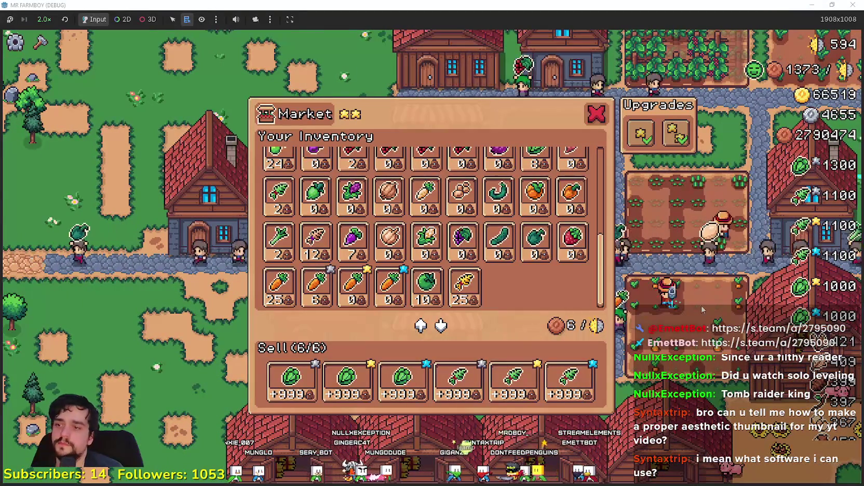
scroll(546, 239, "up", 10)
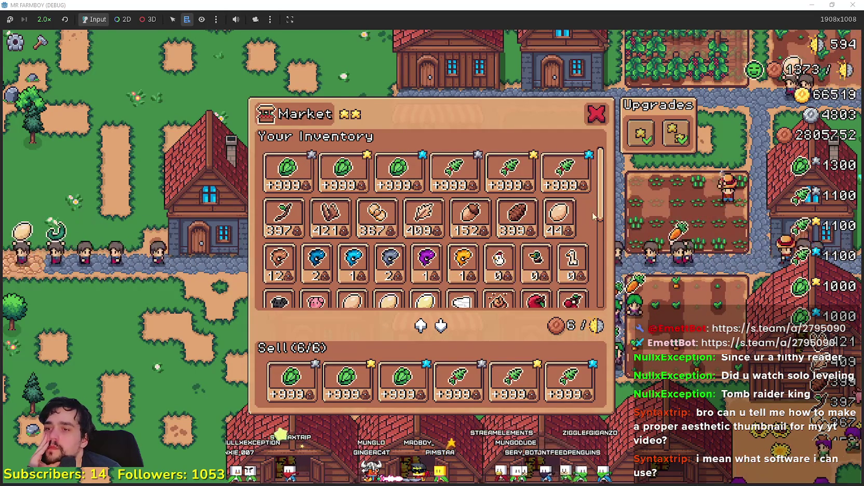
scroll(595, 217, "down", 2)
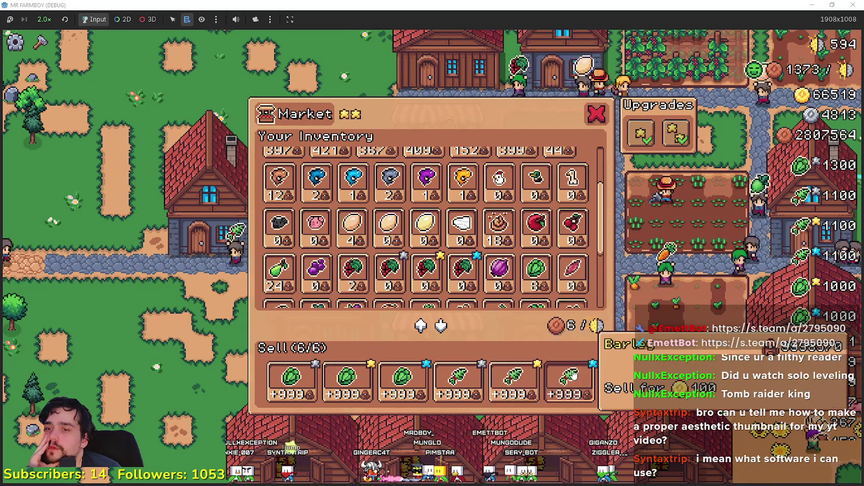
left_click(596, 114)
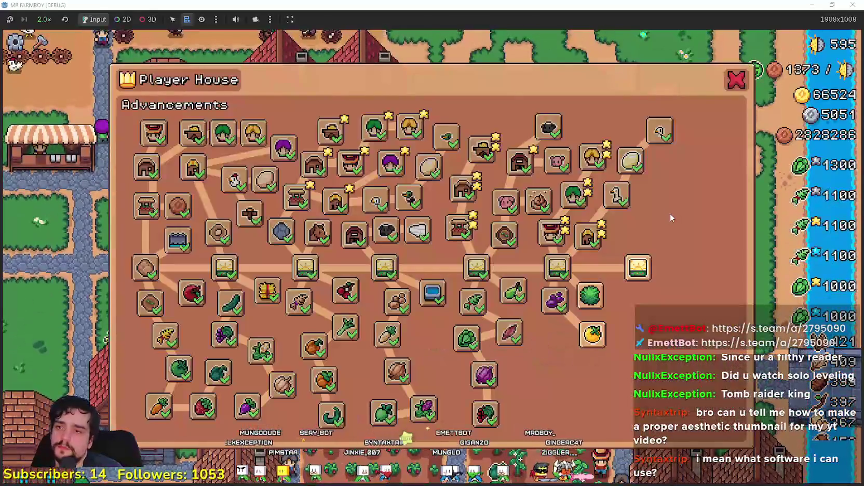
Check the costs of the Yellow Tomato and White Pumpkin advancements
mouse_move(636, 286)
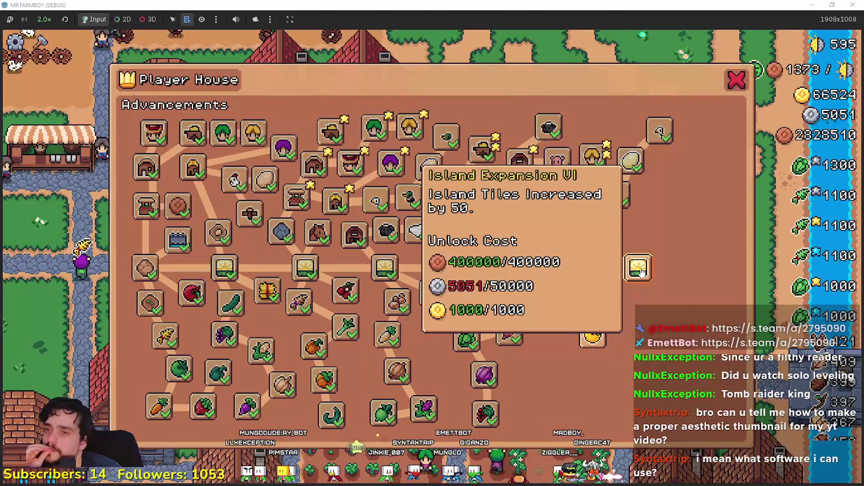
mouse_move(603, 335)
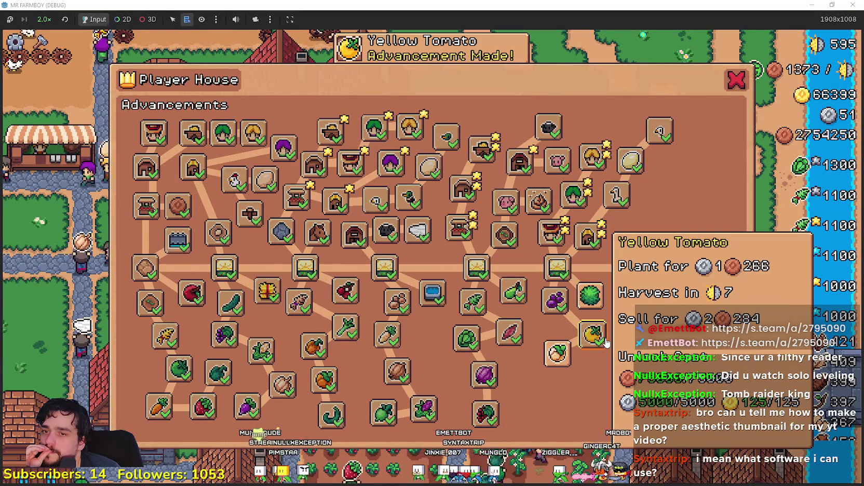
mouse_move(567, 361)
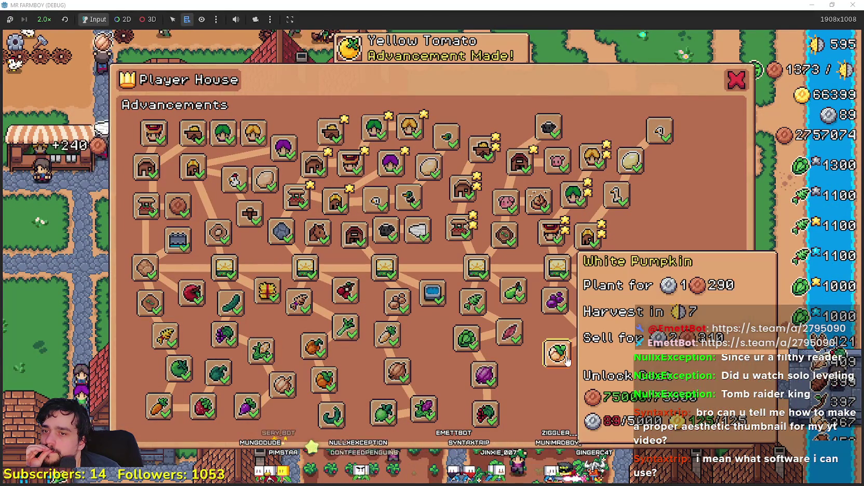
mouse_move(632, 269)
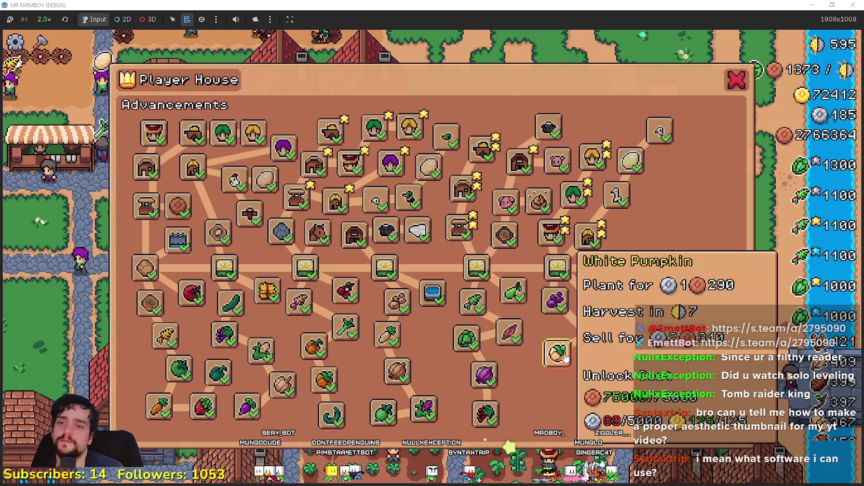
Close the advancements, walk the farmer to the village and open the Player House advancements
key("Escape")
scroll(530, 298, "down", 5)
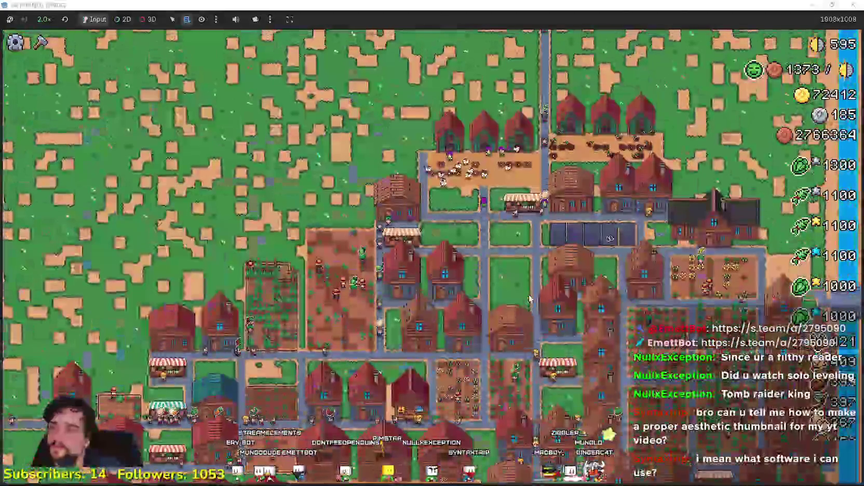
scroll(530, 299, "down", 2)
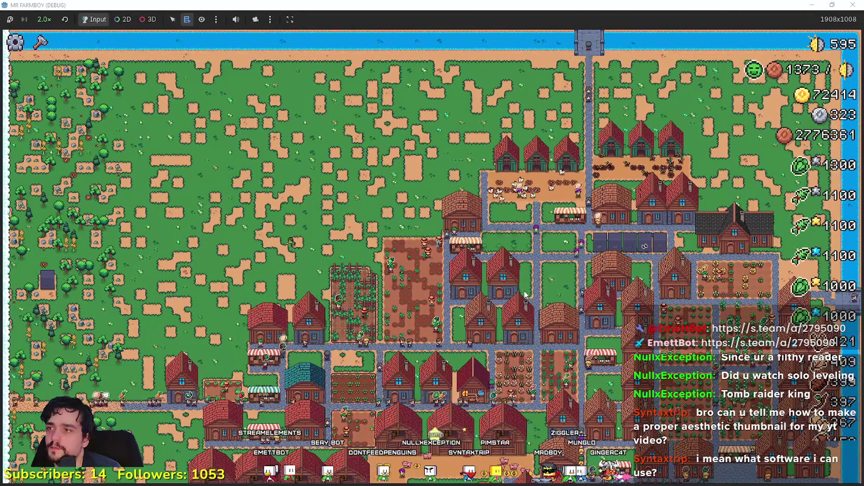
scroll(228, 297, "up", 7)
key("a")
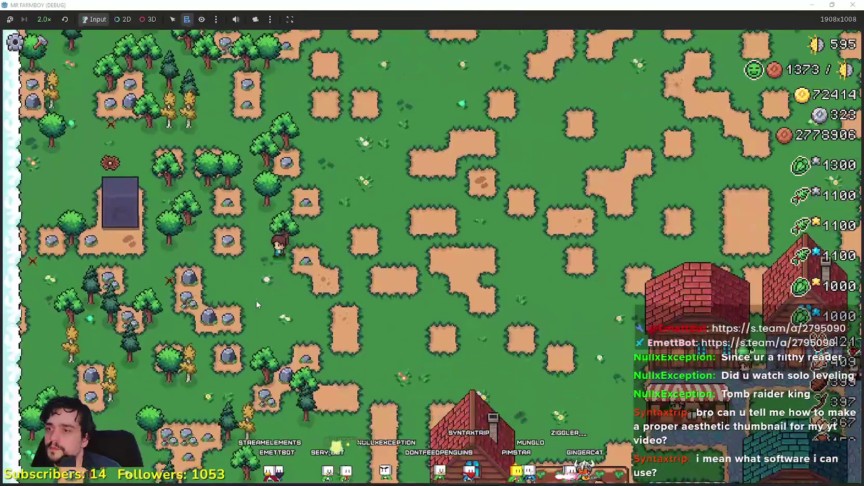
key("d")
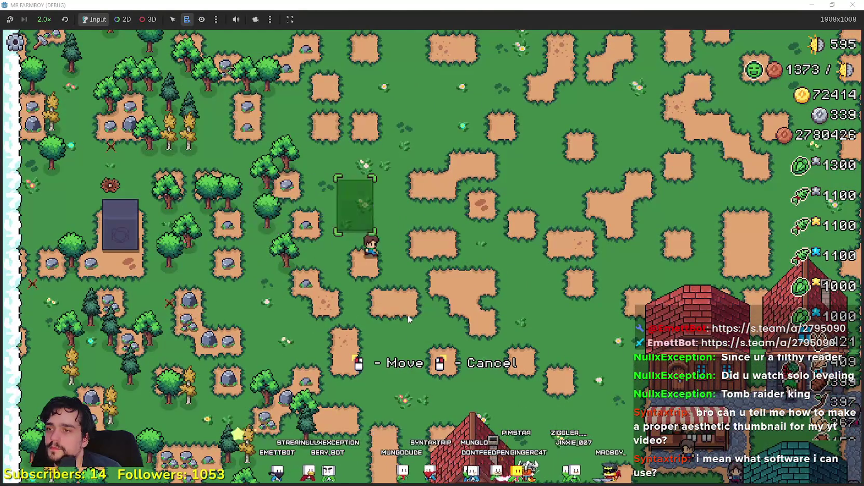
scroll(408, 315, "down", 5)
scroll(407, 314, "up", 3)
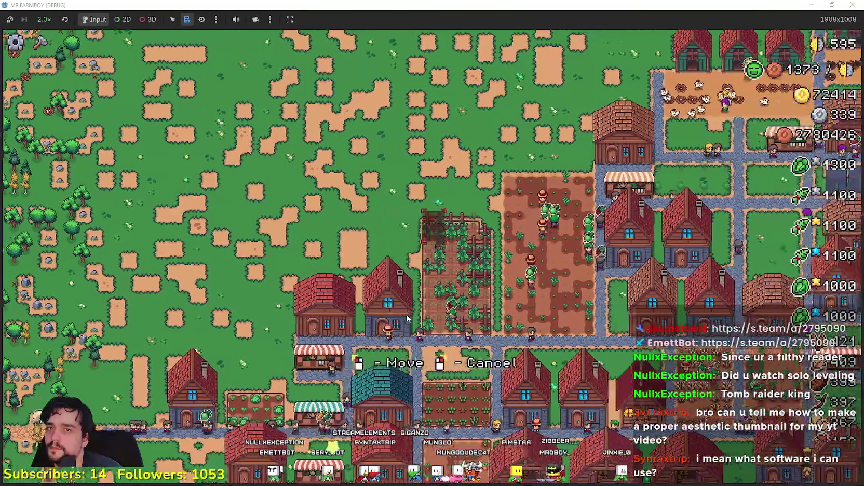
key("d")
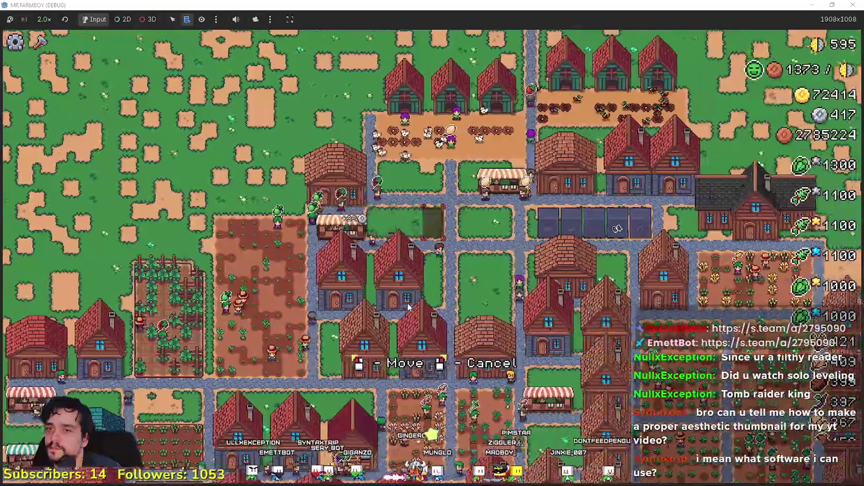
scroll(408, 308, "up", 3)
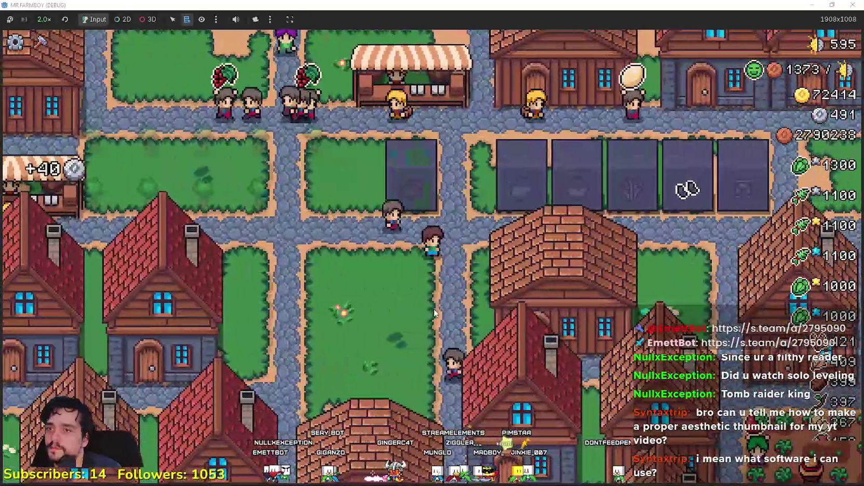
left_click(469, 396)
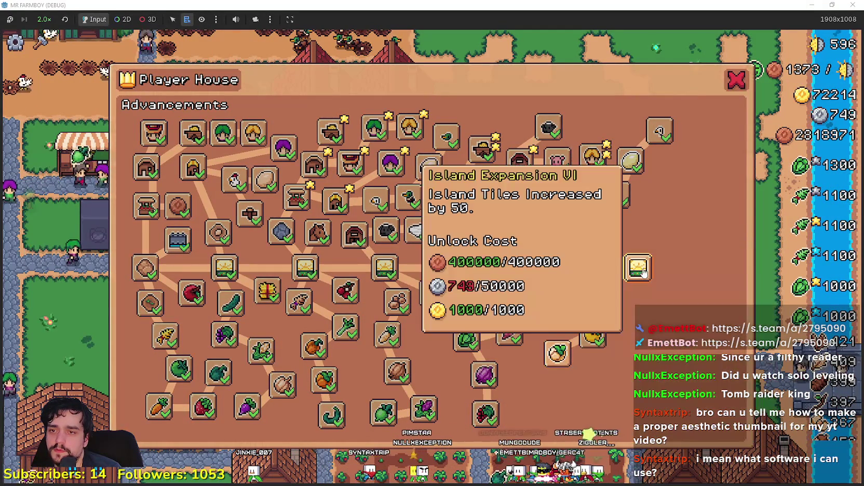
Reopen and close the Player House advancements, check the warehouse, then pause the game
key("Escape")
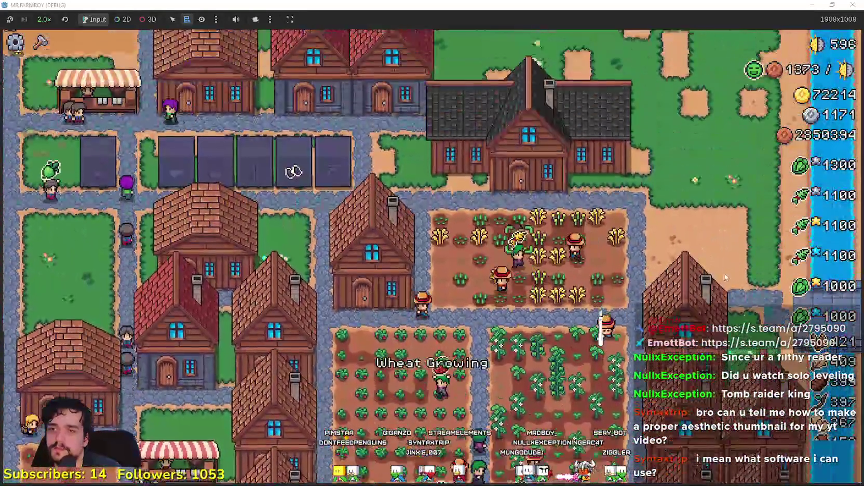
left_click(714, 268)
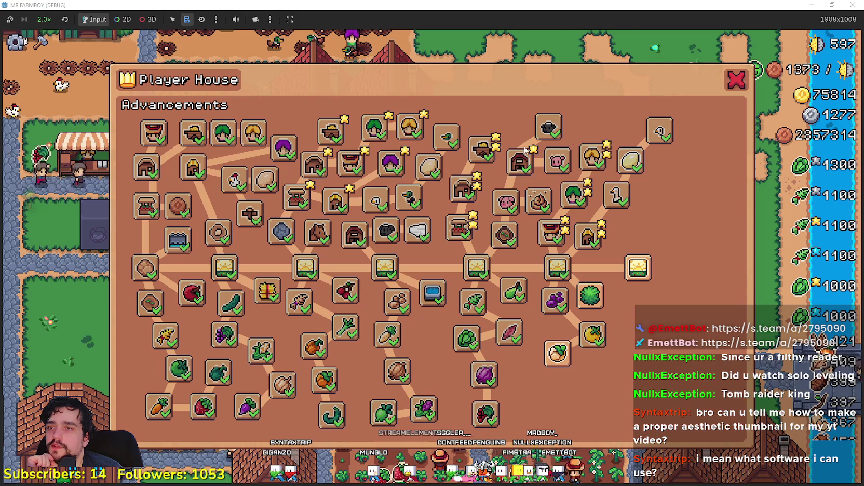
left_click(735, 82)
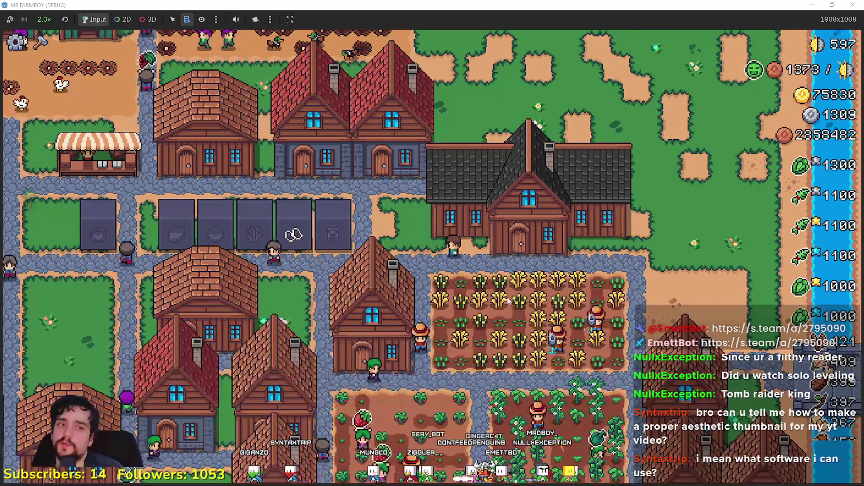
key("a")
key("a")
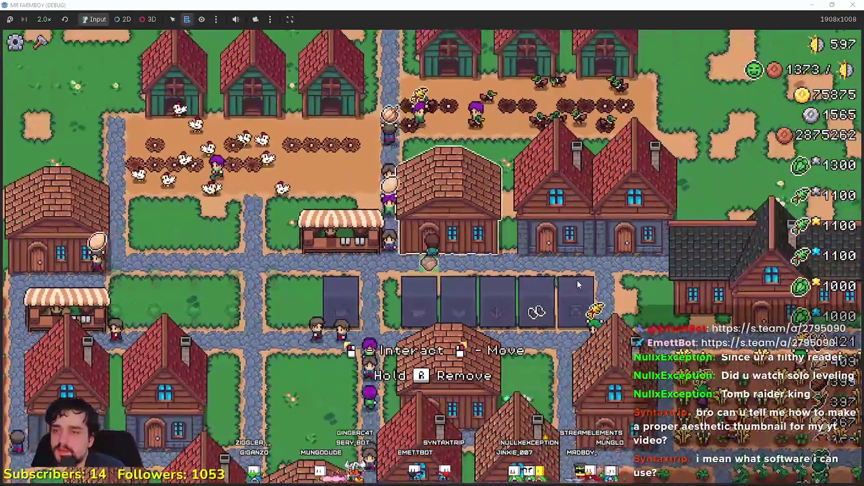
left_click(416, 359)
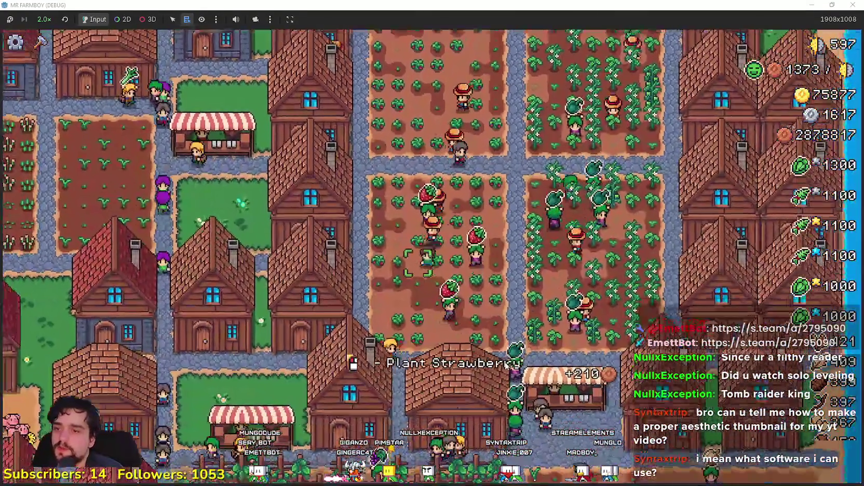
key("Escape")
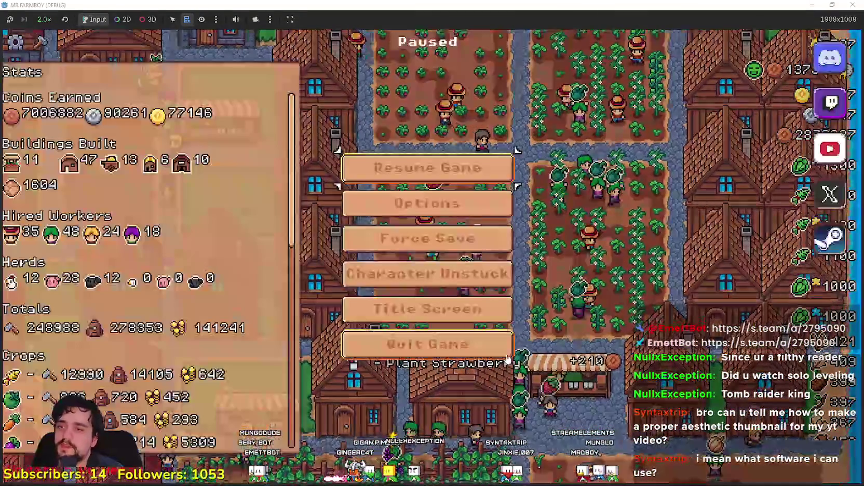
Return to the Godot editor and open data_types.gd via the 'typ' FileSystem filter
left_click(814, 4)
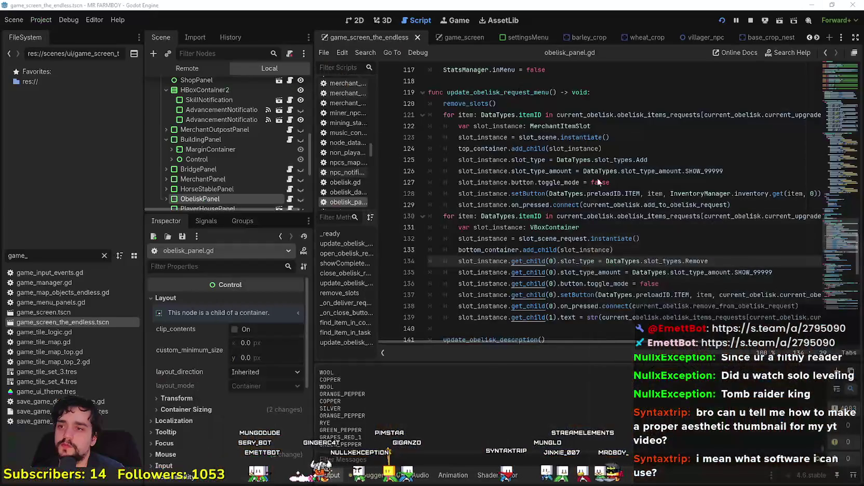
type("typ")
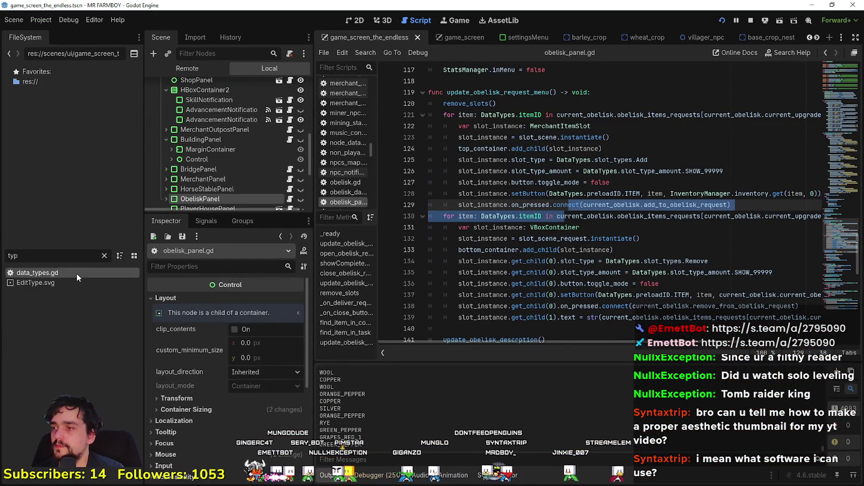
double_click(76, 273)
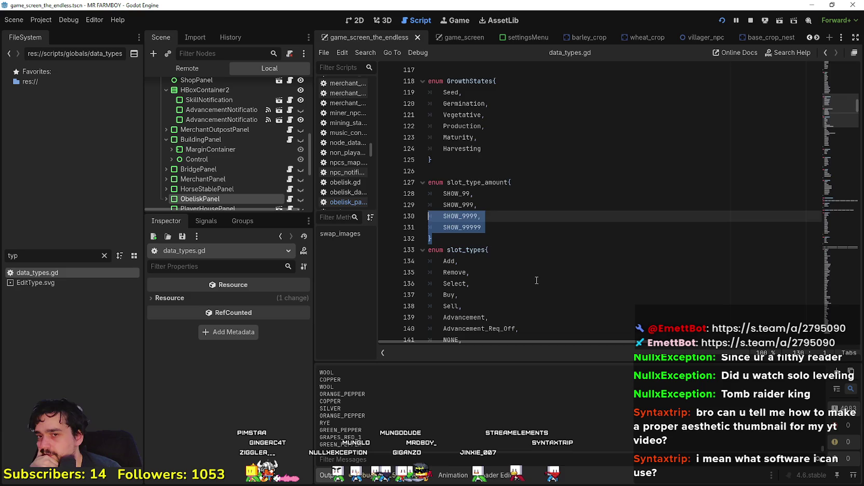
Scroll to the obelisk_items_requests dictionary around line 792
scroll(537, 280, "down", 5)
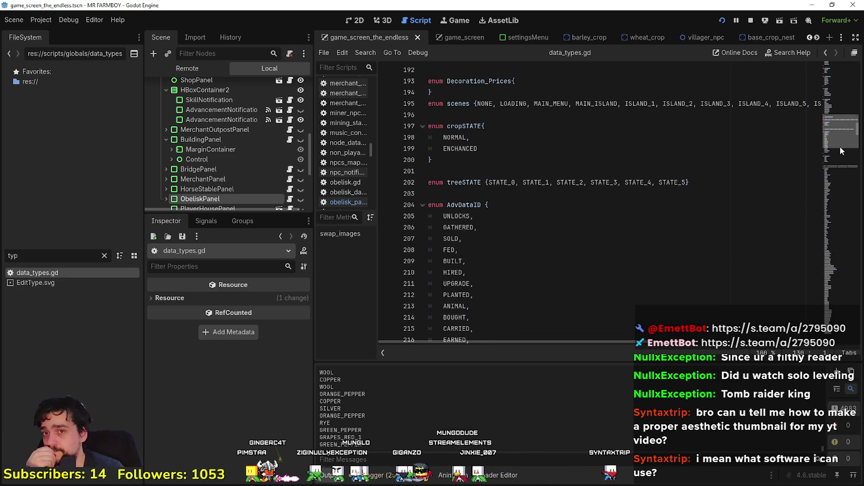
mouse_move(840, 147)
left_mouse_down()
mouse_move(829, 205)
mouse_move(827, 332)
left_mouse_up()
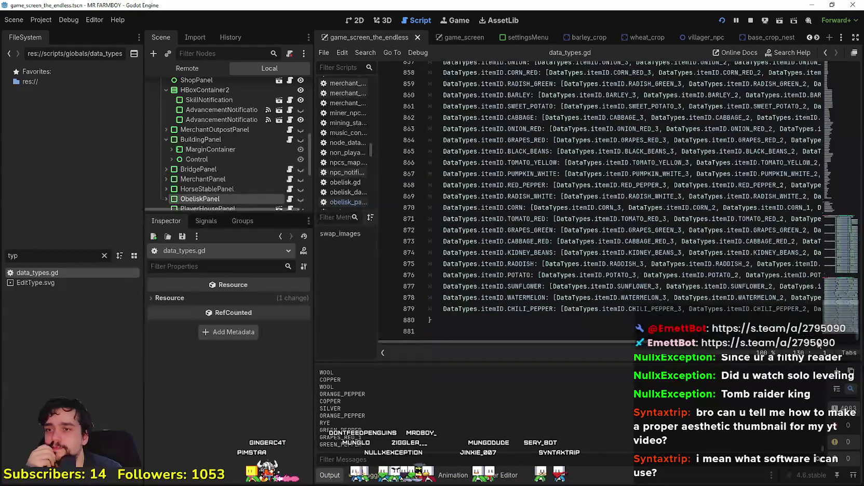
scroll(668, 302, "up", 10)
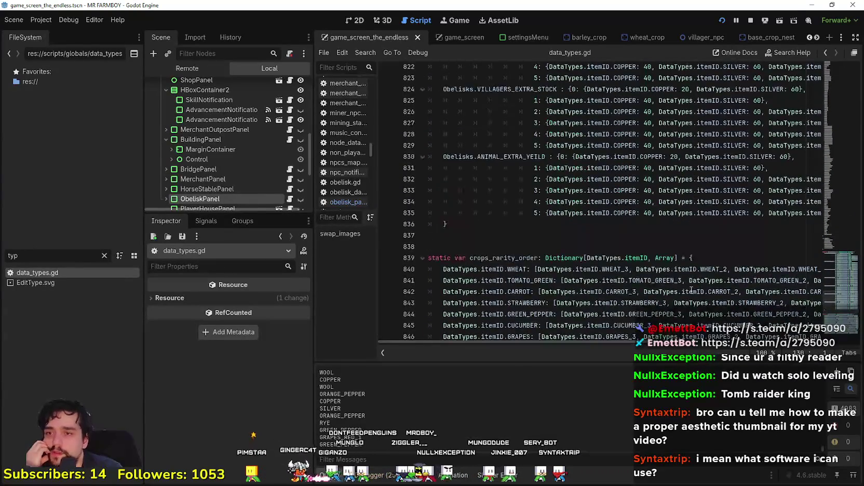
scroll(655, 313, "up", 9)
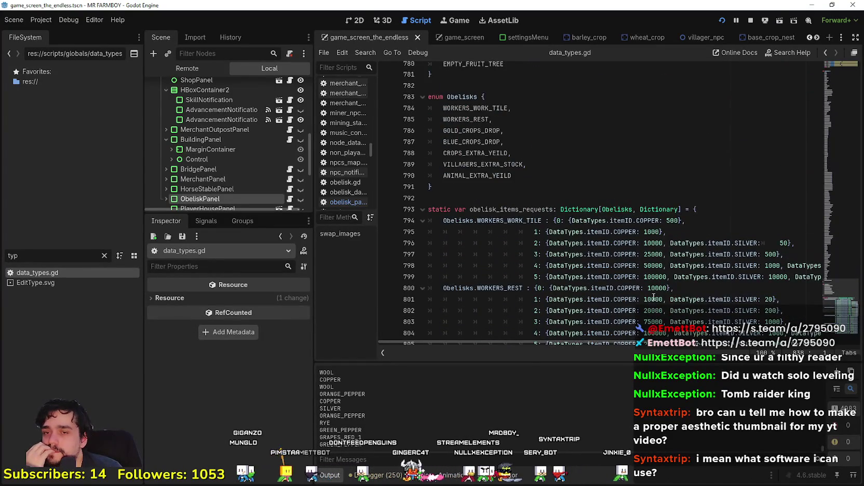
scroll(654, 297, "down", 5)
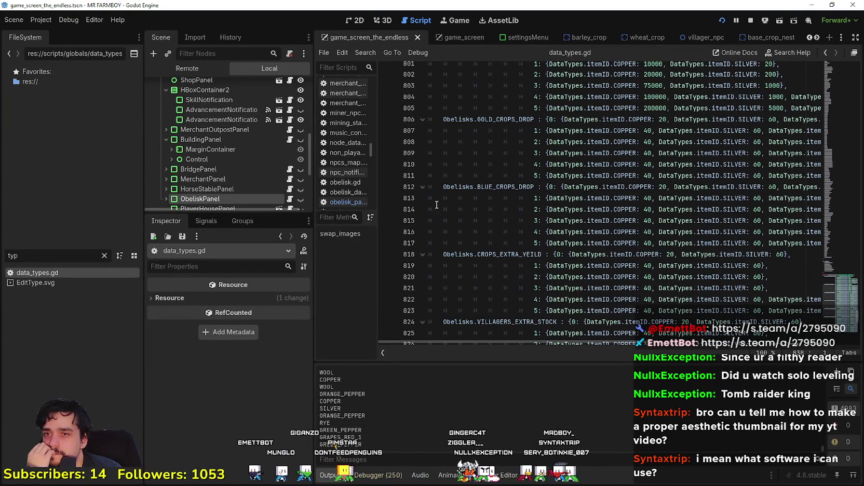
scroll(470, 205, "up", 3)
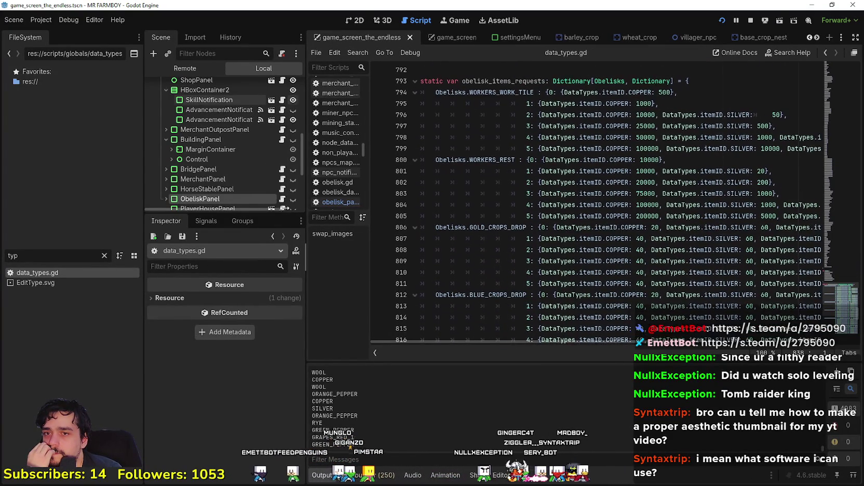
Widen the script editor and check the silver costs 10000 on line 799 and 5000 on line 805
left_click_drag(313, 200, 228, 200)
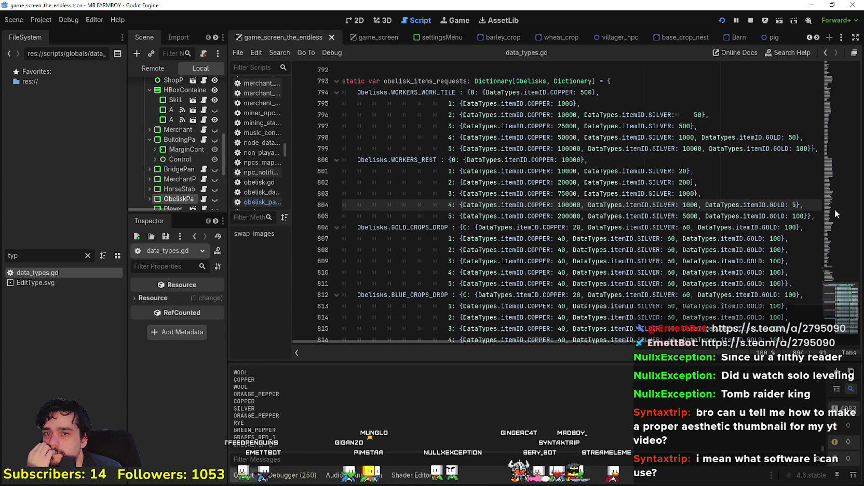
scroll(754, 198, "up", 1)
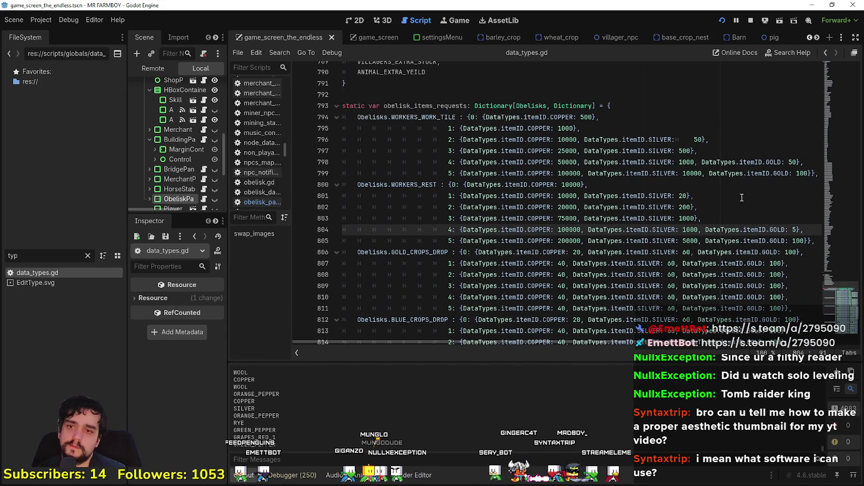
scroll(742, 198, "down", 1)
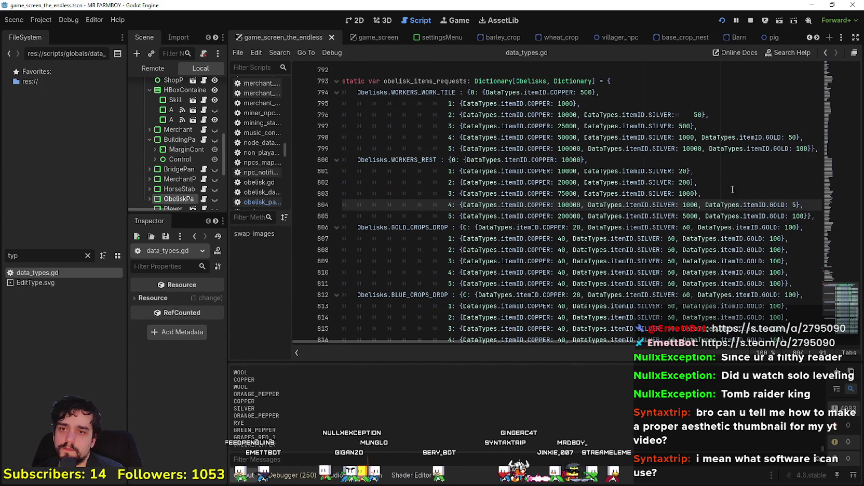
double_click(691, 149)
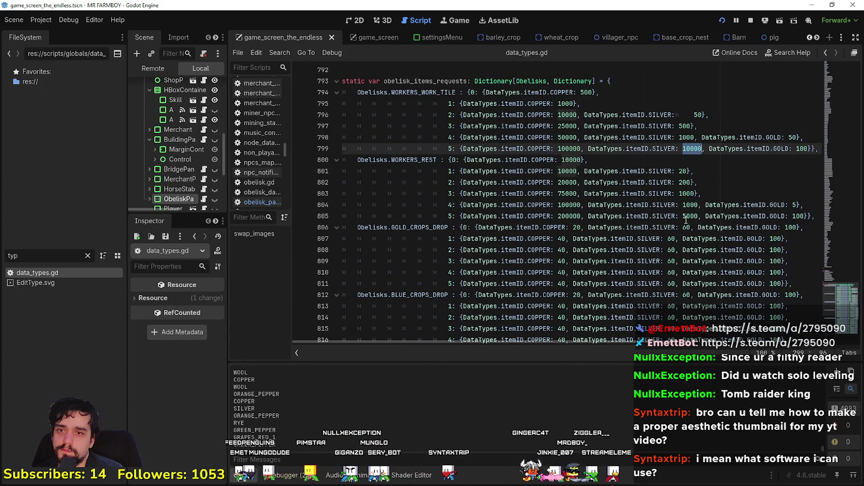
double_click(690, 216)
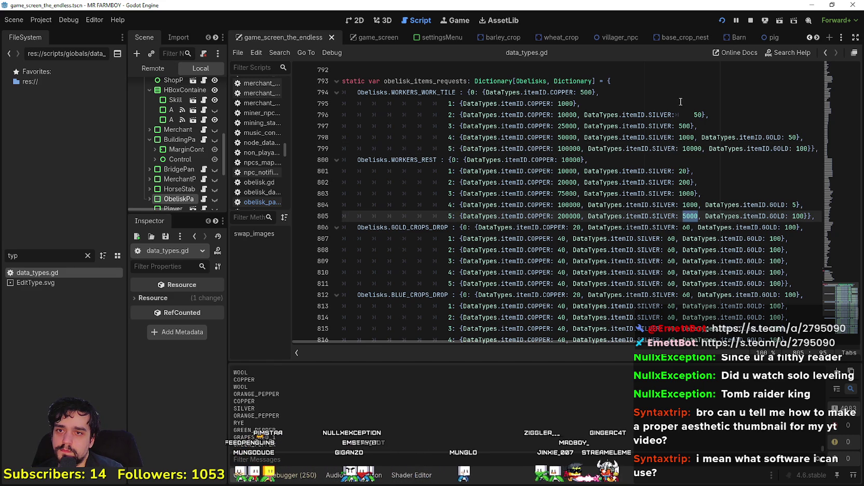
Remove the stray spacing on line 796 so it reads SILVER: 50
left_click(694, 114)
key("BackSpace")
key("BackSpace")
key("BackSpace")
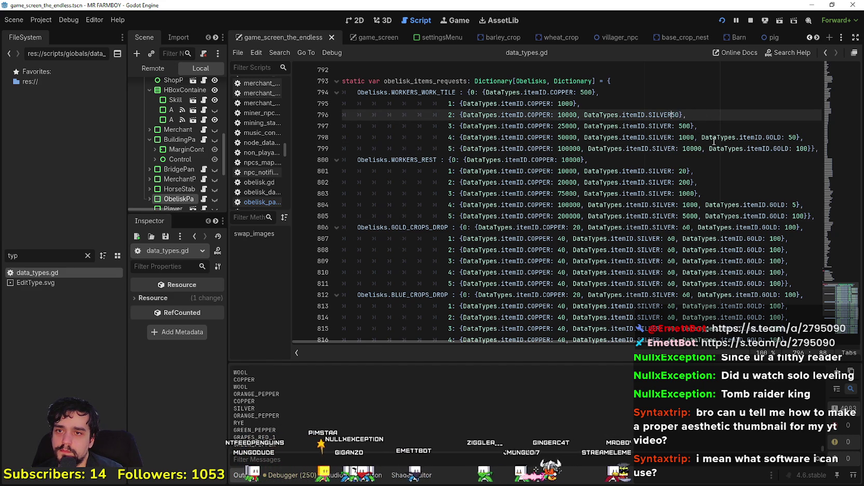
type(":")
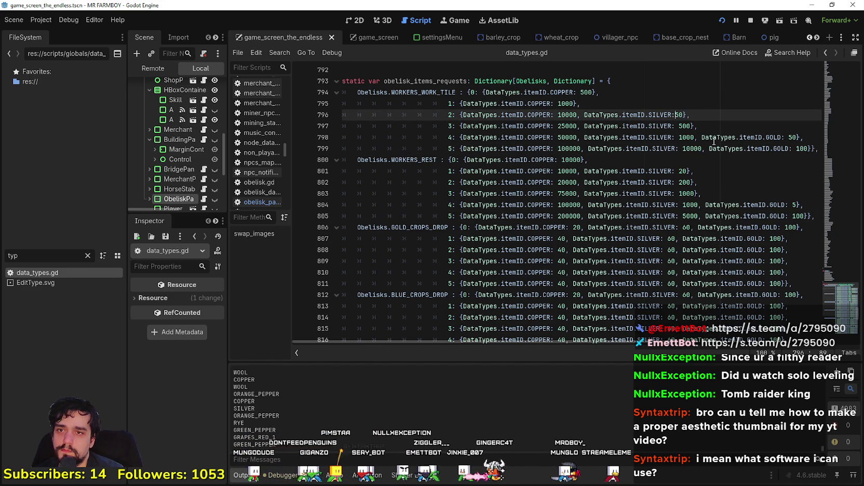
left_click(715, 139)
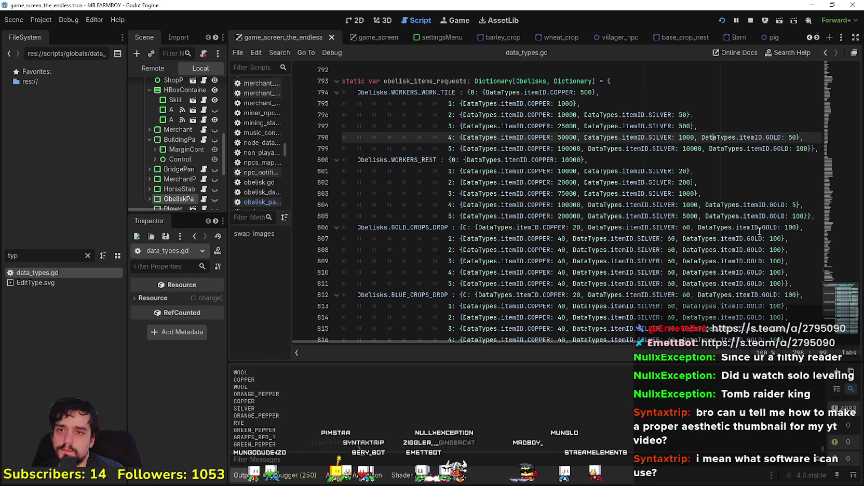
left_click(738, 204)
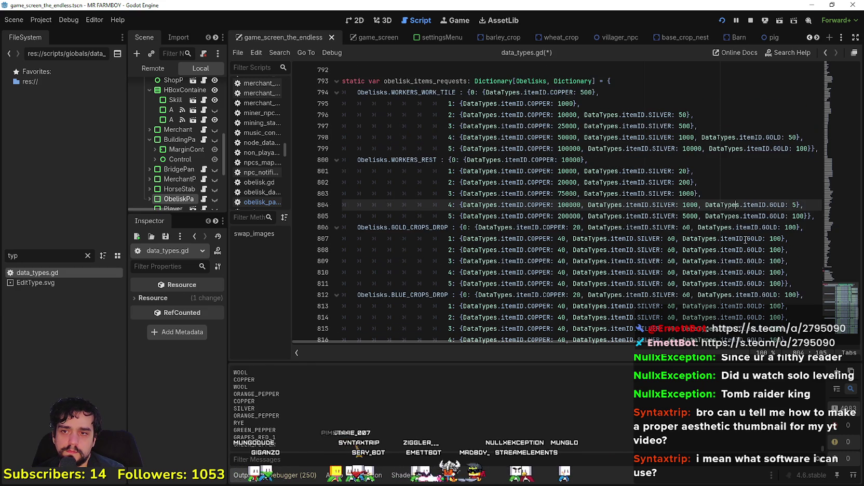
mouse_move(745, 241)
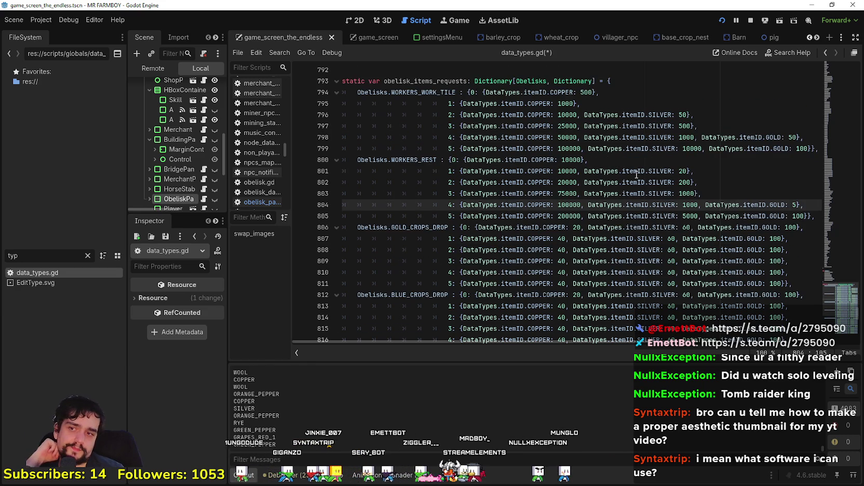
mouse_move(637, 174)
scroll(634, 182, "down", 8)
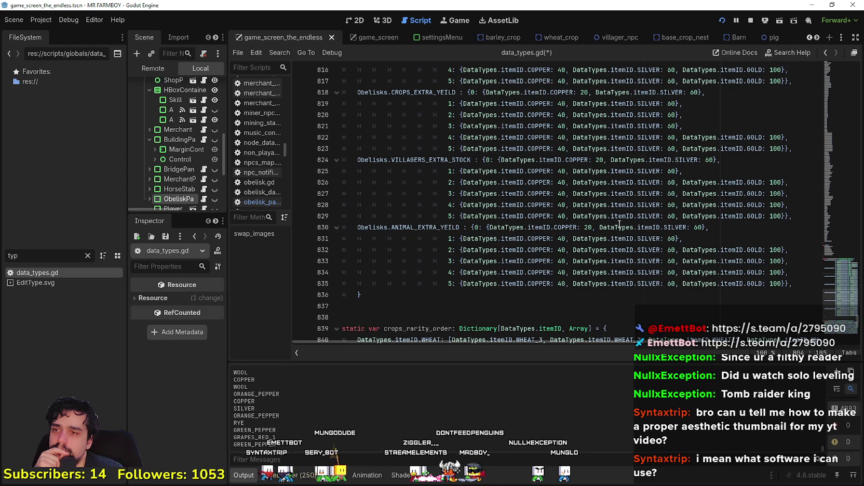
scroll(619, 224, "up", 5)
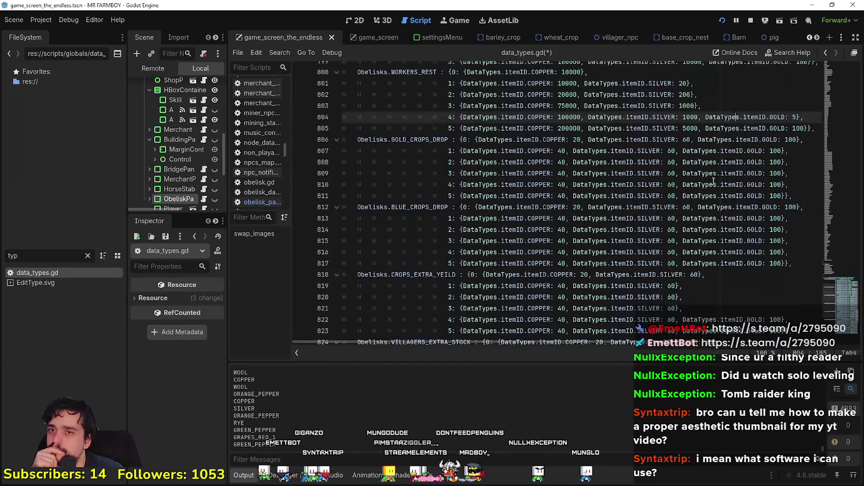
double_click(571, 117)
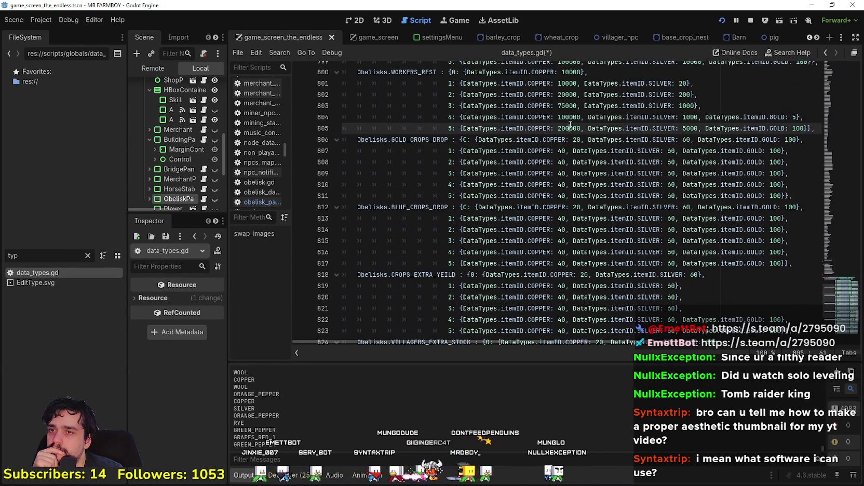
left_click(685, 195)
left_click(579, 127)
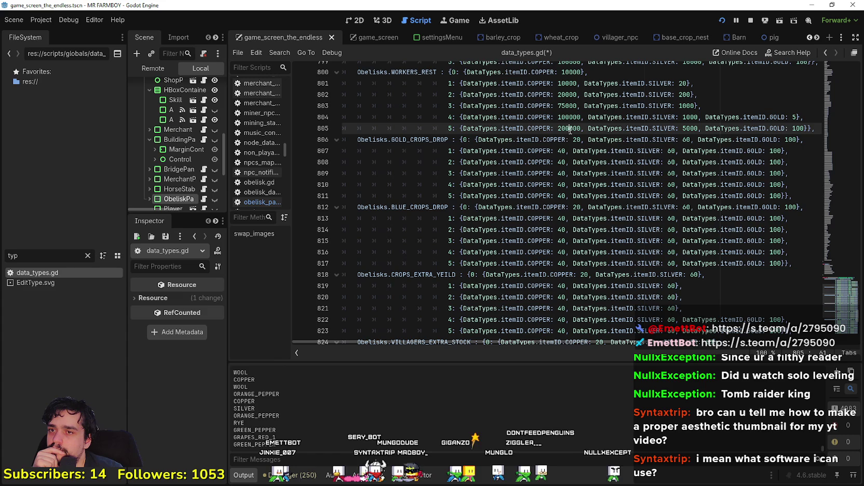
mouse_move(579, 128)
left_mouse_down()
mouse_move(555, 129)
mouse_move(558, 117)
left_mouse_up()
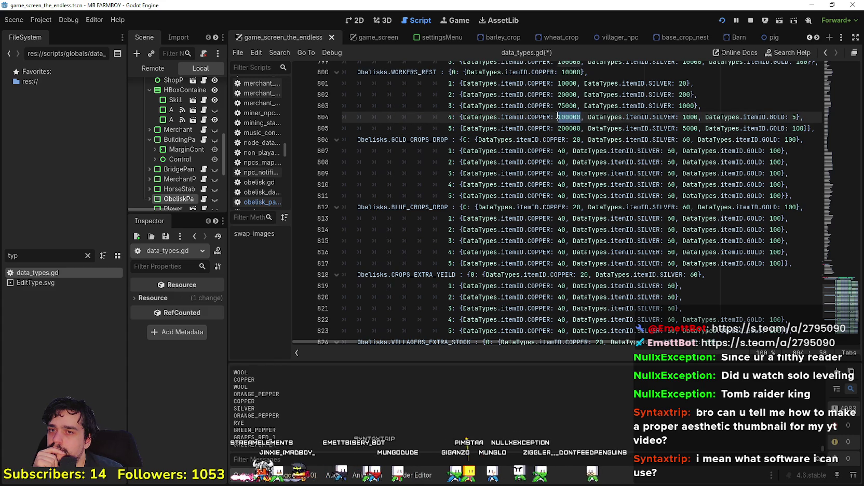
left_click(811, 128)
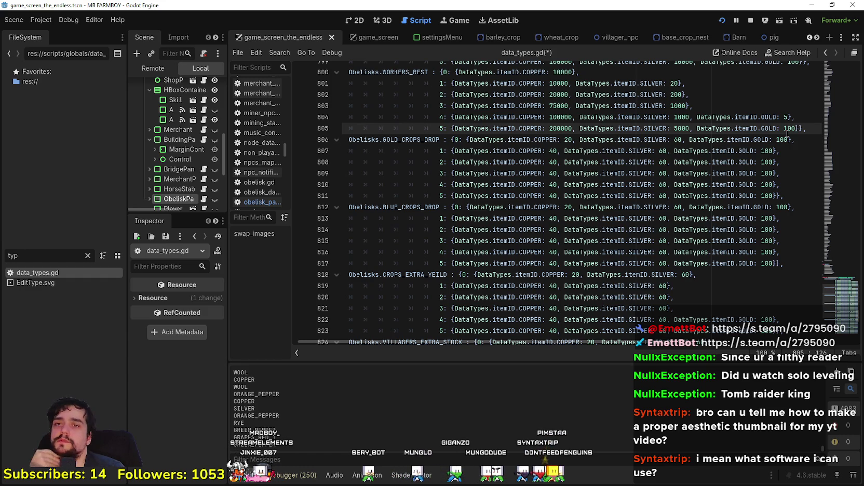
scroll(787, 134, "up", 1)
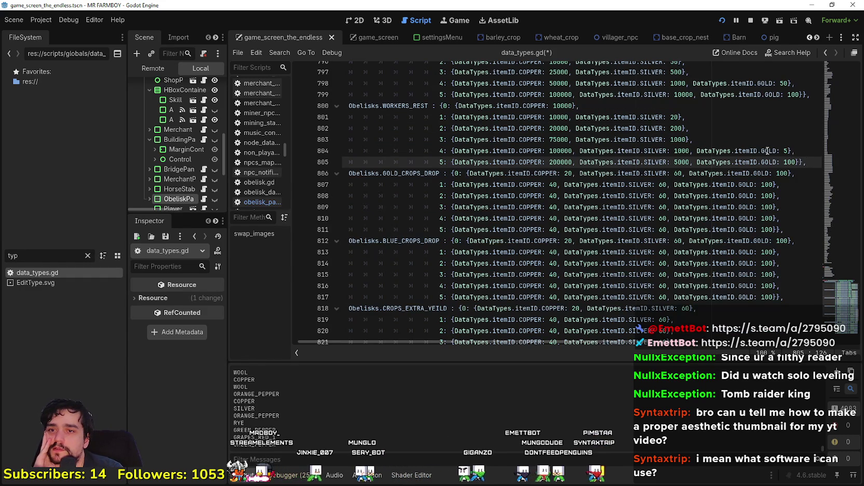
left_click_drag(674, 162, 691, 163)
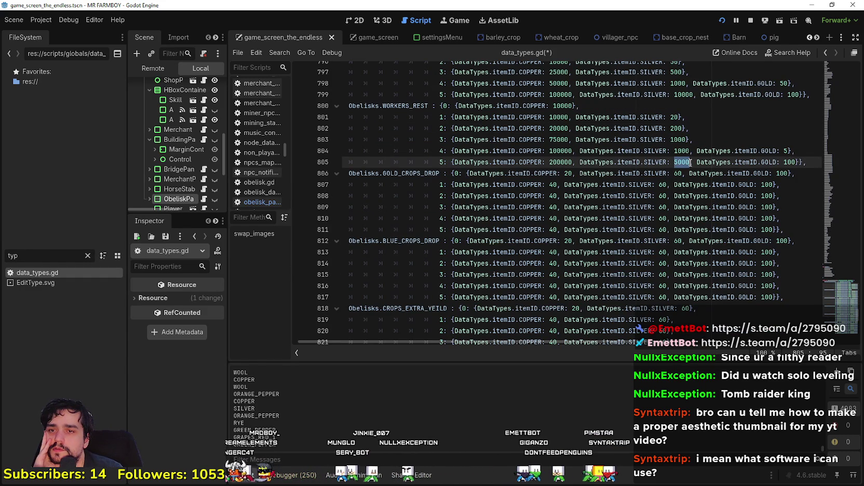
mouse_move(808, 162)
left_mouse_down()
mouse_move(419, 131)
mouse_move(387, 119)
mouse_move(440, 108)
left_mouse_up()
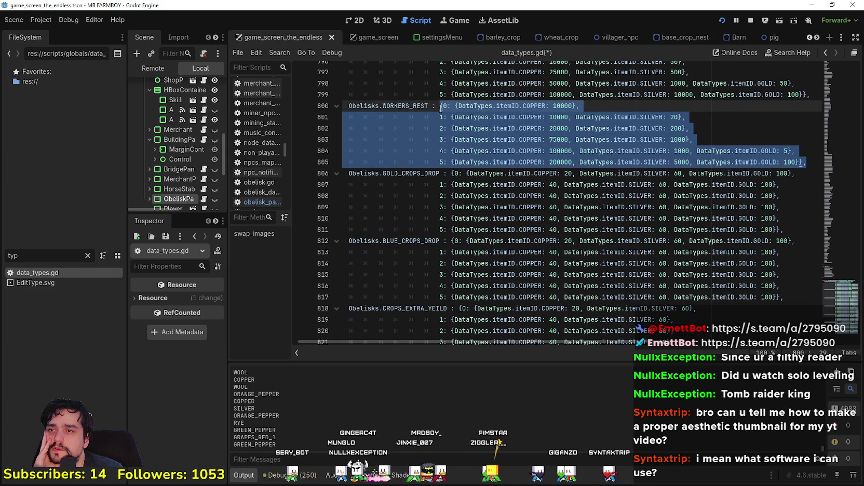
scroll(474, 182, "down", 1)
scroll(637, 252, "down", 2)
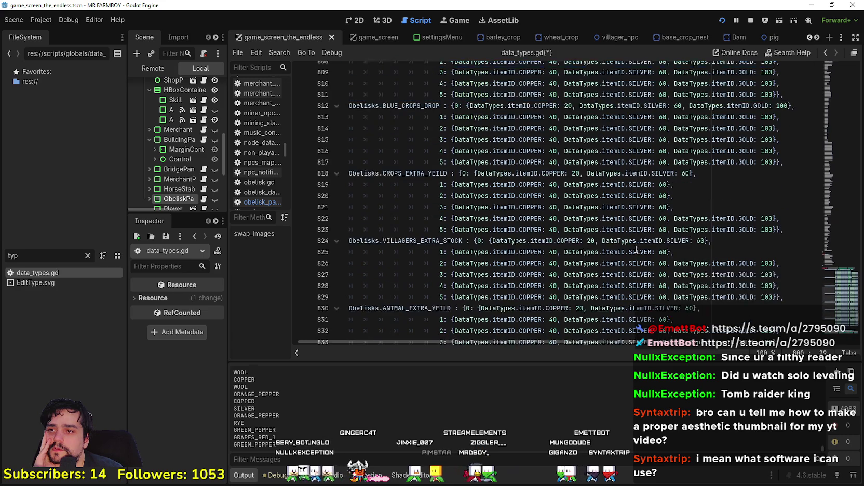
scroll(635, 247, "up", 2)
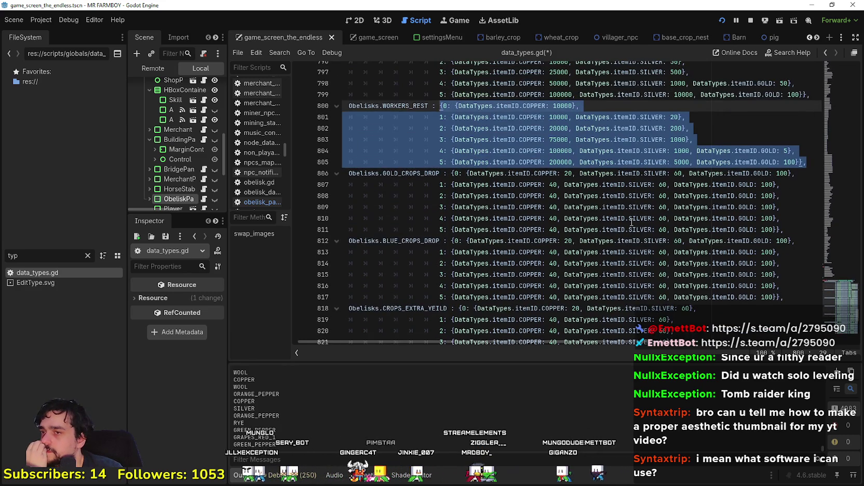
scroll(632, 224, "down", 2)
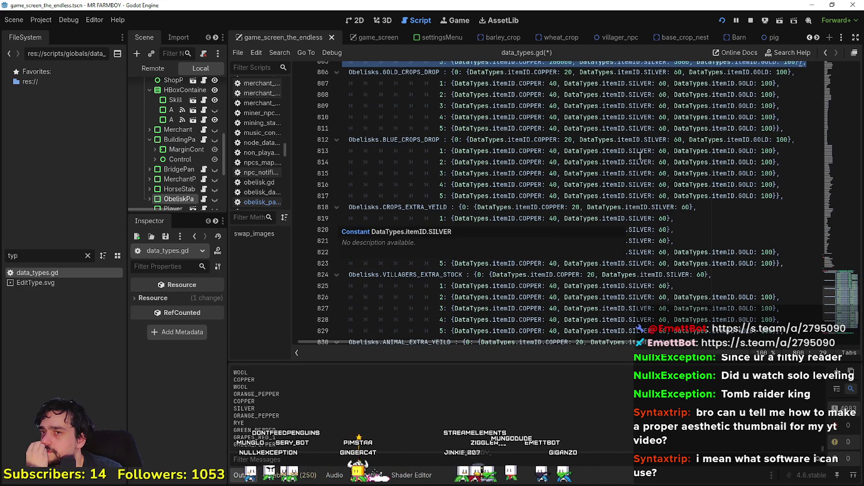
Replace the BLUE_CROPS_DROP copper cost 20 on line 812 with 500000
left_click(569, 139)
double_click(569, 139)
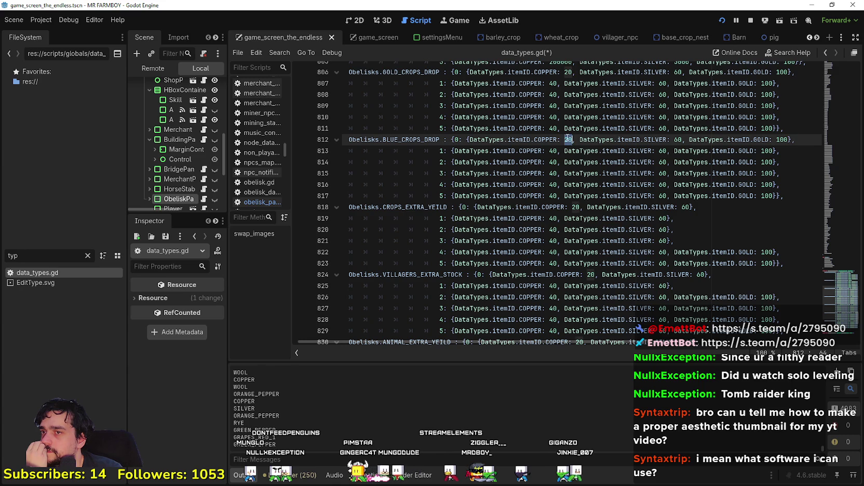
mouse_move(696, 180)
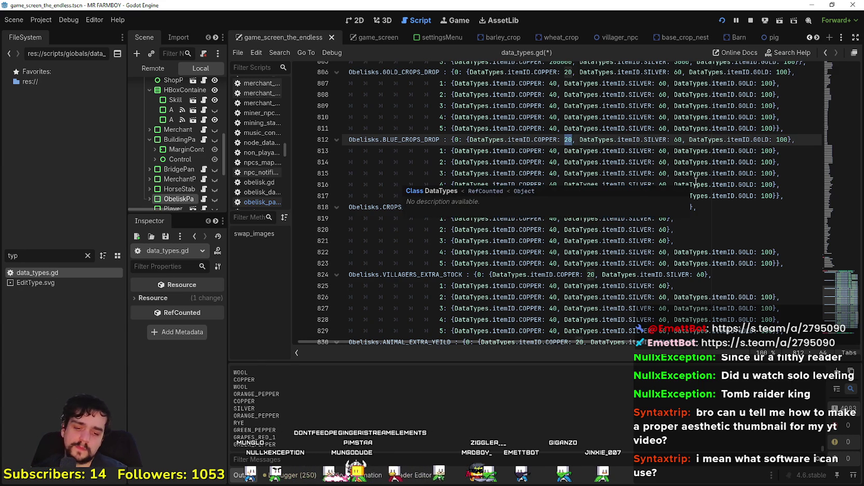
type("5000")
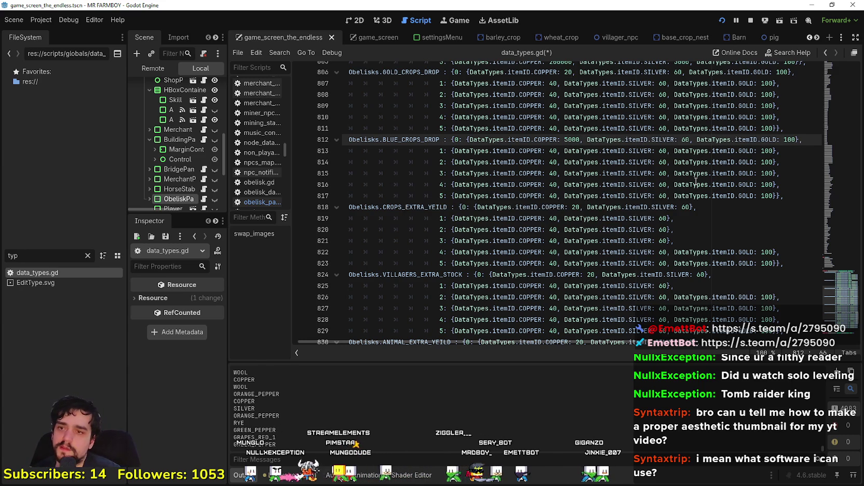
type("00")
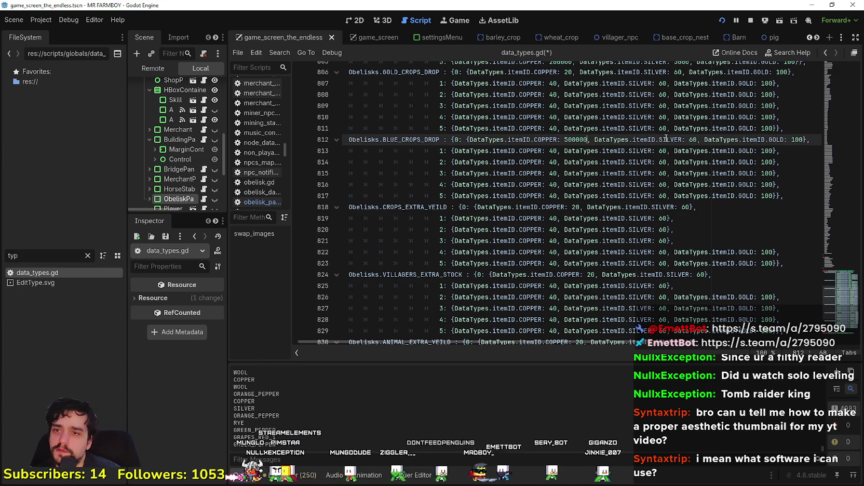
key("Left")
key("Left")
key("Left")
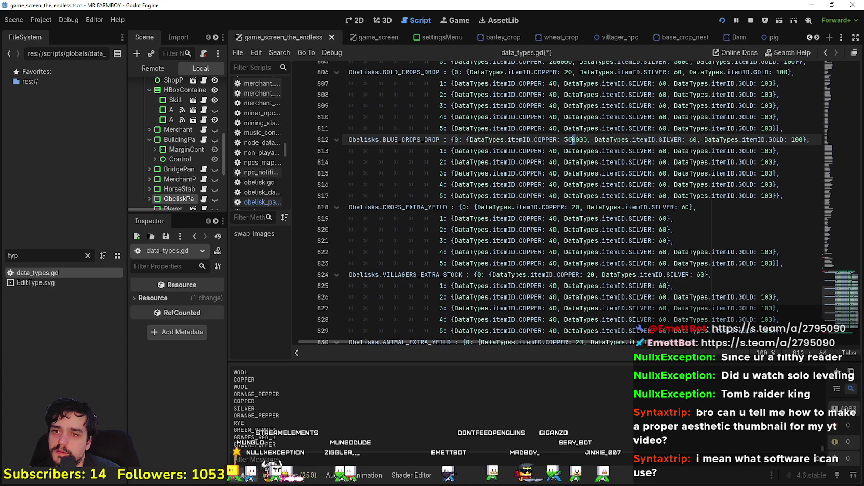
key("shift+Left")
key("shift+Left")
key("shift+Left")
Delete one zero so the copper cost reads 50000
scroll(598, 167, "up", 1)
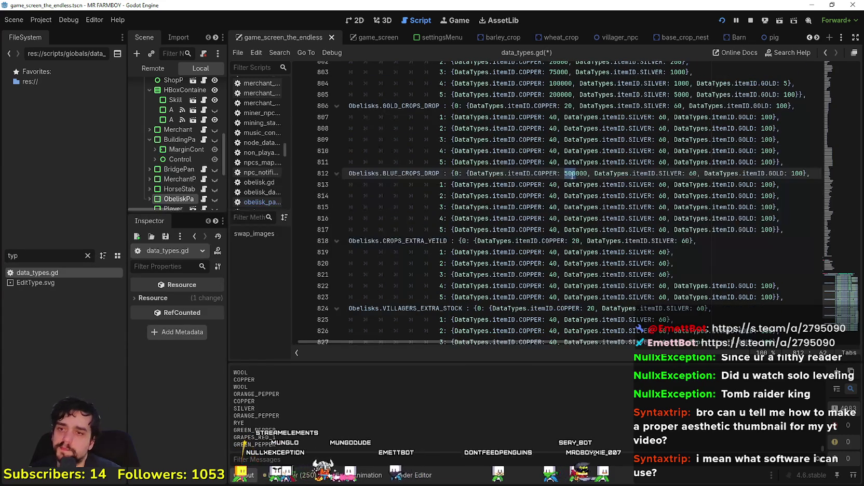
double_click(577, 173)
scroll(655, 207, "up", 2)
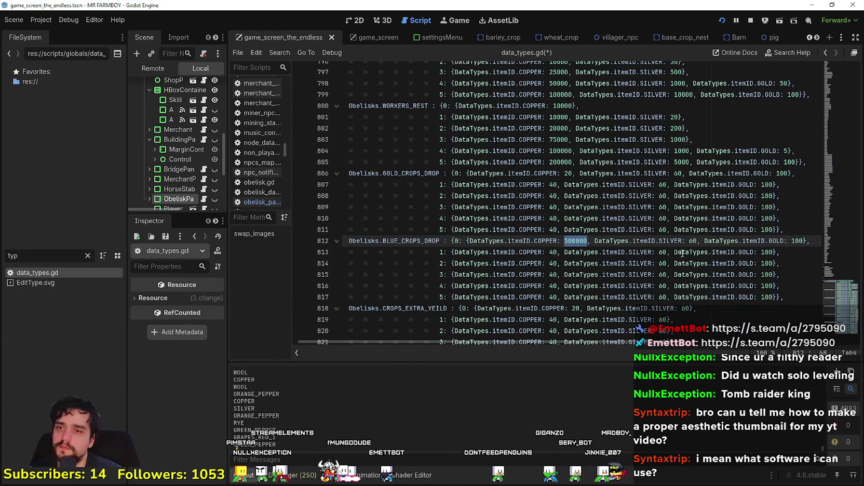
left_click(582, 241)
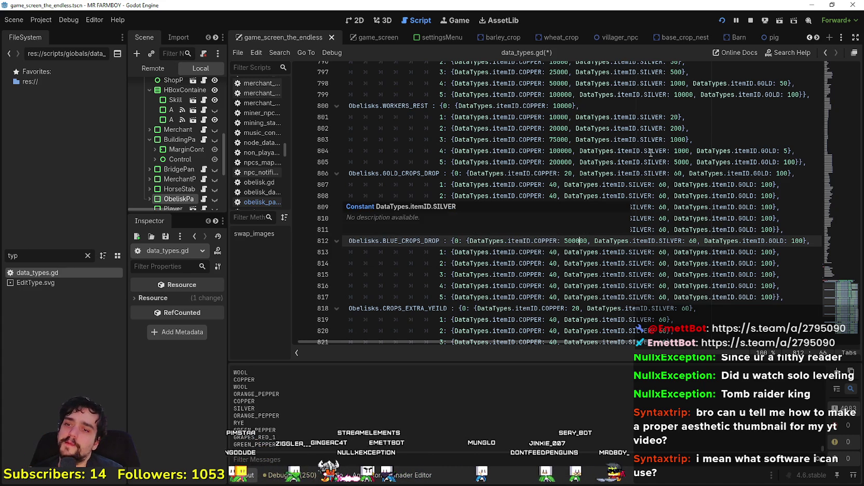
key("BackSpace")
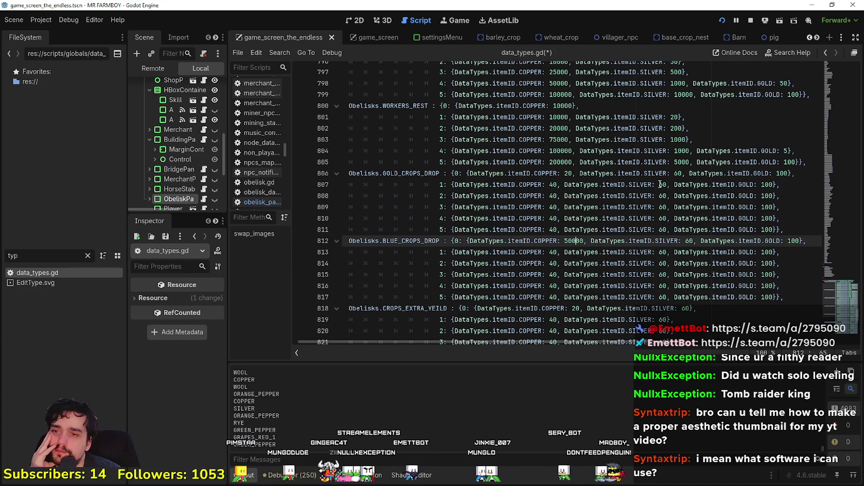
Compare 50000 with the 100000 and 200000 copper costs on lines 804–805
double_click(577, 239)
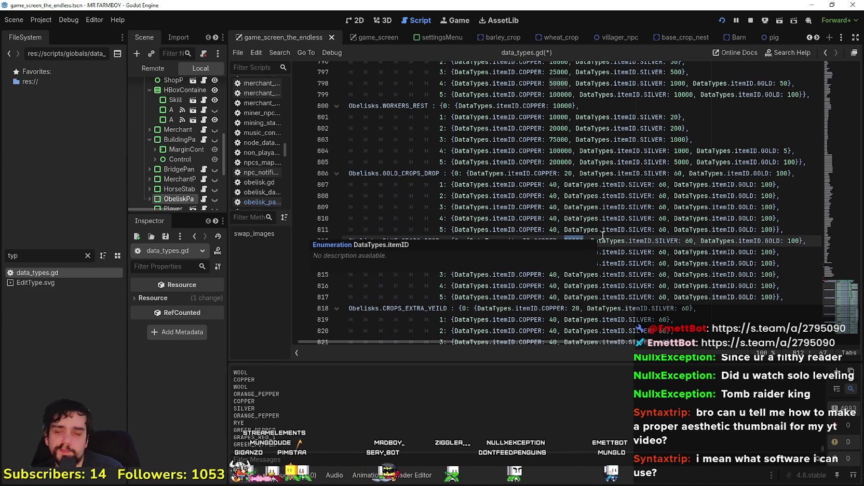
left_click(614, 162)
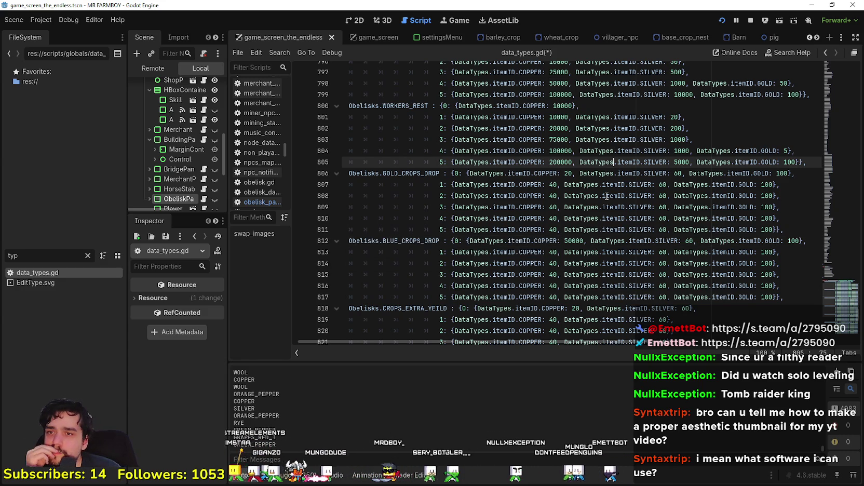
left_click(561, 151)
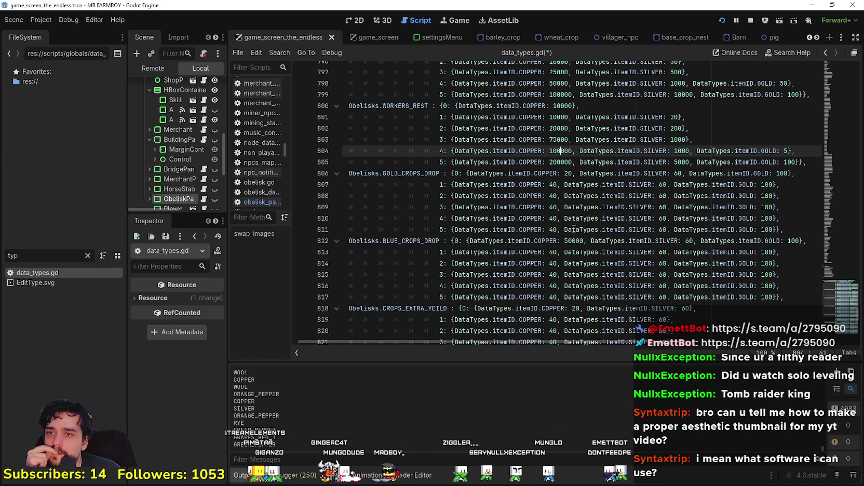
left_click_drag(560, 162, 571, 161)
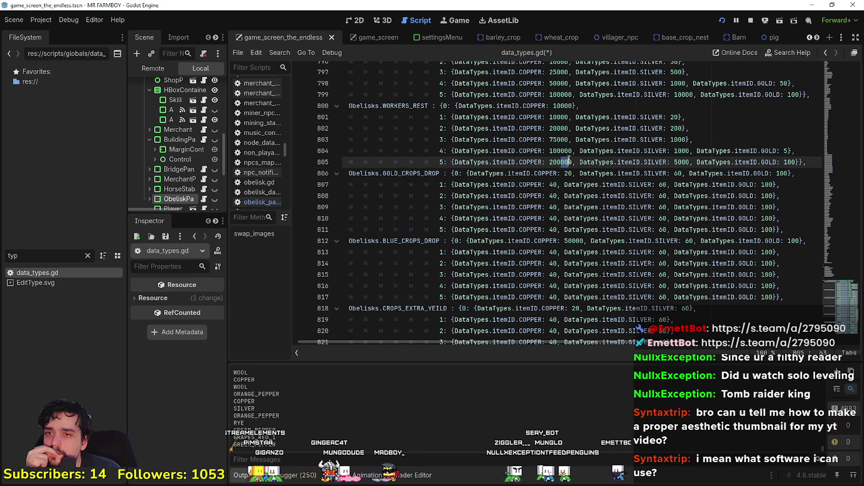
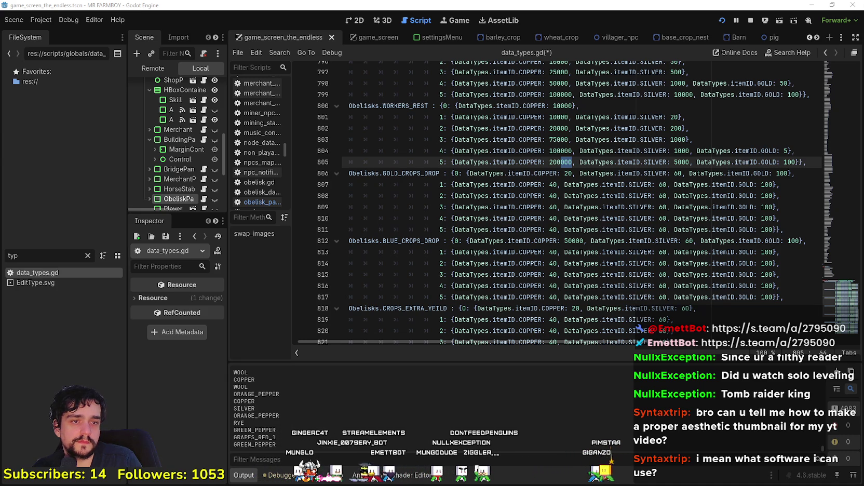
Select the GOLD_CROPS_DROP copper costs 75000, 100000 and 200000 on lines 803–805
left_click(647, 219)
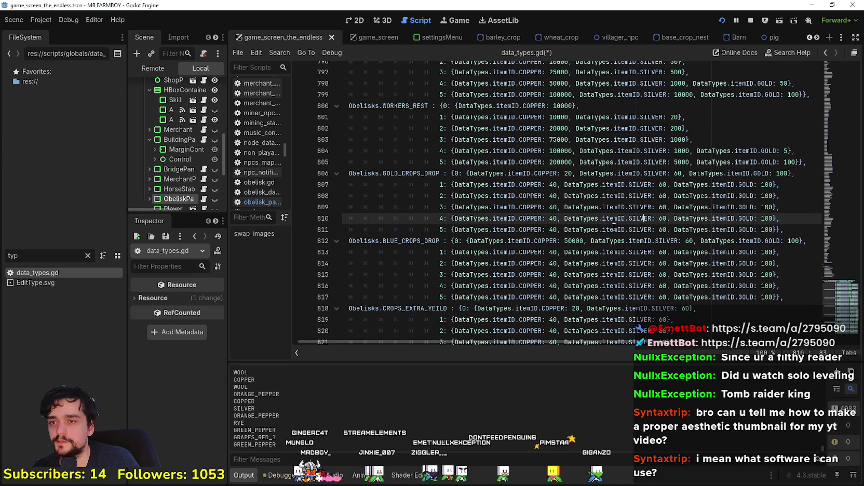
left_click(576, 173)
scroll(573, 200, "up", 4)
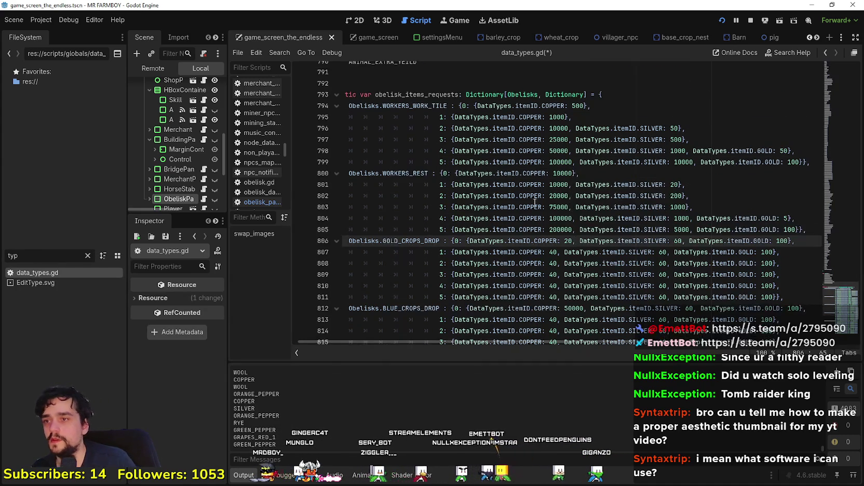
scroll(598, 208, "down", 2)
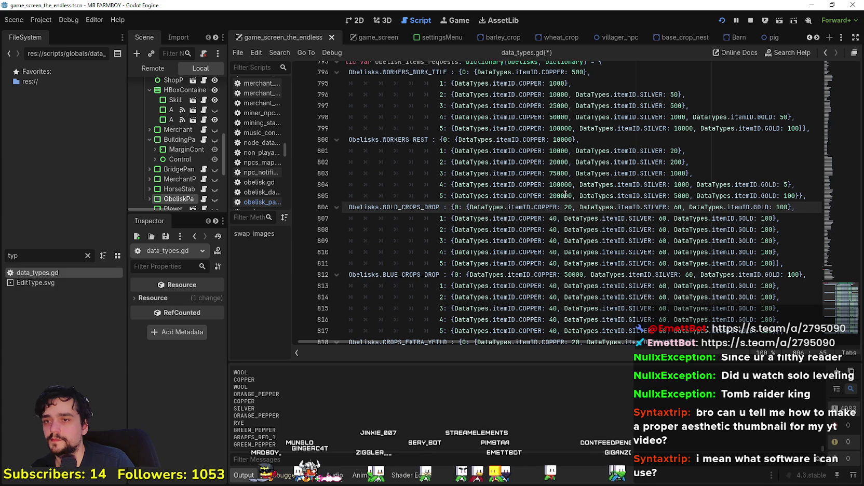
left_click(566, 196)
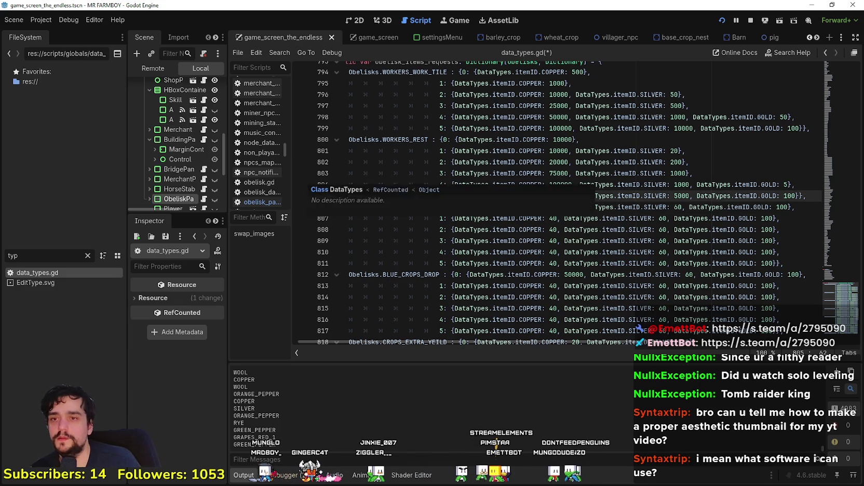
double_click(559, 173)
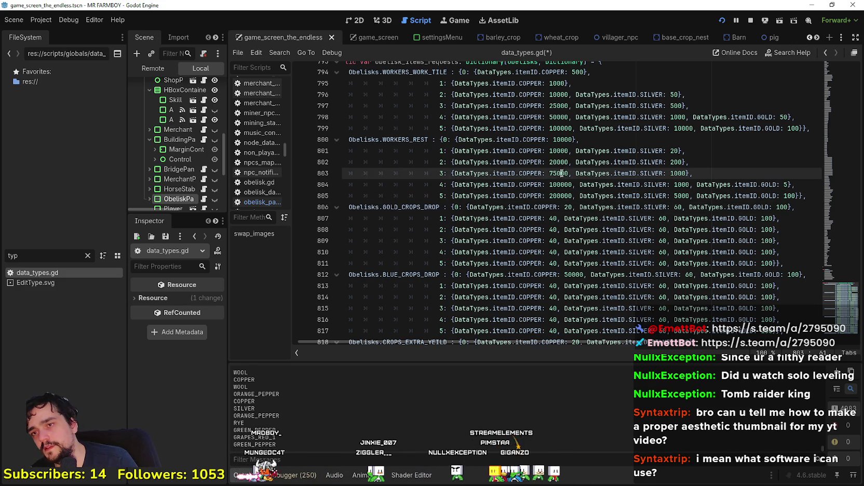
double_click(561, 185)
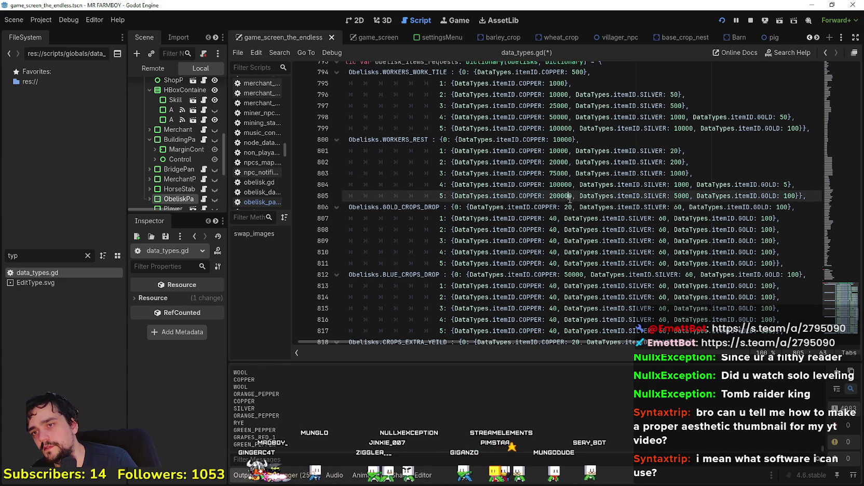
key("Down")
key("ctrl+shift+Left")
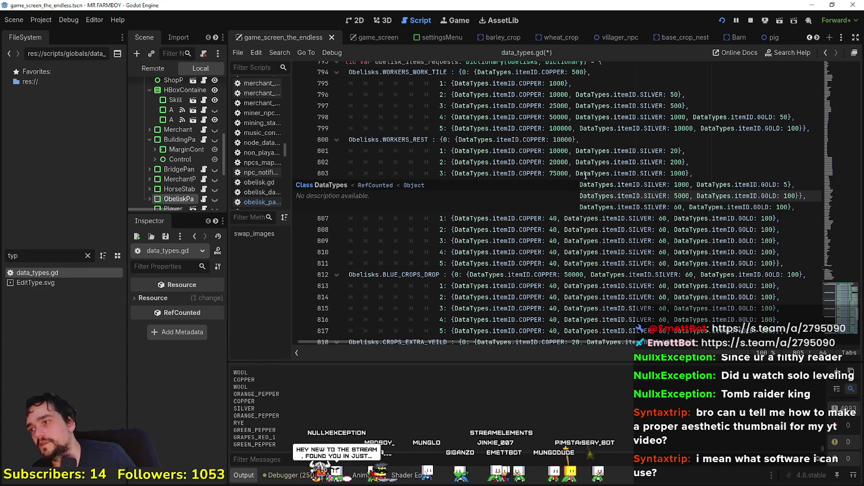
Locate data_types.gd among the open scripts and scroll up in it
double_click(52, 272)
scroll(472, 191, "up", 5)
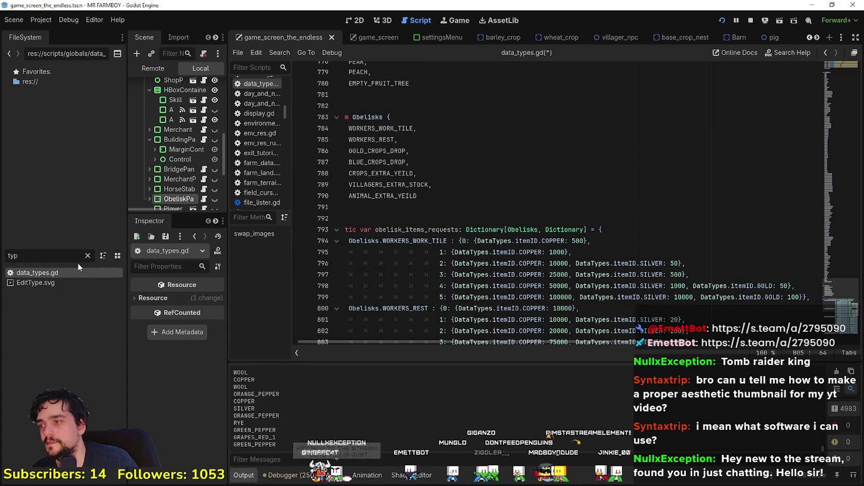
mouse_move(836, 76)
left_mouse_down()
mouse_move(834, 208)
mouse_move(831, 61)
left_mouse_up()
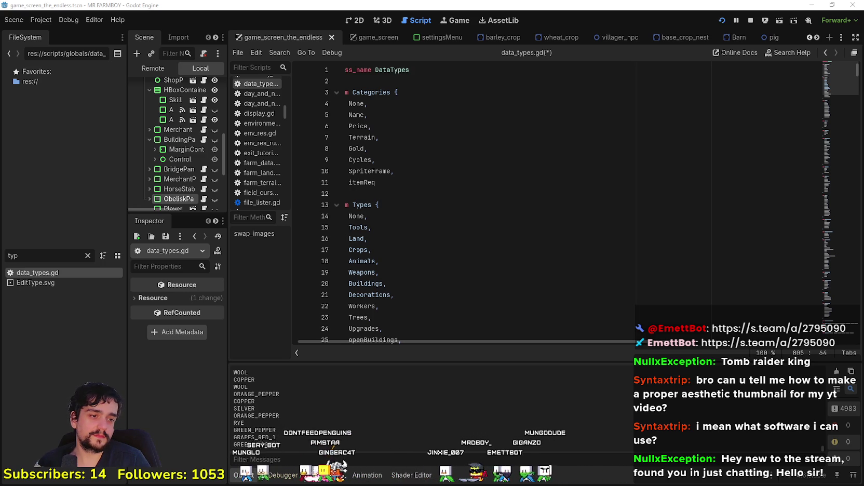
Scroll down through data_types.gd to SHOW_99999 in the slot_type_amount enum
left_click(450, 196)
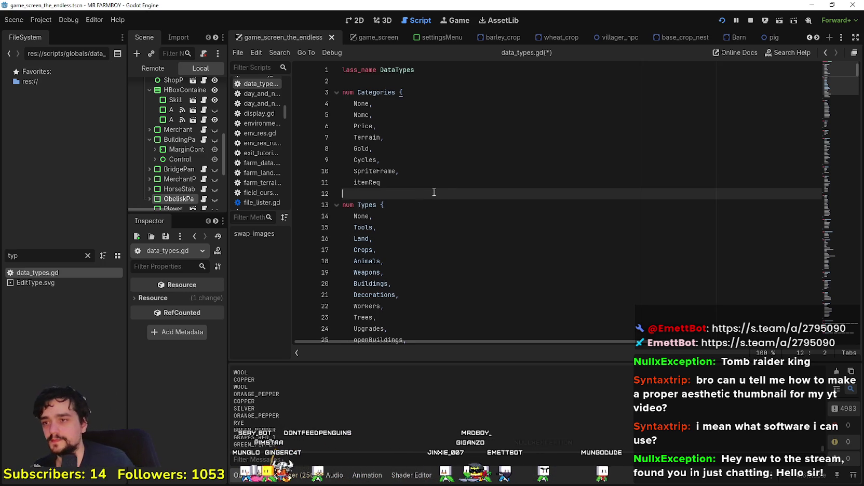
scroll(434, 194, "down", 10)
scroll(414, 266, "down", 12)
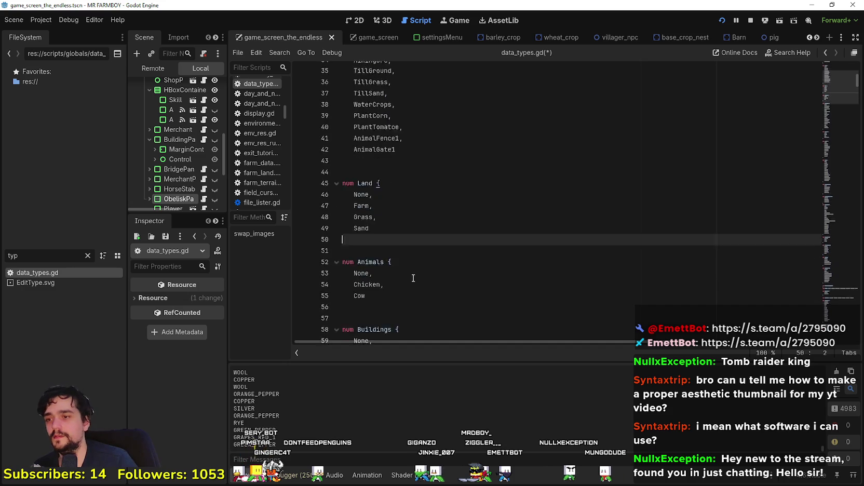
left_click(419, 222)
left_click(432, 266)
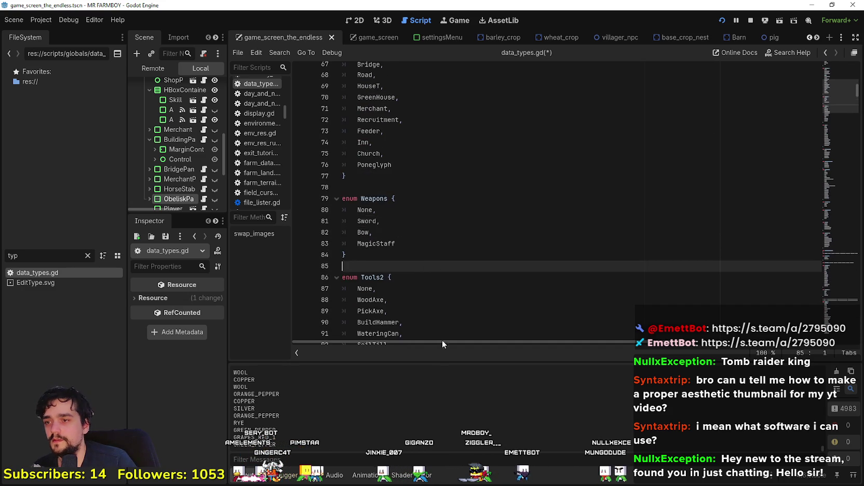
scroll(423, 224, "down", 7)
left_click(421, 212)
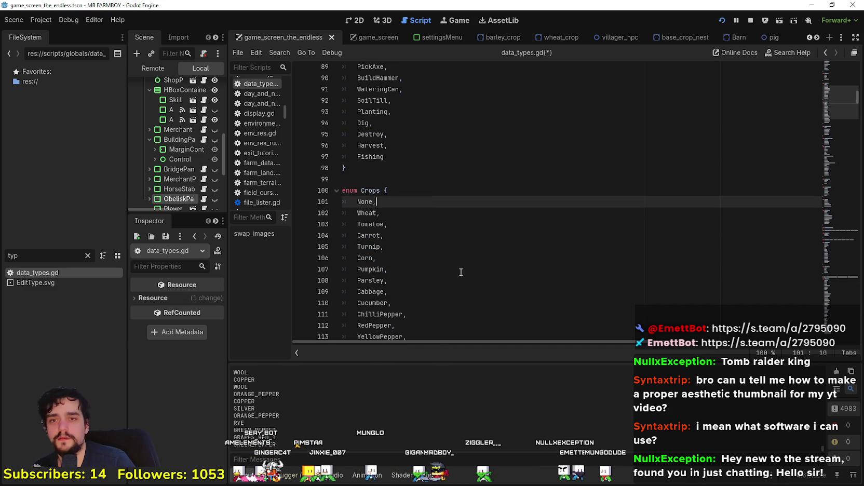
scroll(460, 273, "down", 7)
type("SHOW_99999,")
left_click(402, 150)
scroll(441, 263, "down", 4)
Add a SHOW_999999 entry after SHOW_99999 and save data_types.gd
left_click(429, 168)
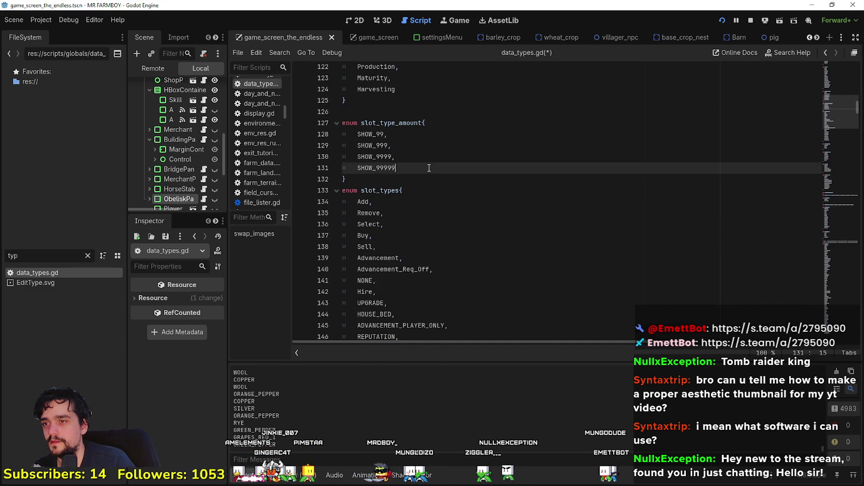
key("Return")
type("SHOW_999999")
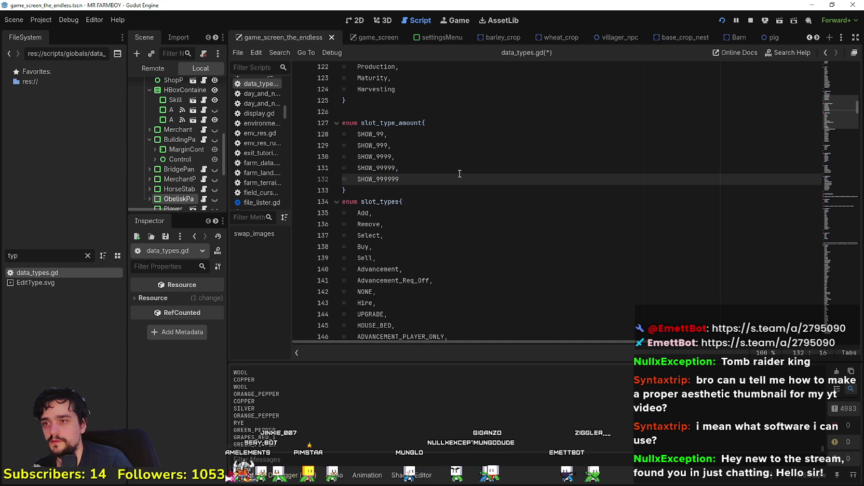
key("ctrl+s")
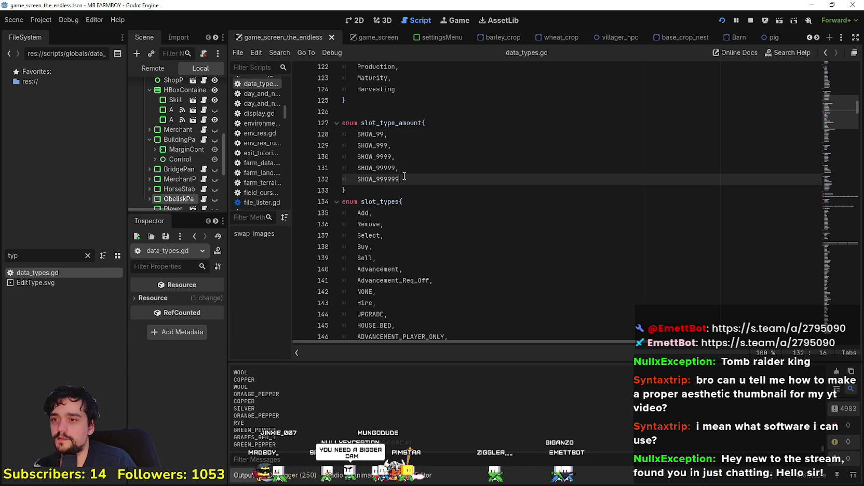
left_click_drag(380, 183, 377, 183)
left_click(421, 181)
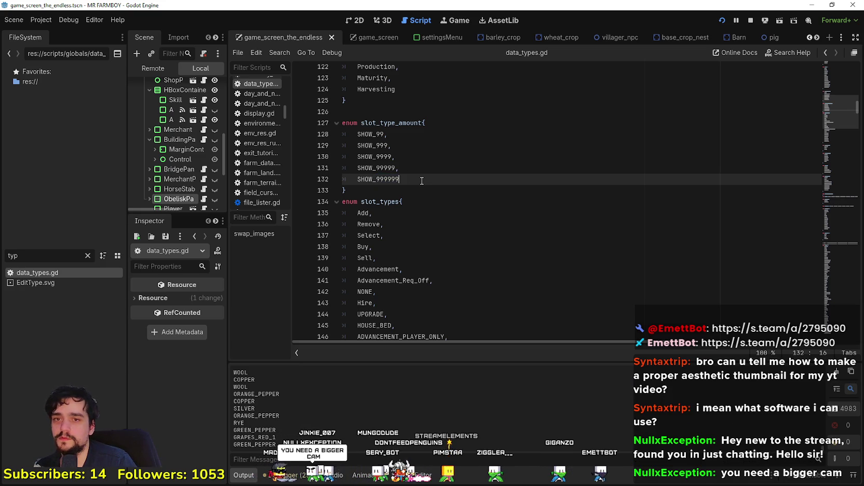
Scroll back toward the Obelisk costs and switch to the YouTube Music window
left_click_drag(837, 172, 837, 317)
scroll(611, 279, "up", 5)
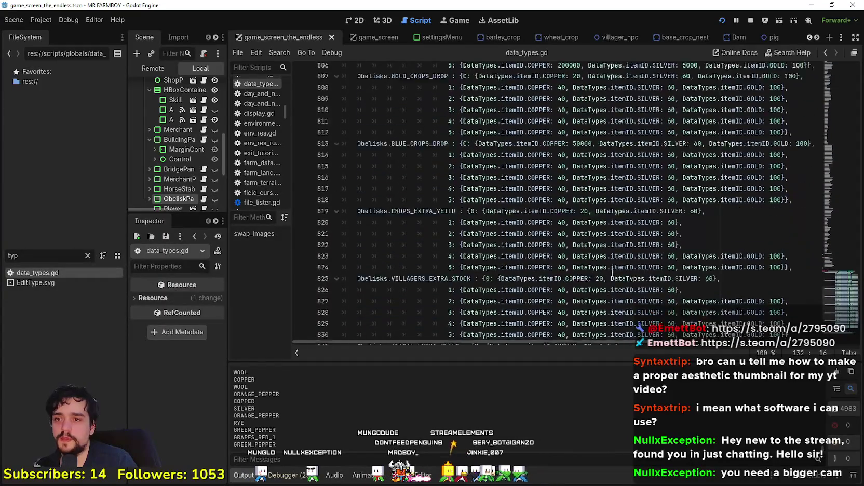
scroll(583, 240, "up", 2)
key("alt+Tab")
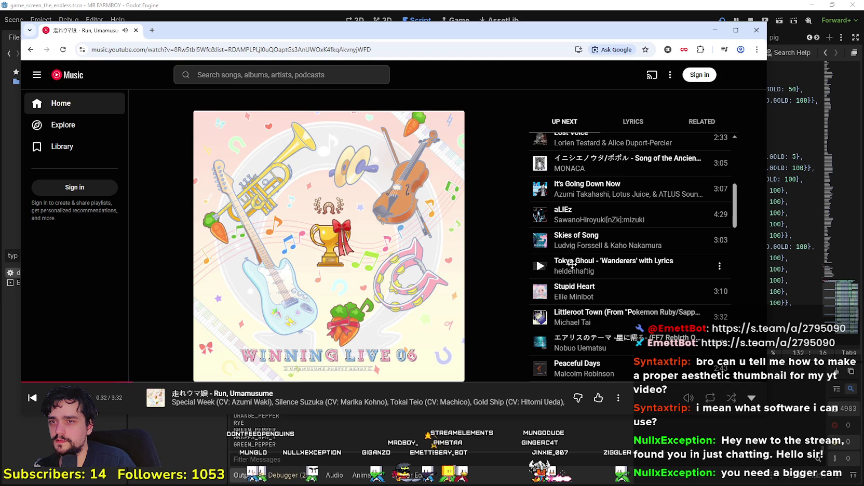
Skip ahead in YouTube Music to the song 'Empty'
scroll(638, 303, "up", 2)
scroll(638, 302, "down", 7)
scroll(638, 303, "up", 1)
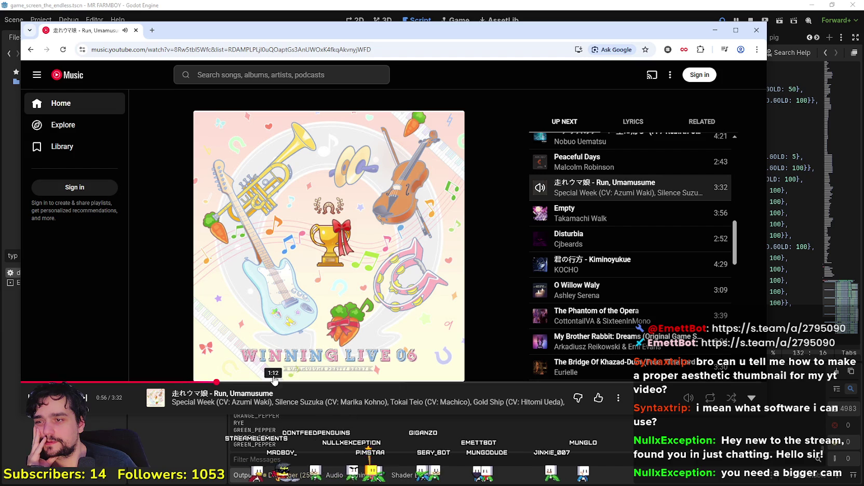
left_click(84, 397)
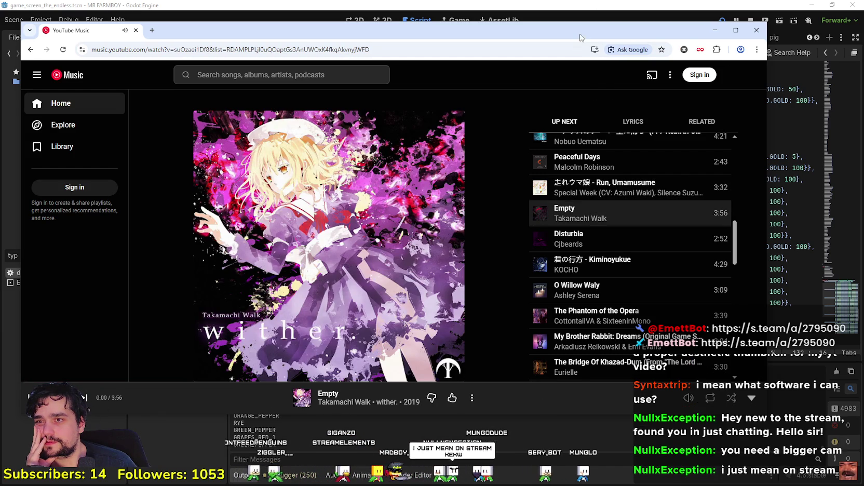
Move the music player window down and right, and shrink it
left_click_drag(582, 36, 570, 65)
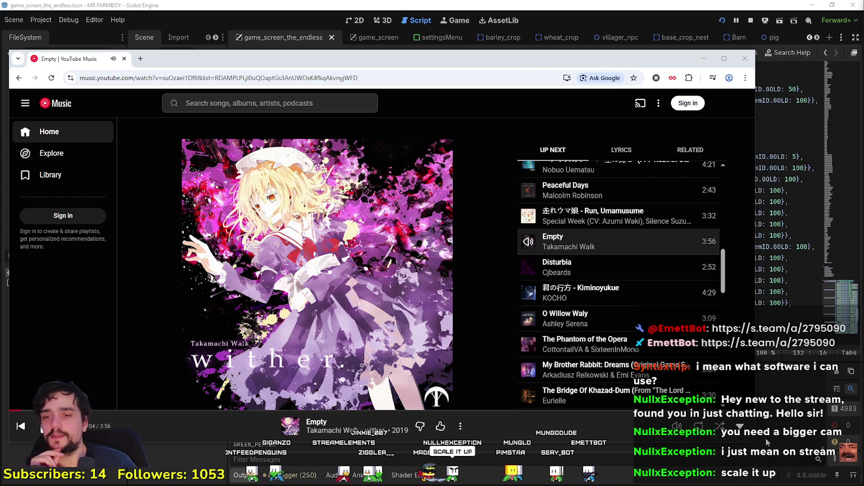
left_click_drag(751, 445, 629, 438)
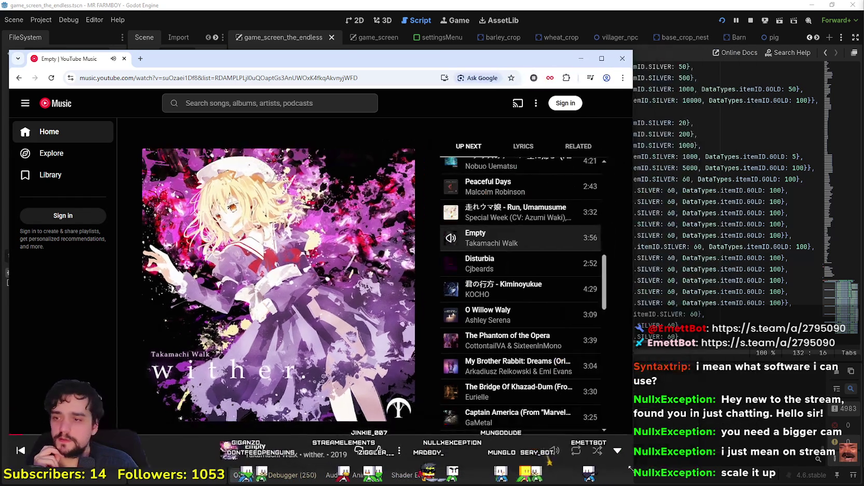
left_click_drag(347, 58, 402, 54)
Minimize the music player, check the BLUE_CROPS_DROP tier 2 copper cost, then switch to X
left_click(636, 53)
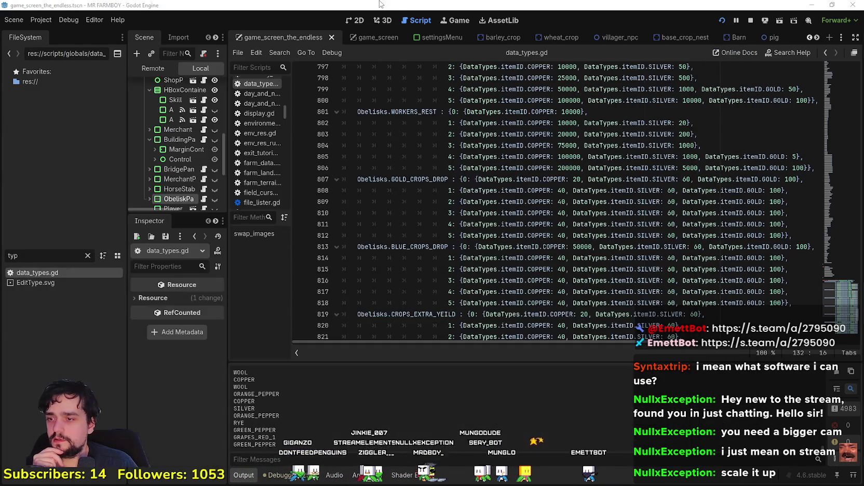
left_click(579, 236)
left_click(555, 268)
scroll(551, 271, "down", 2)
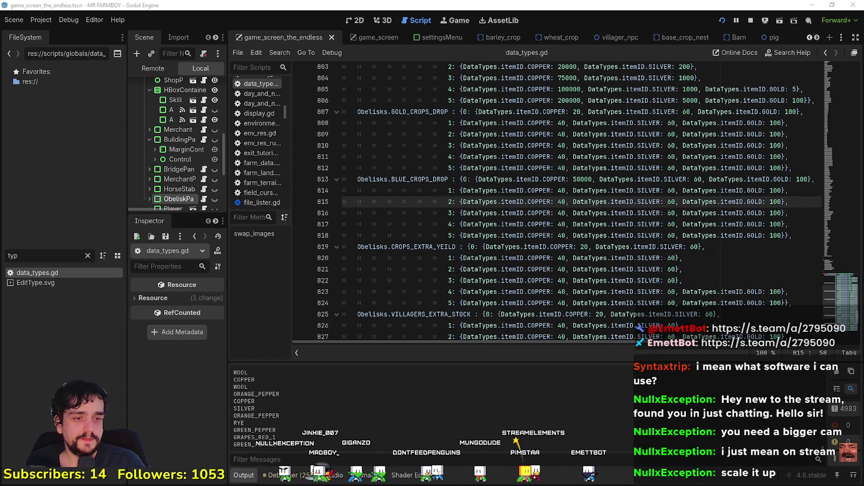
key("alt+Tab")
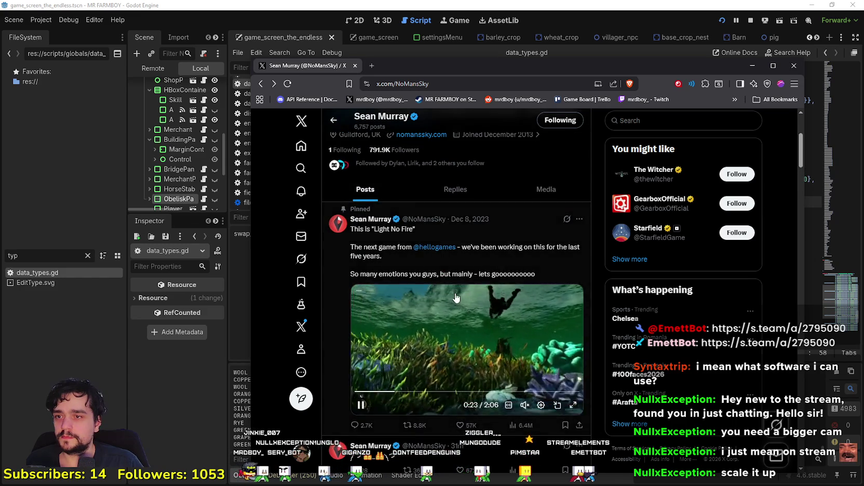
Reload the developer's X profile and move the browser window up and left
scroll(528, 373, "down", 5)
key("F5")
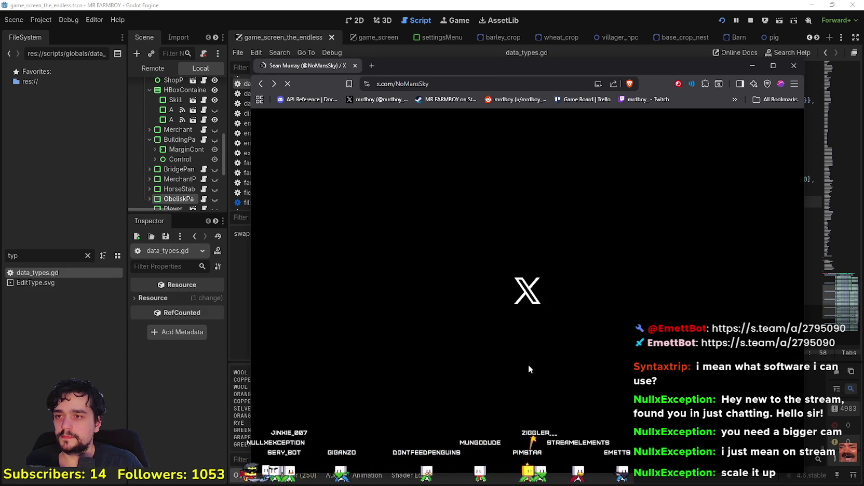
left_click_drag(431, 71, 411, 30)
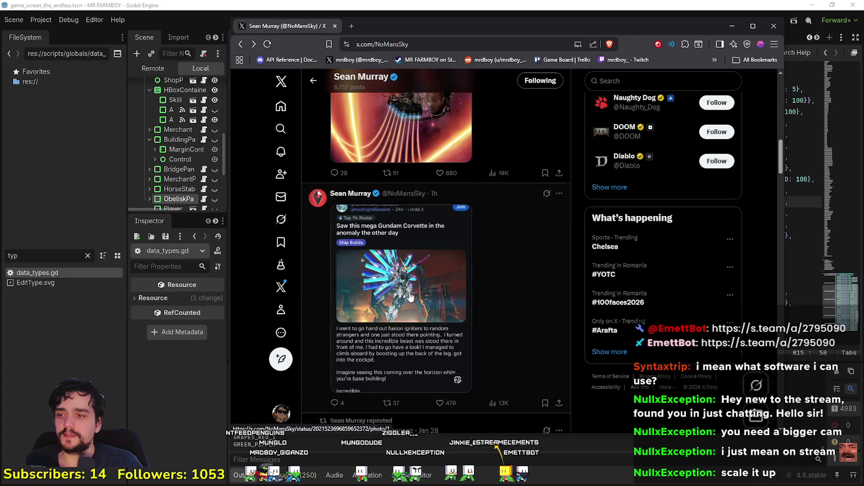
scroll(463, 322, "down", 5)
scroll(476, 334, "up", 10)
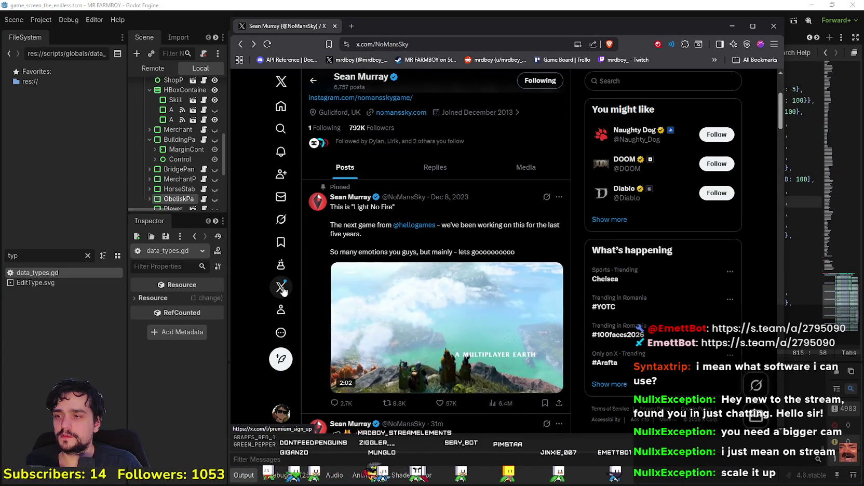
scroll(480, 331, "down", 3)
scroll(480, 331, "down", 2)
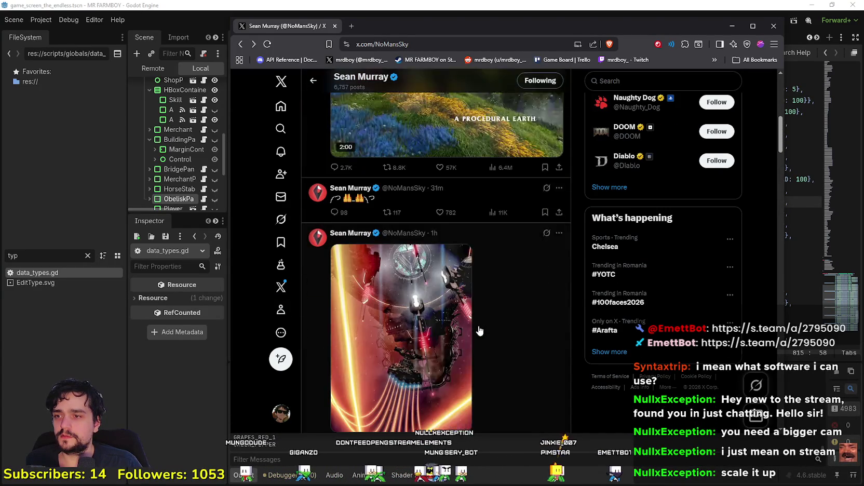
Open the 31m emoji-only post with its replies, then bring YouTube Music forward
left_click(334, 223)
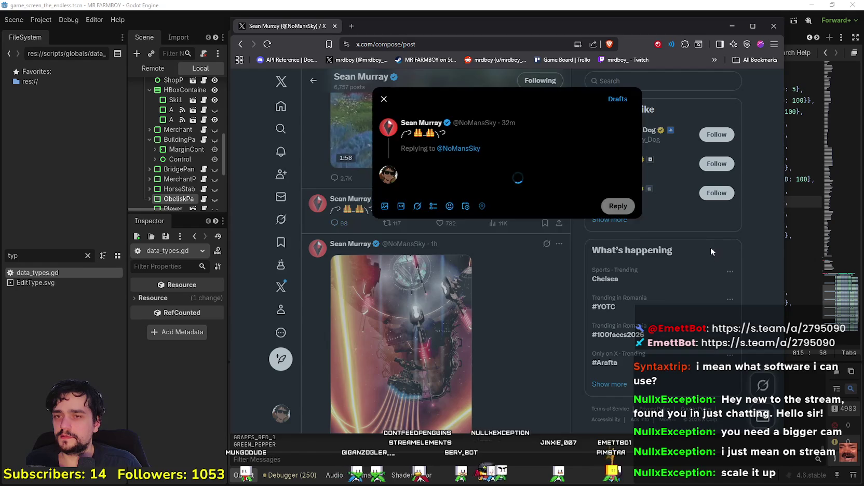
left_click(351, 228)
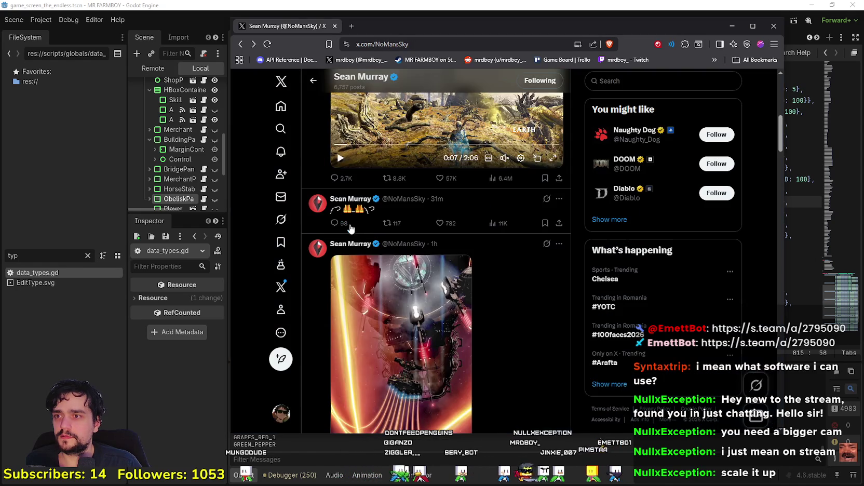
left_click(508, 209)
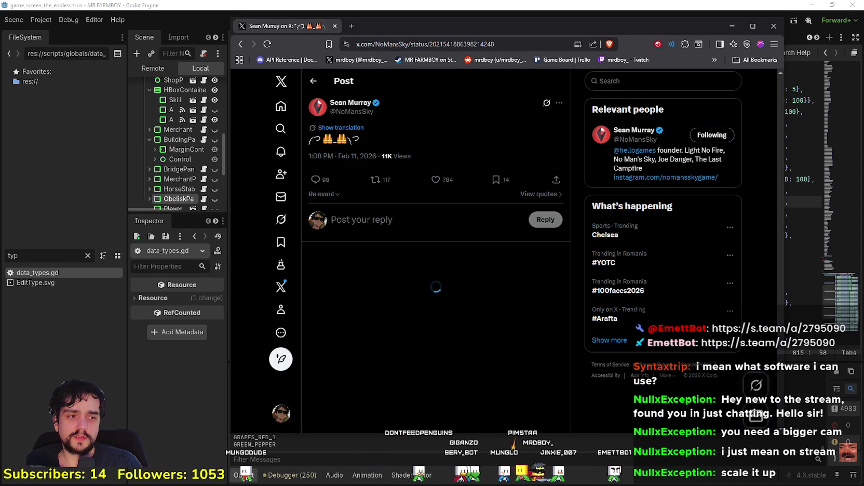
key("alt+Tab")
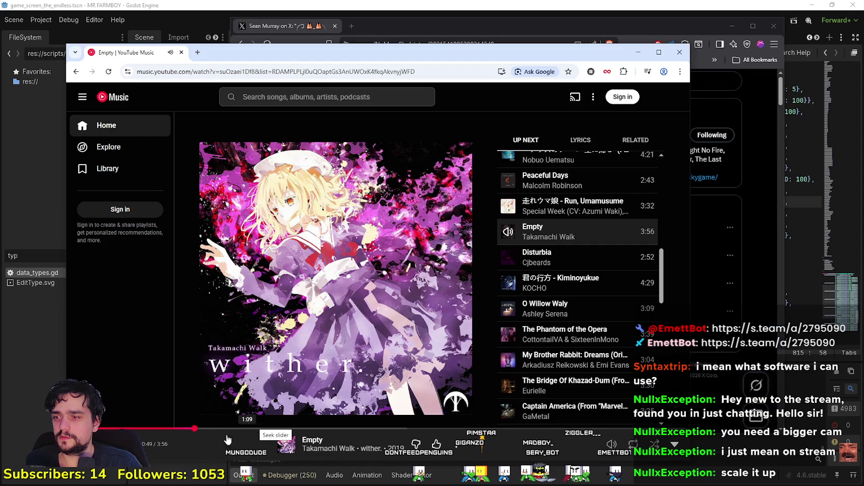
Play 'Disturbia' from the Up Next queue and minimize the music player
left_click(587, 268)
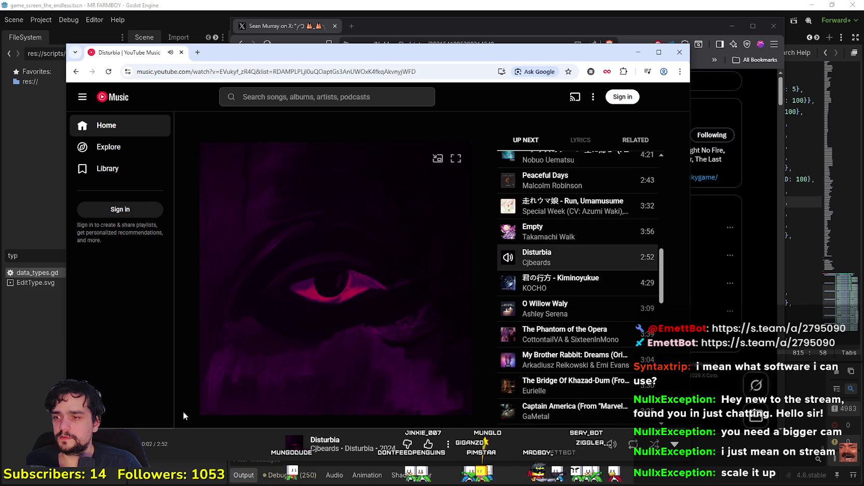
left_click(638, 52)
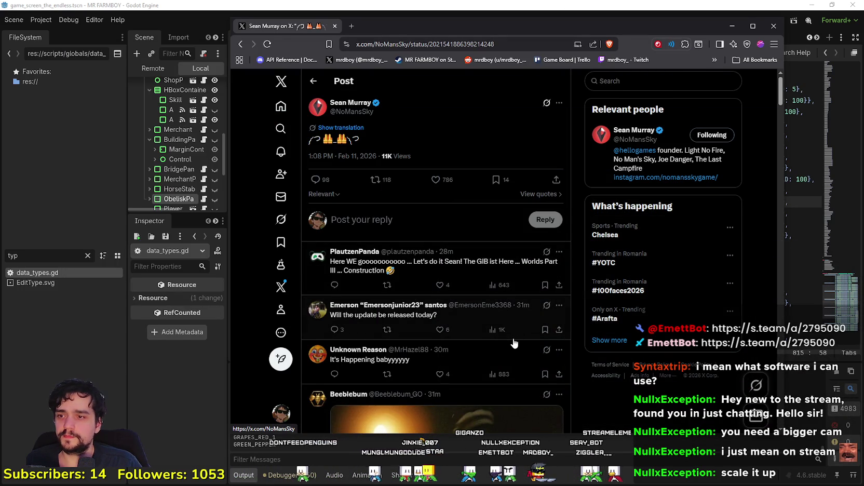
scroll(512, 342, "down", 2)
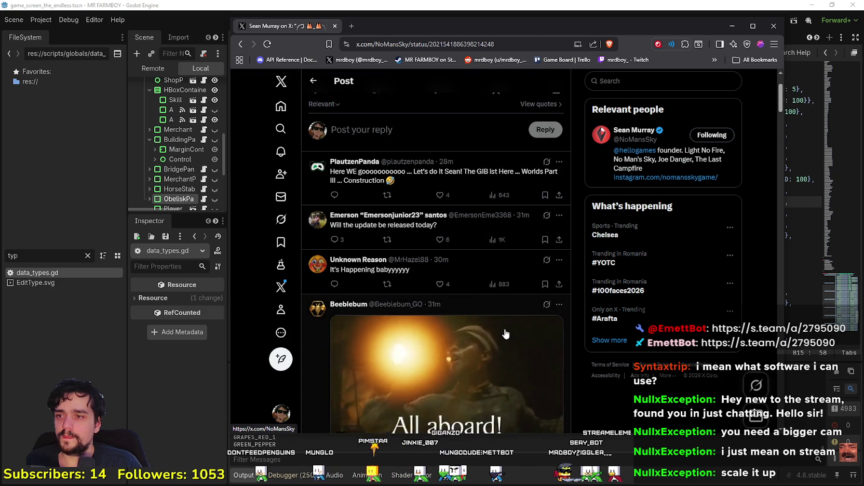
scroll(505, 333, "down", 2)
scroll(504, 330, "down", 15)
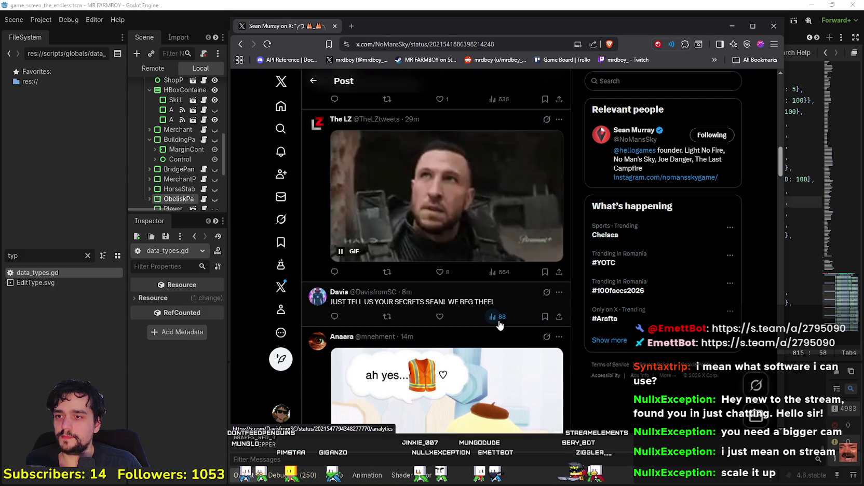
scroll(500, 343, "up", 5)
scroll(499, 358, "up", 3)
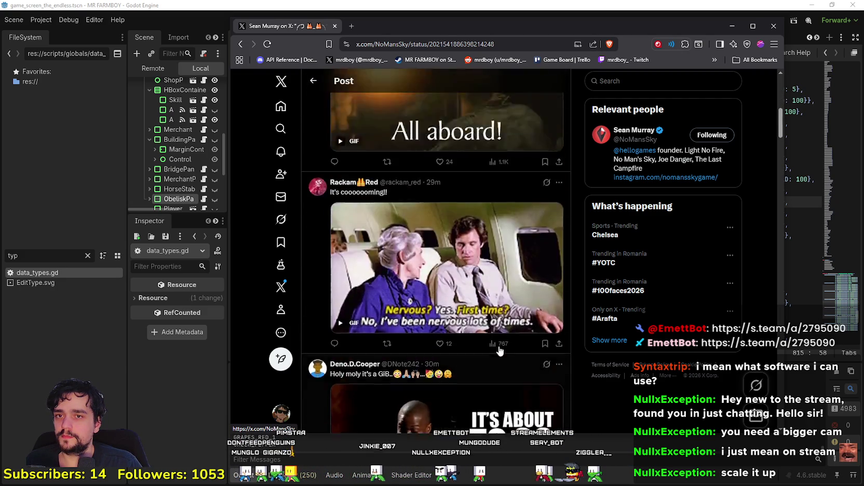
scroll(483, 359, "down", 10)
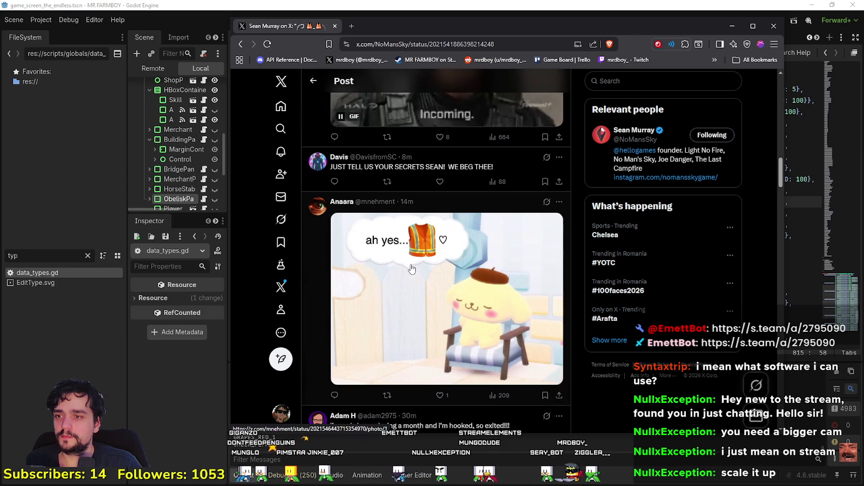
scroll(535, 308, "down", 2)
scroll(535, 307, "down", 4)
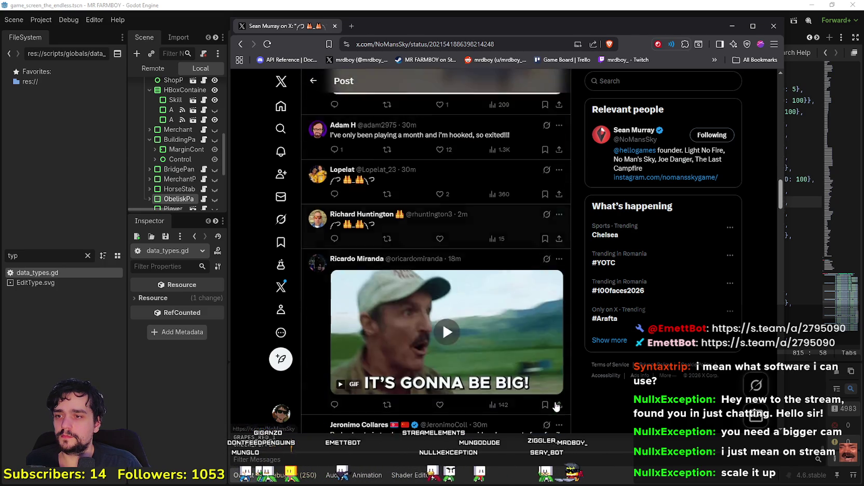
scroll(554, 426, "up", 7)
Type the reply lines 'The wait is over' and 'Lets talk about it' on separate lines
scroll(553, 426, "up", 15)
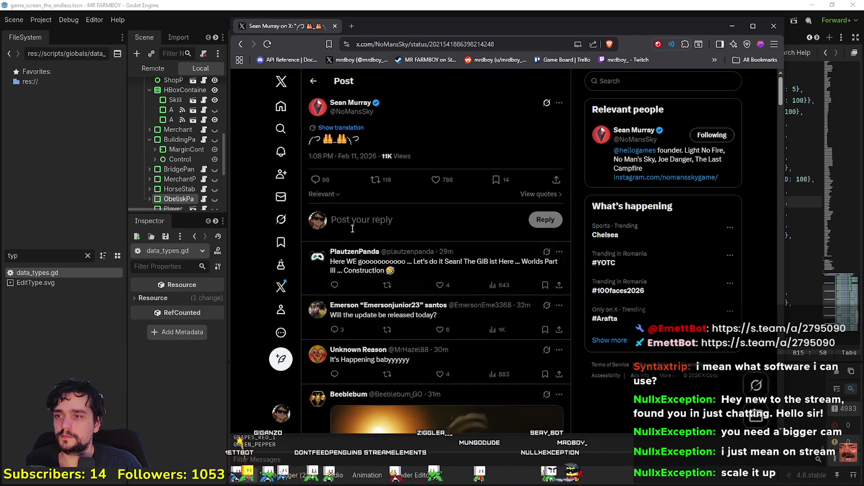
left_click(435, 224)
type("The wait is over")
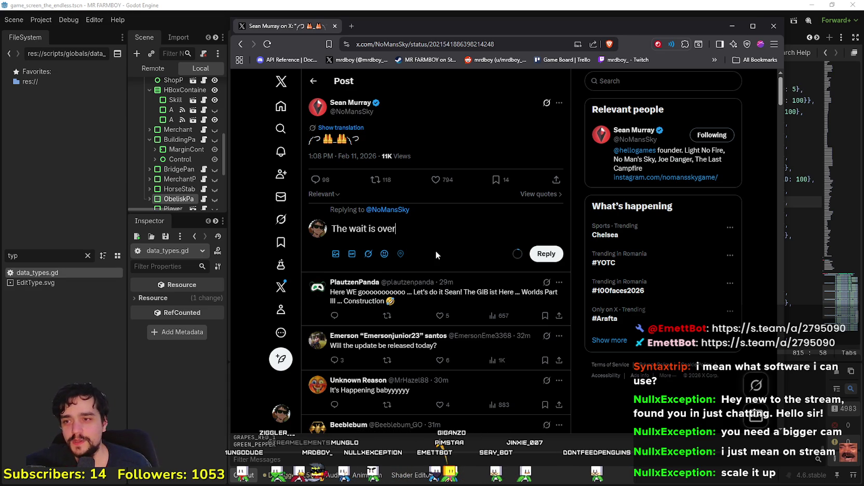
key("Return")
type("L")
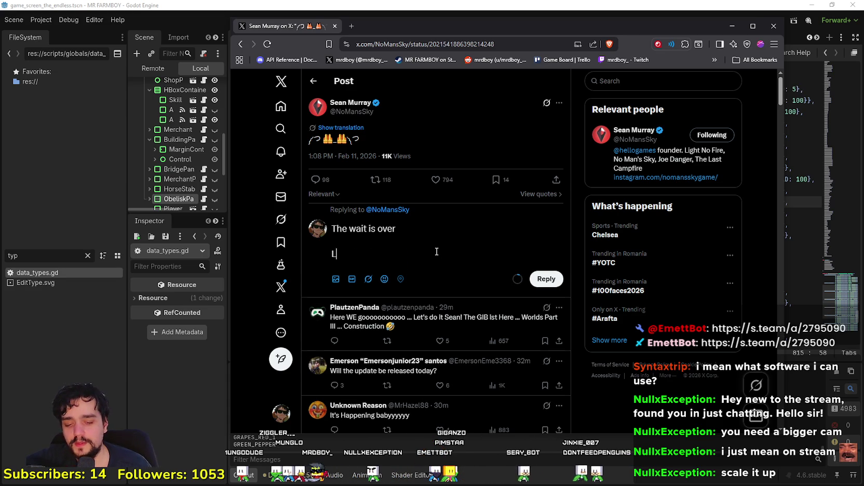
type("bout it")
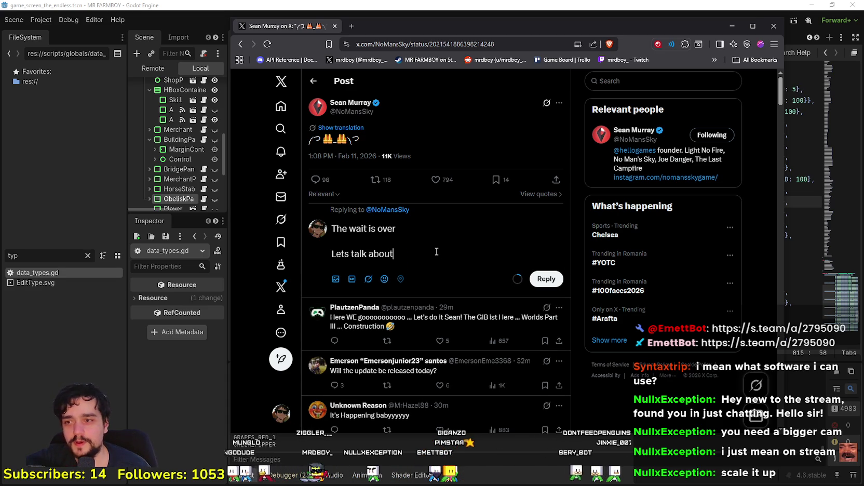
key("Return")
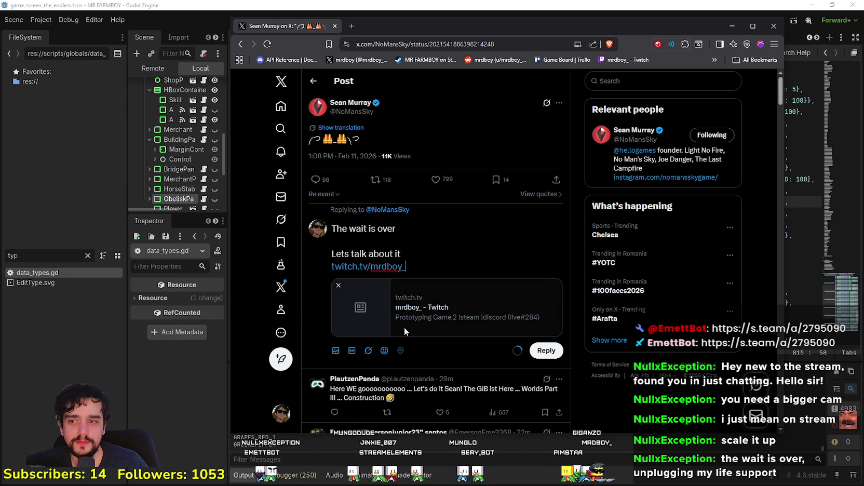
left_click_drag(396, 317, 508, 315)
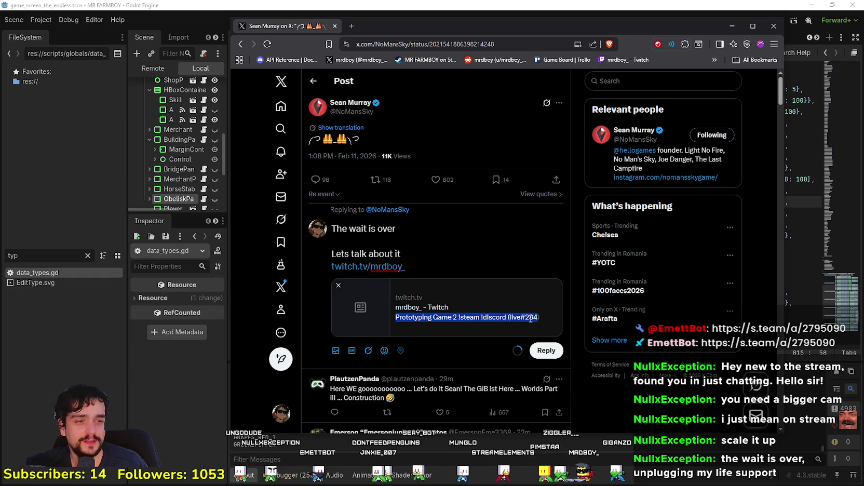
left_click(523, 316)
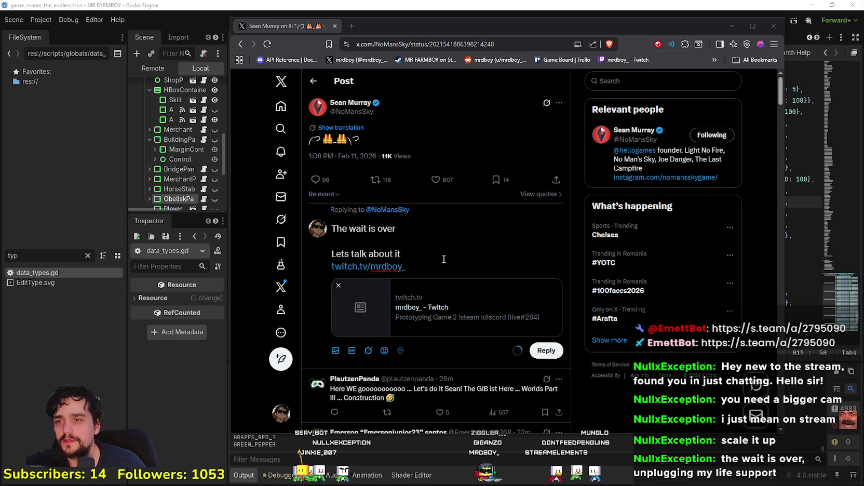
left_click_drag(412, 268, 320, 263)
type("https://www.twitch.tv/mrdboy_")
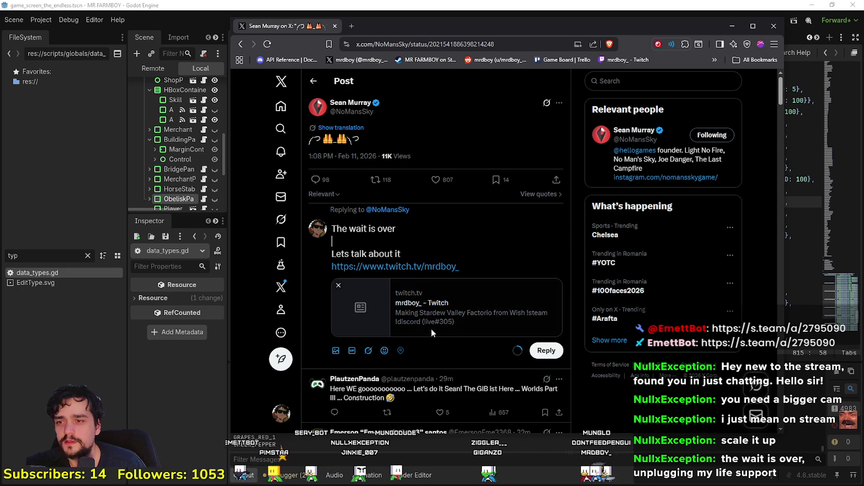
left_click(460, 256)
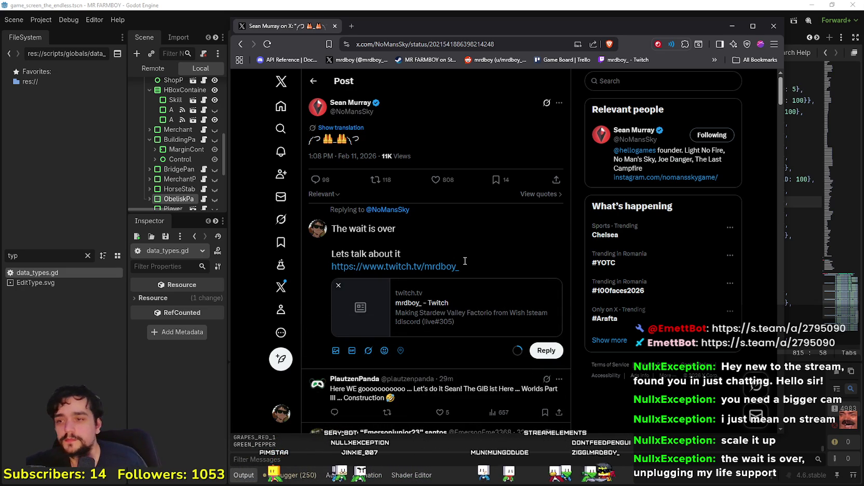
left_click(425, 219)
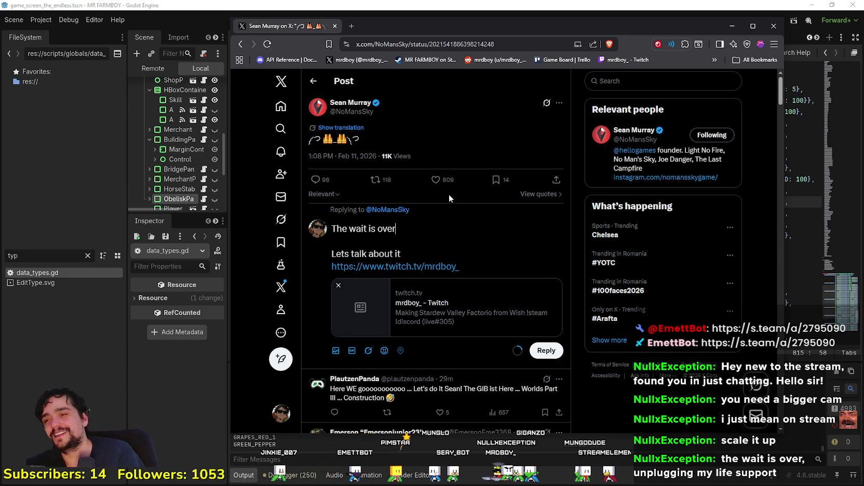
Append ', unplugging my life support.' to the reply's first line, fixing a typo
type(", u")
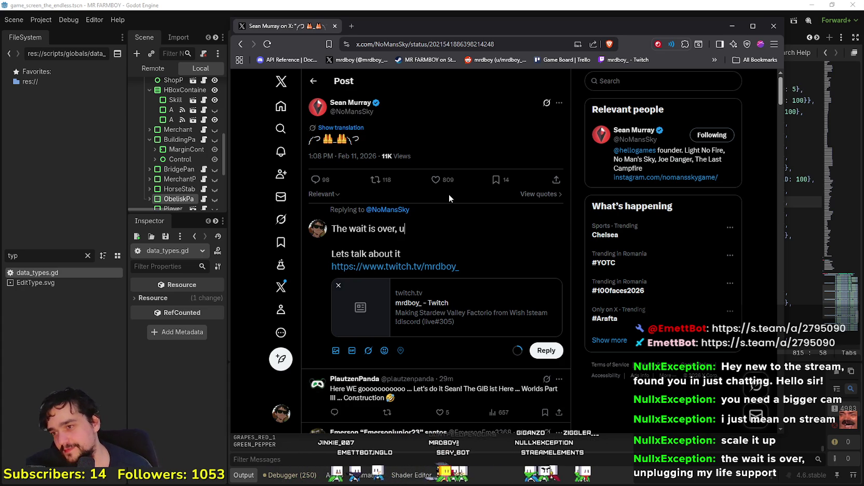
type("npluggin")
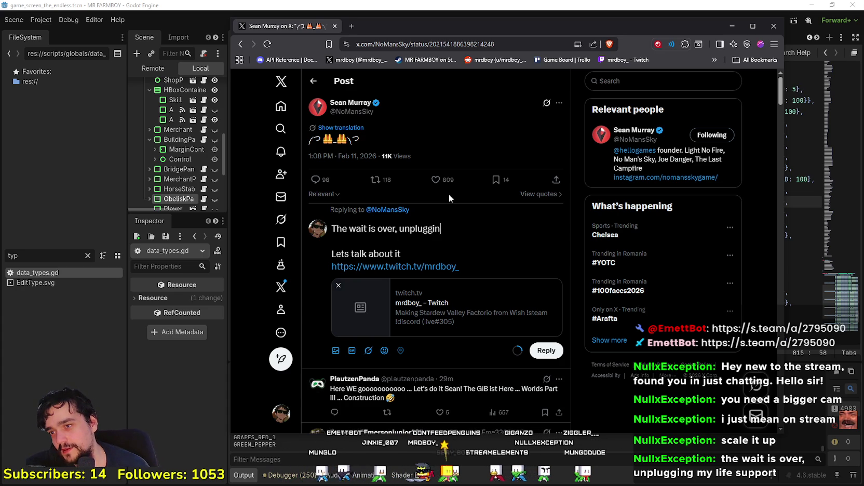
type("g my")
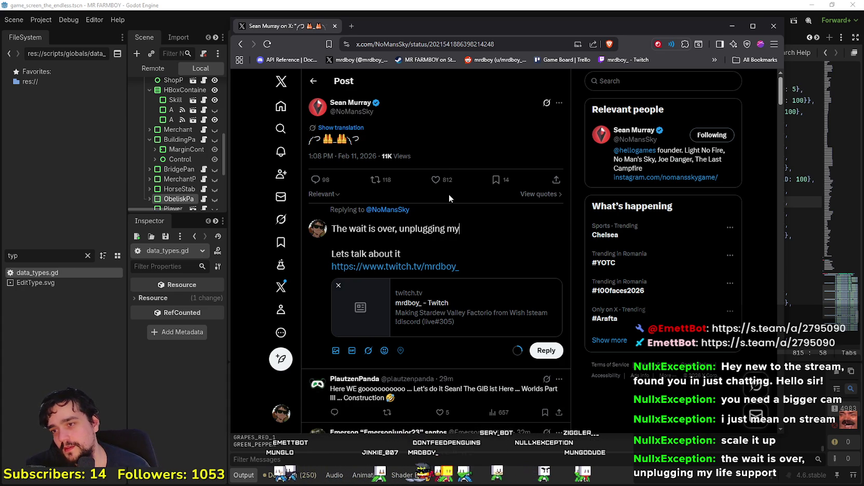
key("BackSpace")
key("BackSpace")
key("BackSpace")
key("BackSpace")
key("BackSpace")
key("BackSpace")
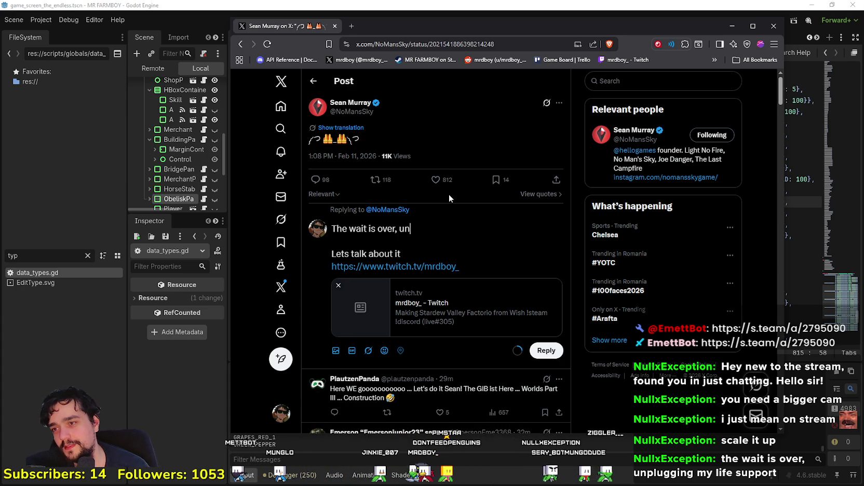
type("unpl")
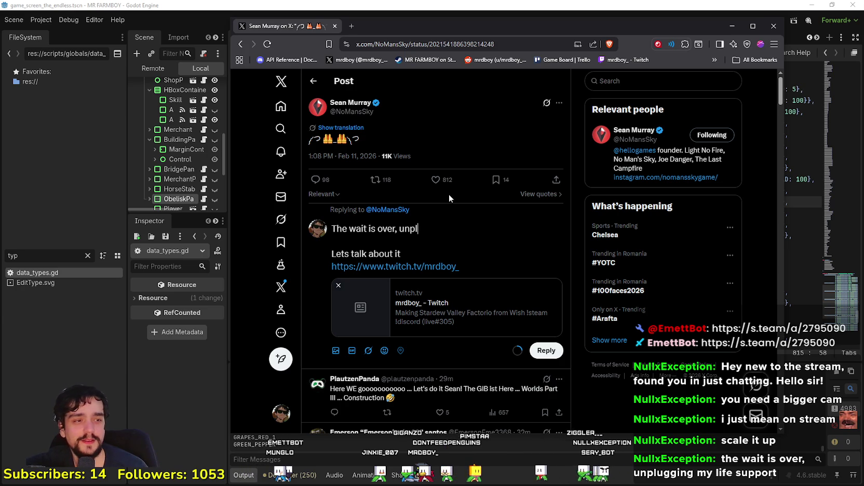
type("ugging m")
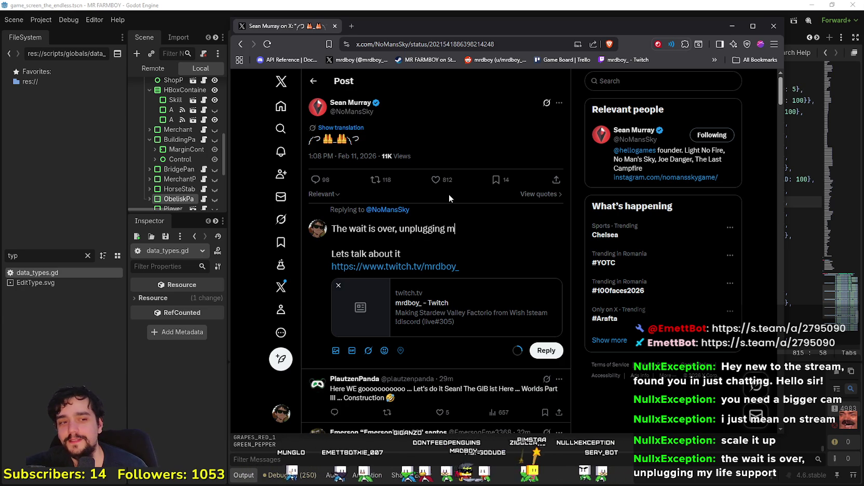
type("y life suppor")
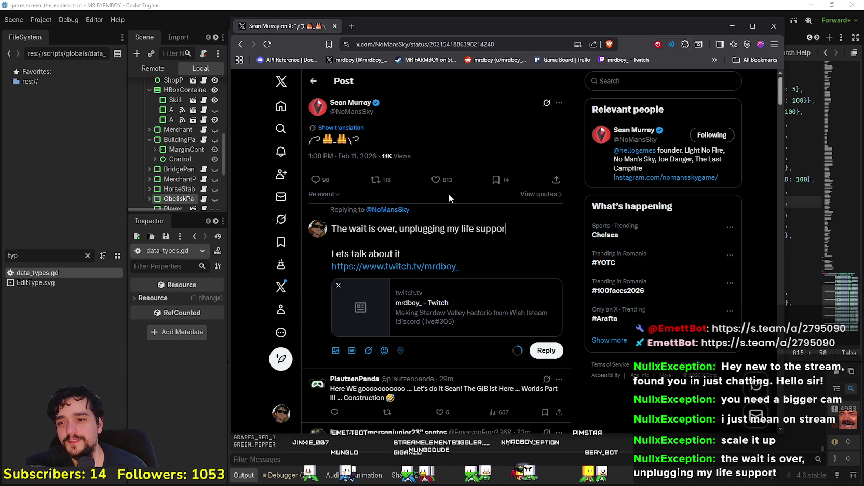
type("t.")
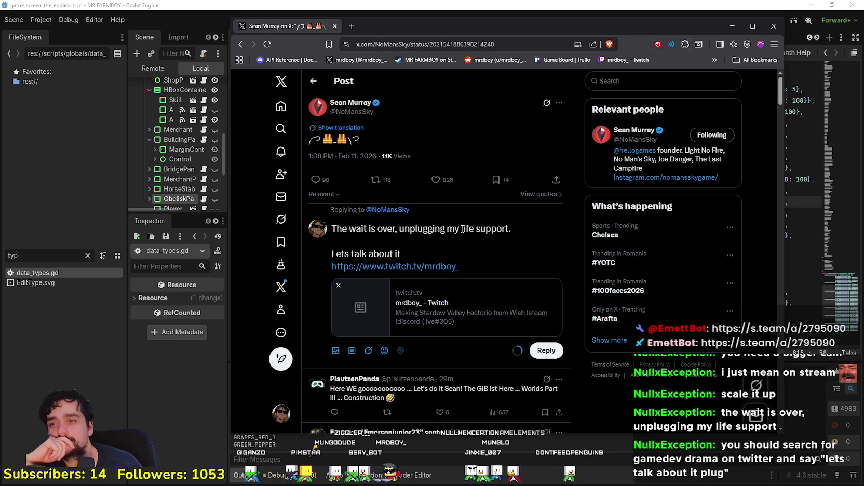
mouse_move(465, 229)
left_mouse_down()
mouse_move(484, 227)
mouse_move(379, 229)
mouse_move(401, 229)
left_mouse_up()
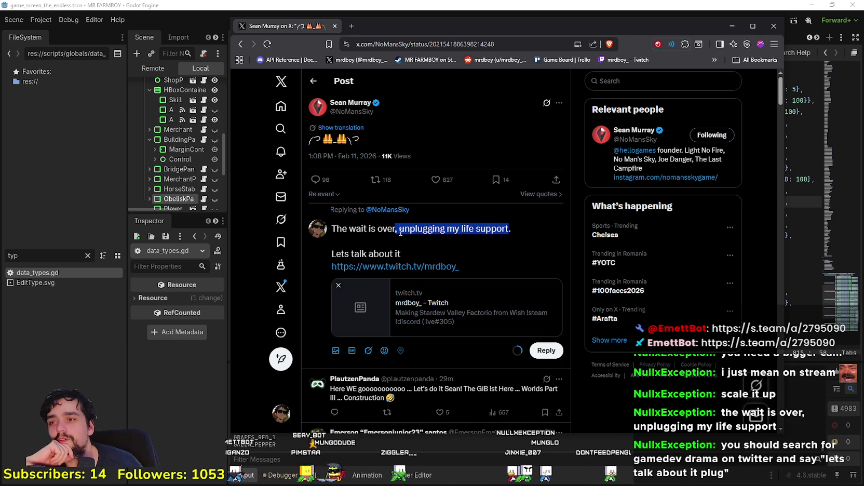
mouse_move(498, 230)
left_mouse_down()
mouse_move(399, 229)
mouse_move(477, 228)
left_mouse_up()
left_click(486, 228)
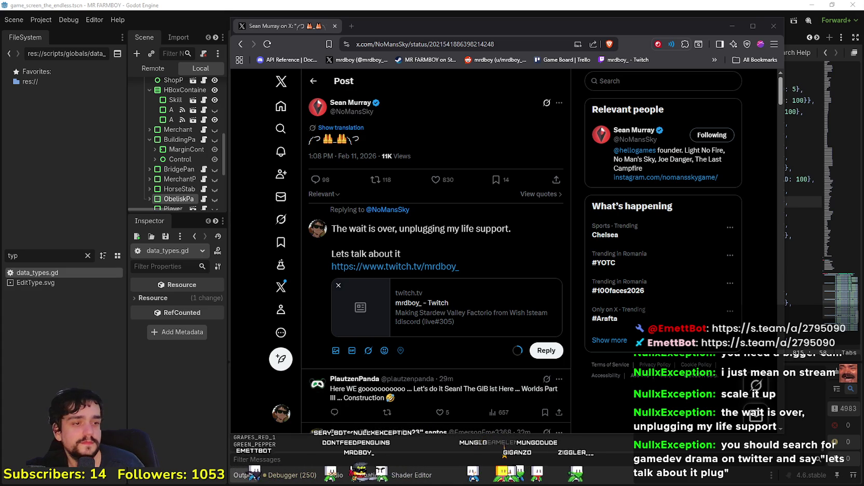
Close the last tab in the spreadsheet browser window and return to X
key("alt+Tab")
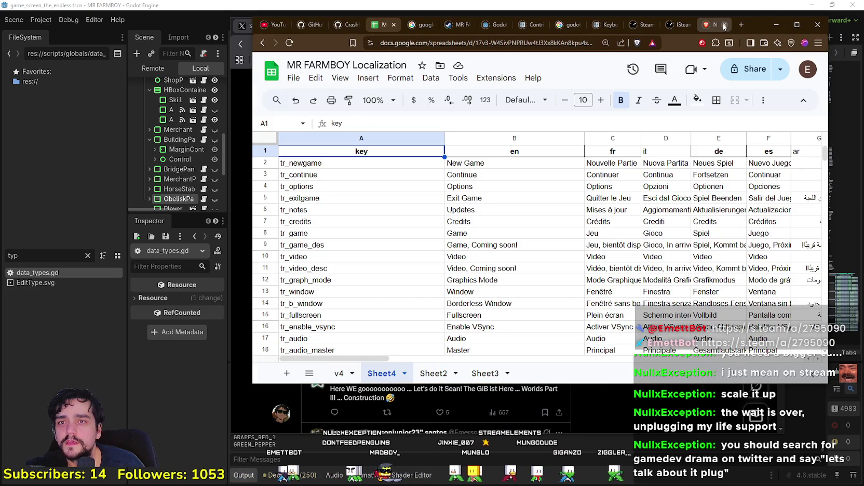
left_click(725, 25)
left_click(775, 26)
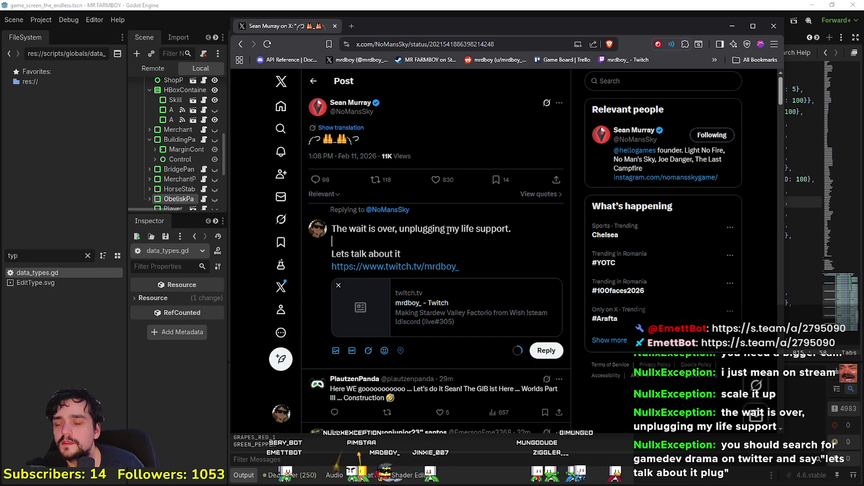
Replace 'life support' with 'safety vest' in the reply
mouse_move(399, 228)
left_mouse_down()
mouse_move(509, 229)
mouse_move(470, 224)
left_mouse_up()
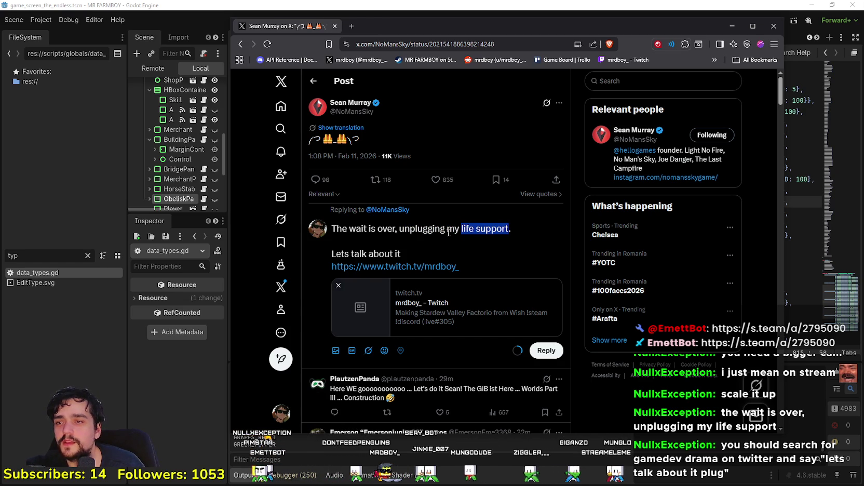
type("safet")
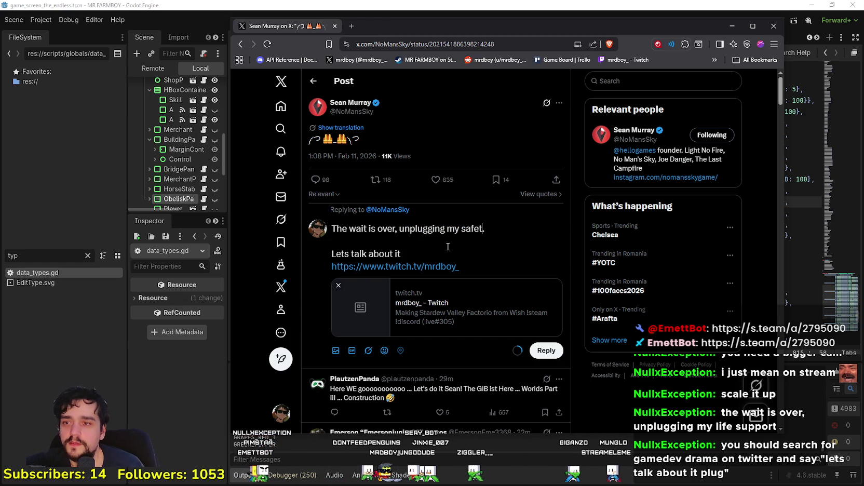
type("y vest.")
left_click(456, 241)
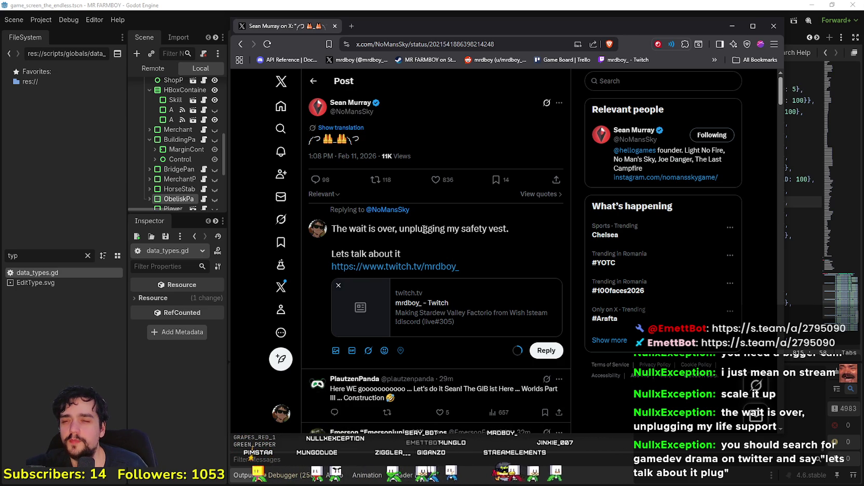
Change 'unplugging' to 'adjusting' in the reply's first line
double_click(412, 230)
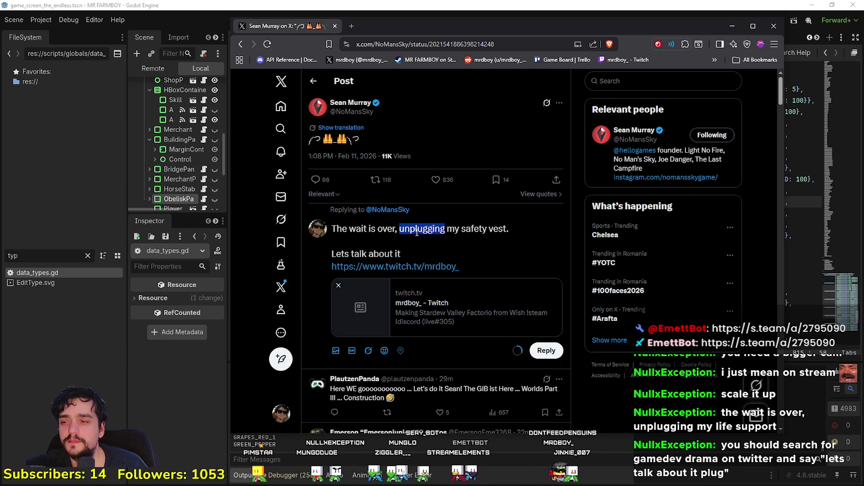
left_click(425, 254)
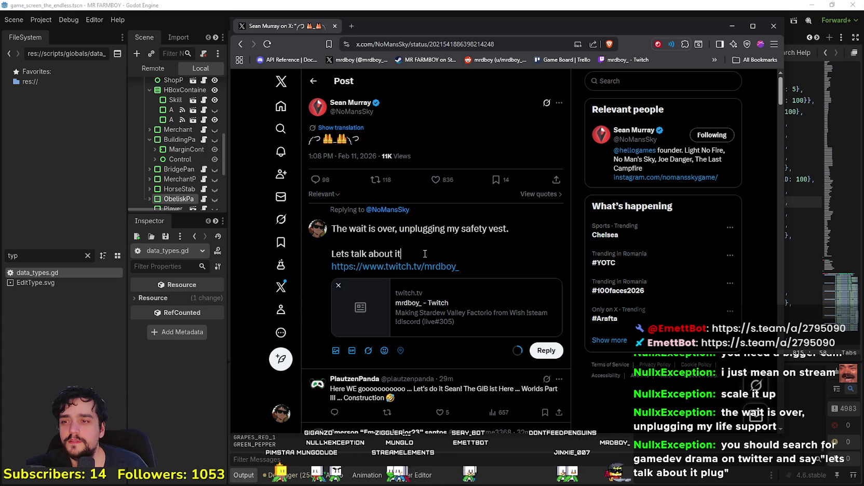
left_click(446, 228)
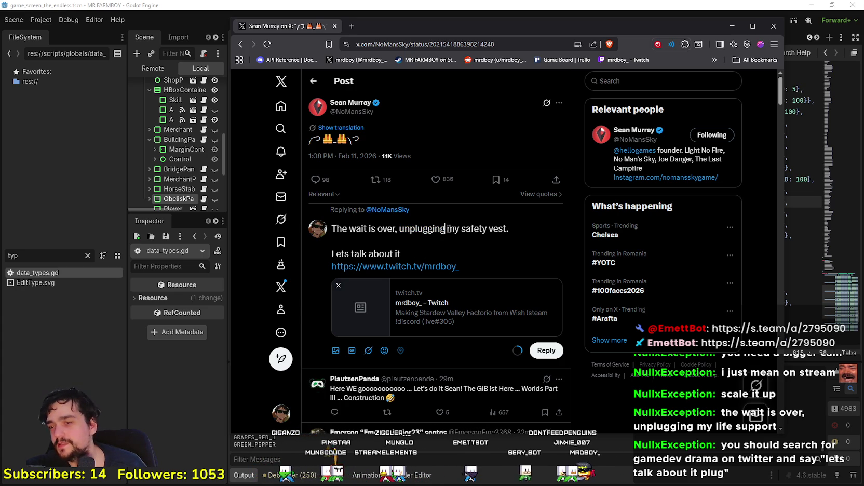
double_click(437, 228)
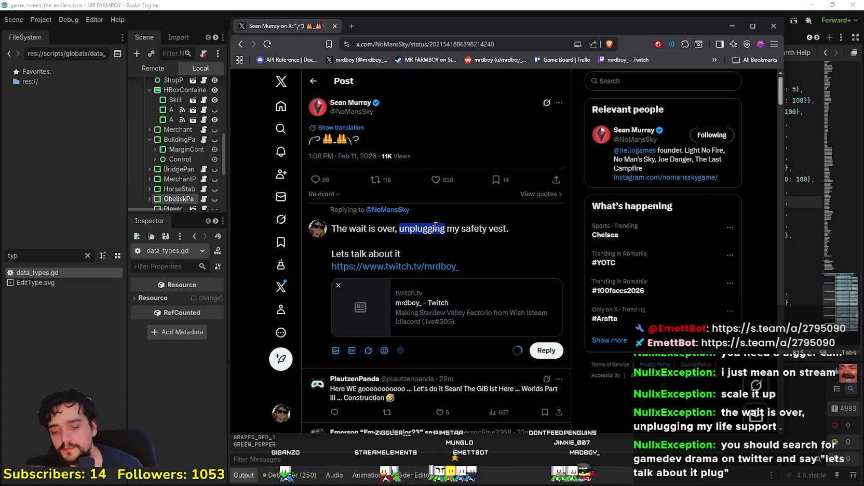
type("unplu")
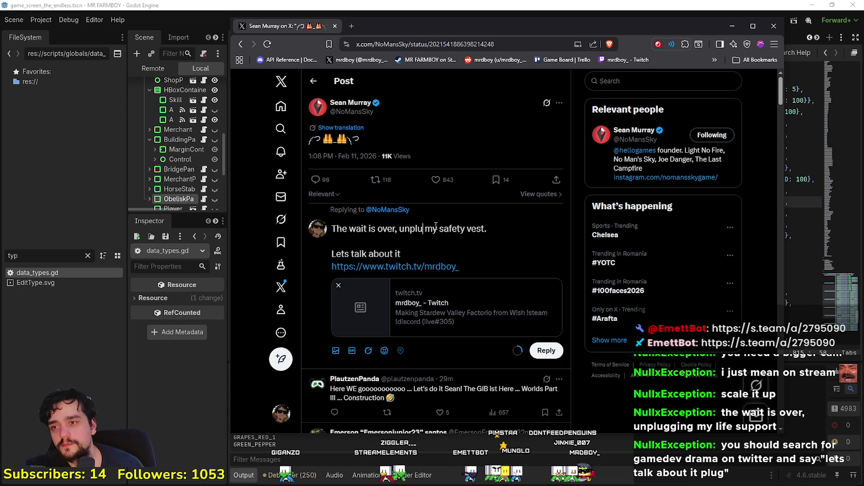
key("BackSpace")
key("BackSpace")
key("BackSpace")
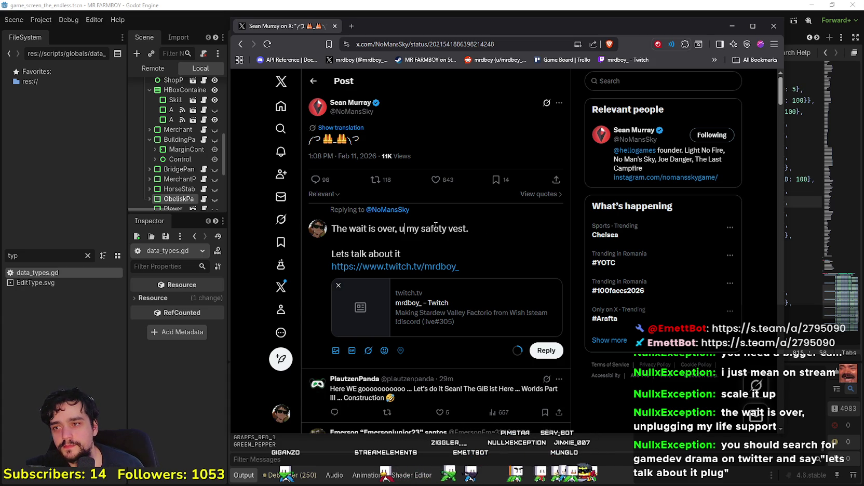
type("untying")
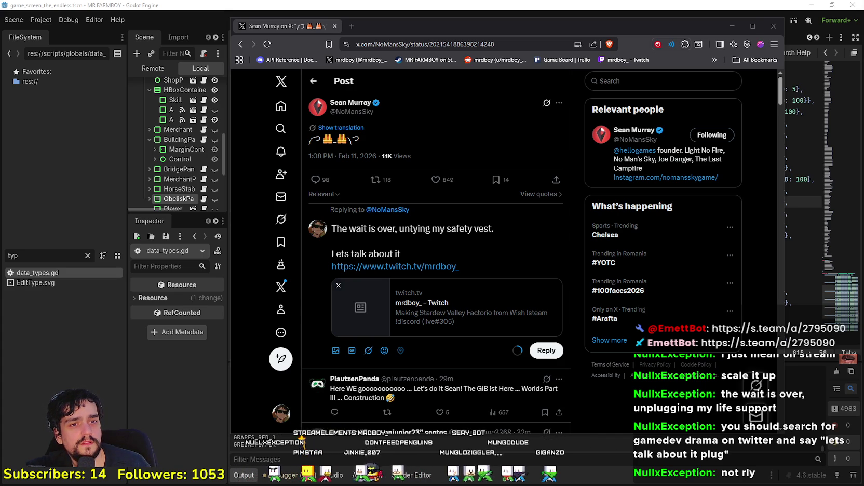
double_click(427, 229)
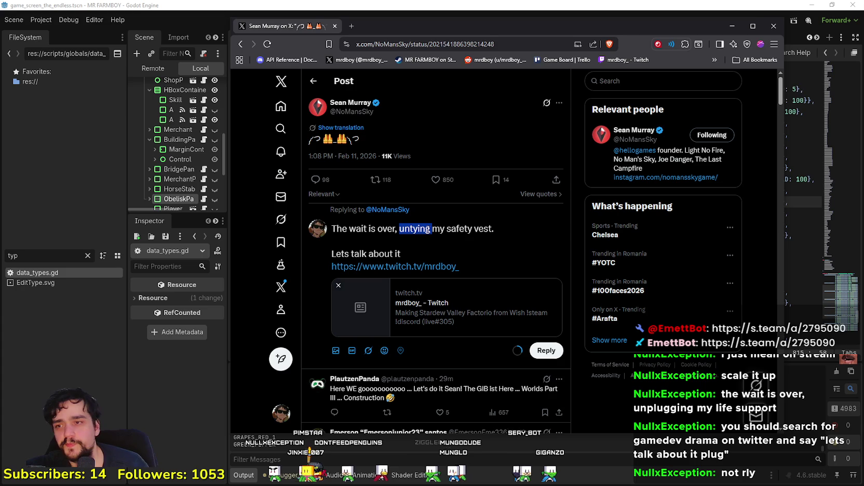
type("adjusting")
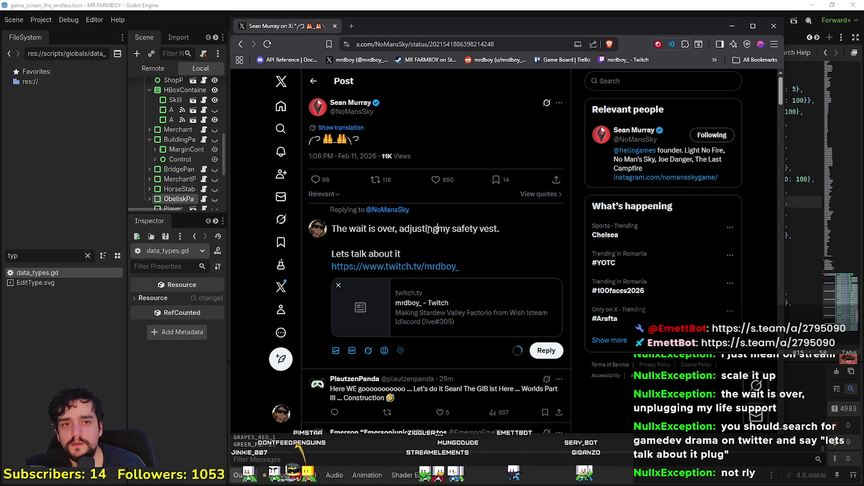
key("End")
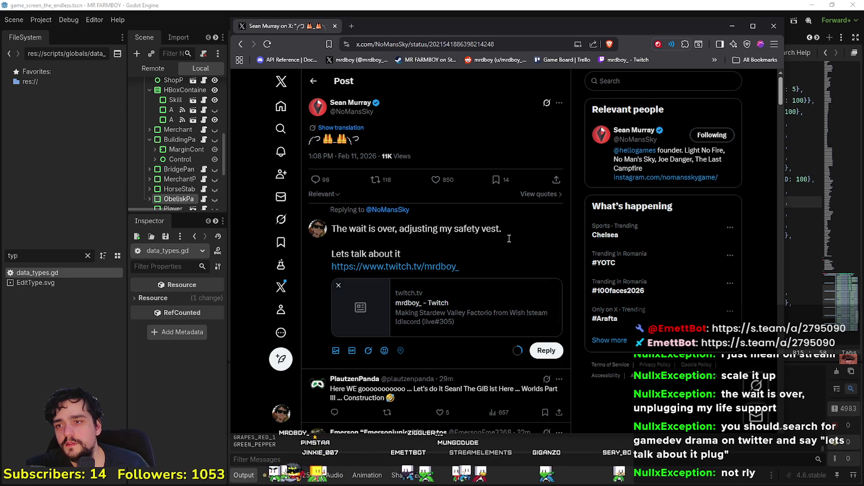
left_click_drag(509, 239, 421, 230)
left_click(412, 236)
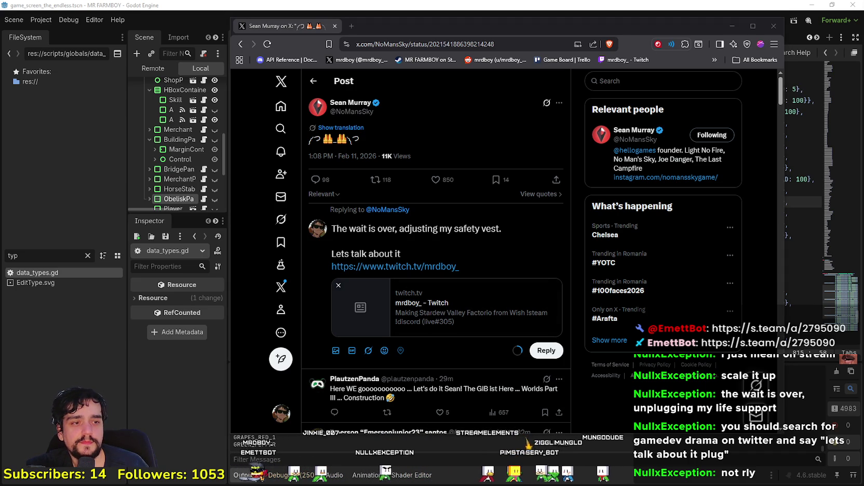
Post the reply, close the Premium upsell, and open the posted reply's page
left_click(424, 243)
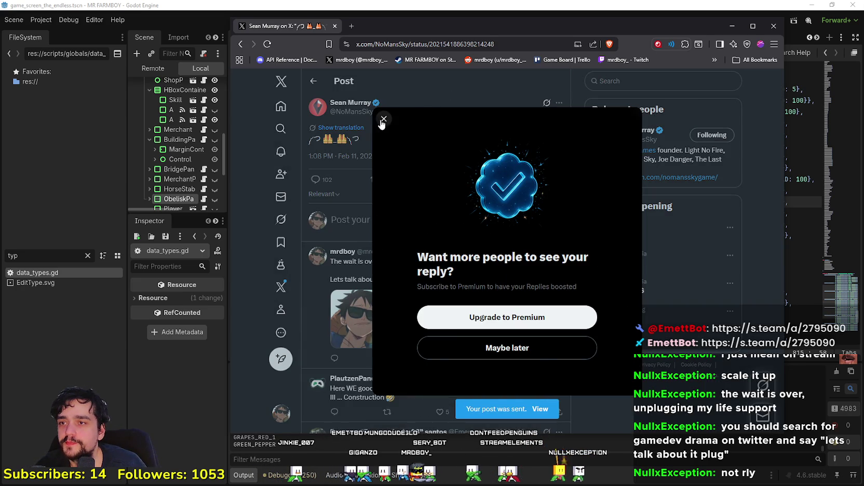
left_click(384, 119)
scroll(452, 288, "down", 3)
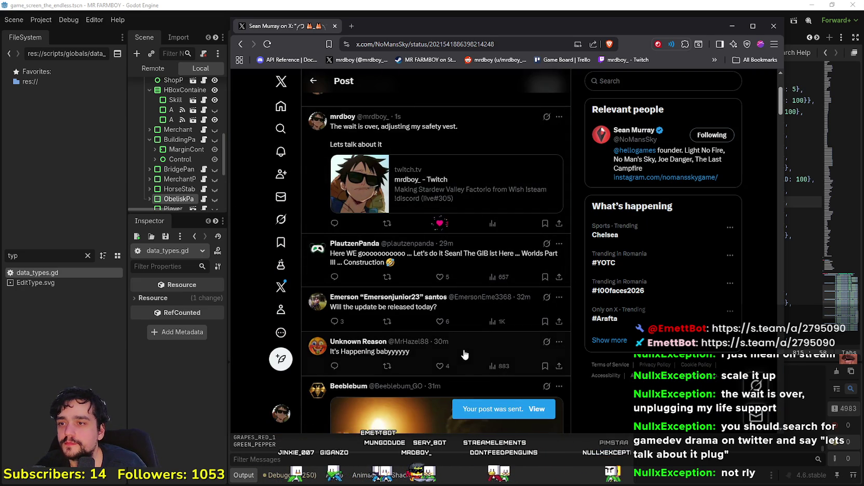
scroll(452, 288, "up", 2)
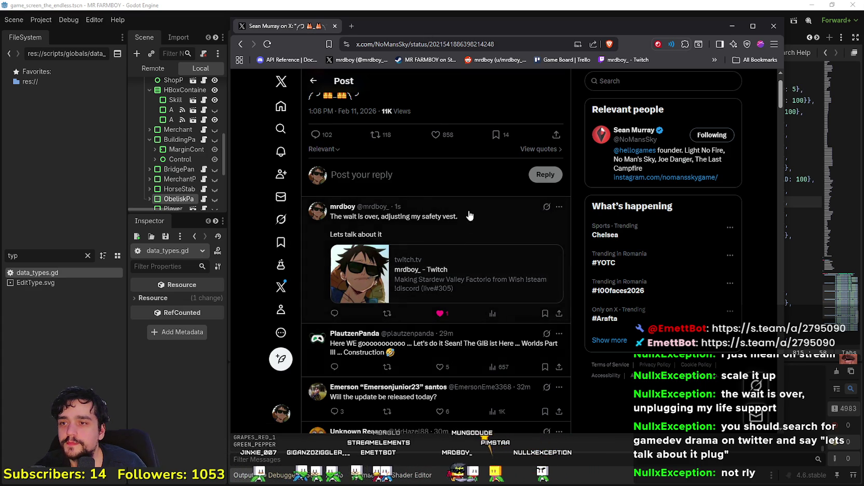
left_click(416, 216)
Copy the reply's link, return X to its home feed and move the browser beside Godot
key("ctrl+l")
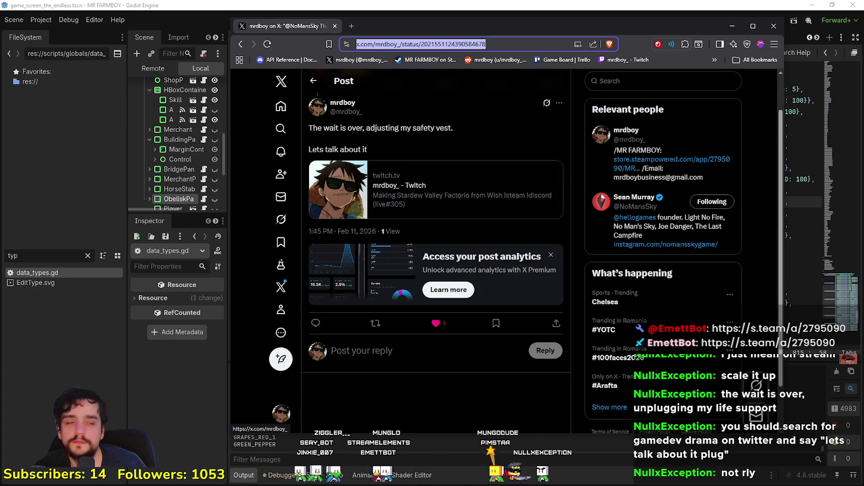
key("alt+Tab")
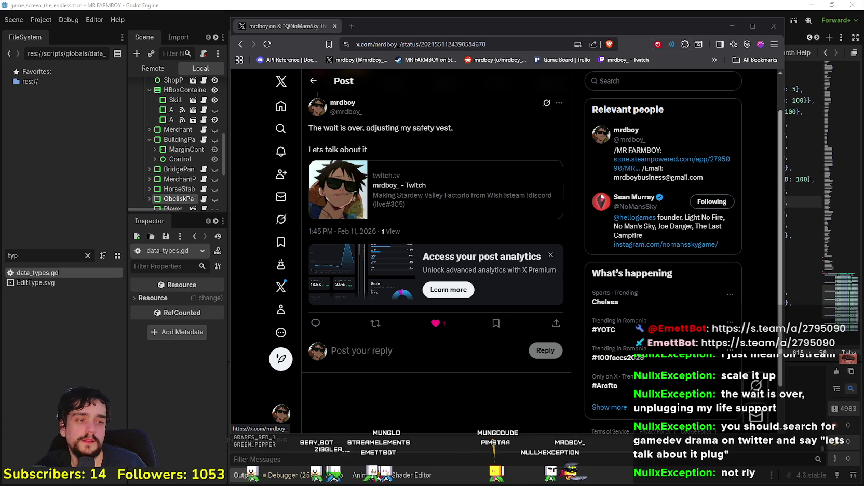
left_click(277, 97)
mouse_move(453, 26)
left_mouse_down()
mouse_move(383, 27)
mouse_move(847, 71)
left_mouse_up()
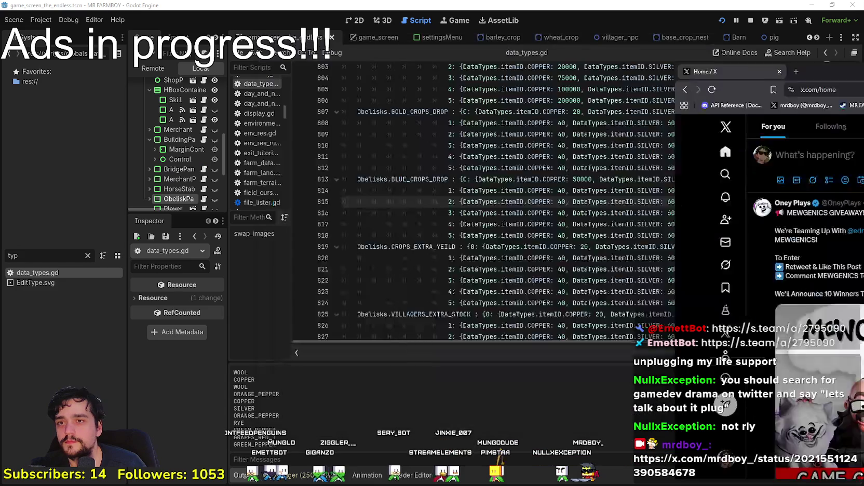
Overwrite the GOLD_CROPS_DROP costs on lines 807–812 with the BLUE_CROPS_DROP values from lines 813–818
left_click(552, 239)
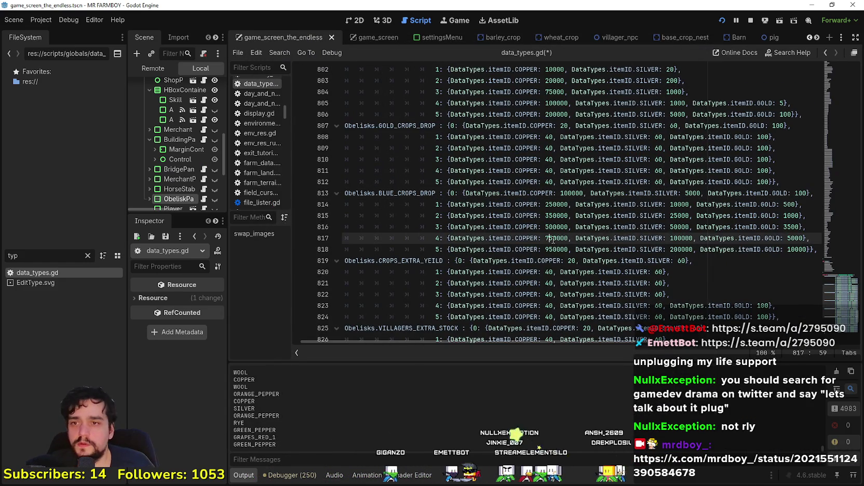
left_click_drag(812, 250, 431, 194)
key("ctrl+c")
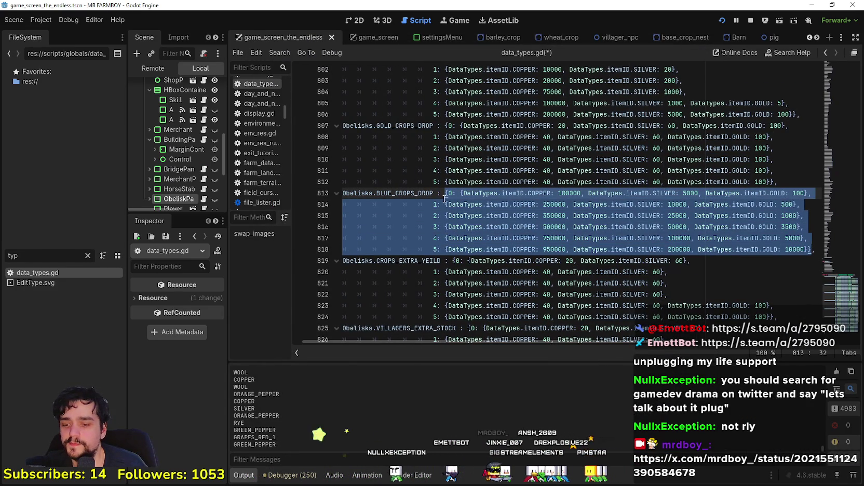
left_click_drag(785, 182, 446, 128)
key("ctrl+v")
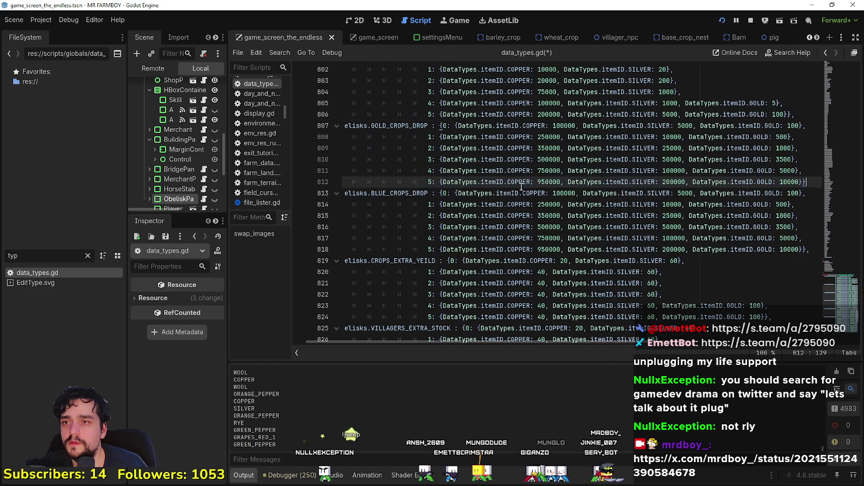
Add the missing comma at the end of line 812 to fix the syntax error
left_click(742, 159)
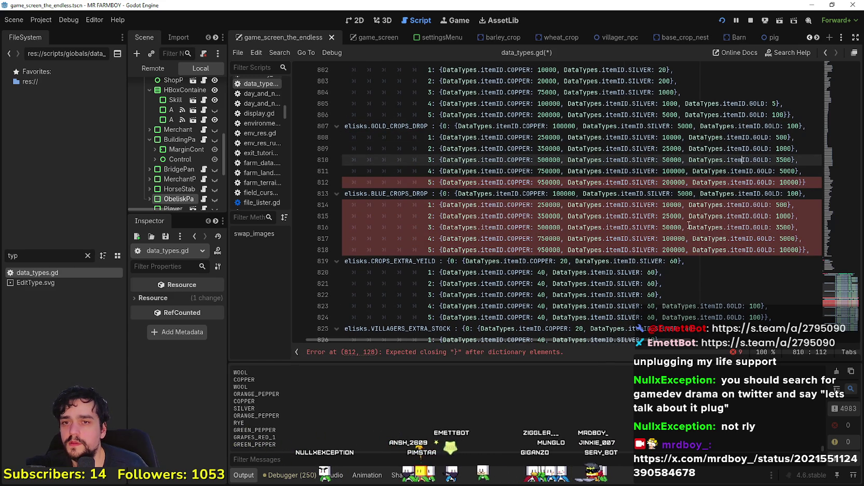
left_click(805, 181)
type(",")
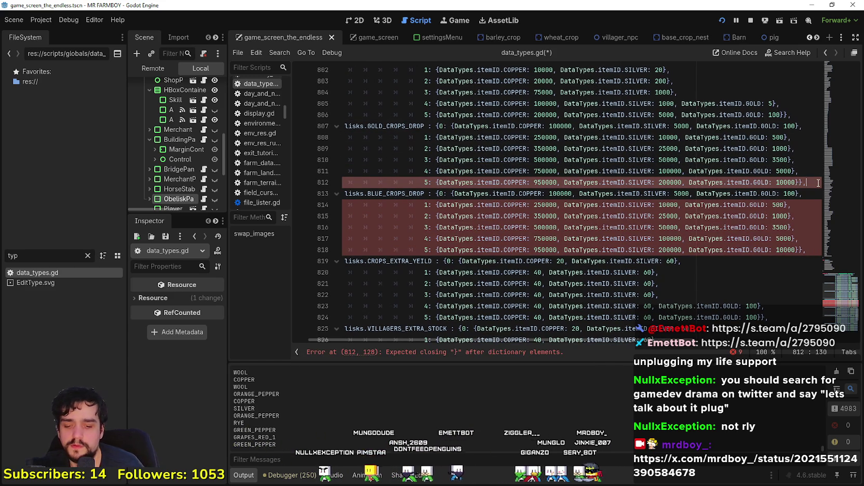
left_click(561, 205)
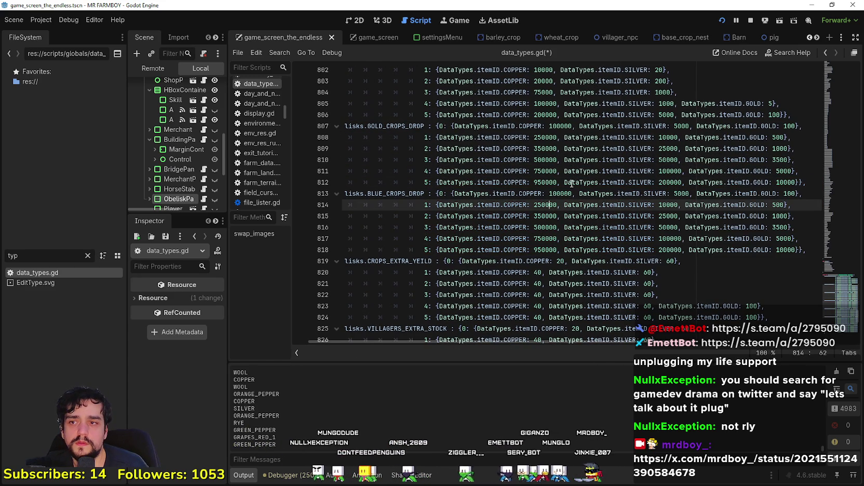
double_click(561, 130)
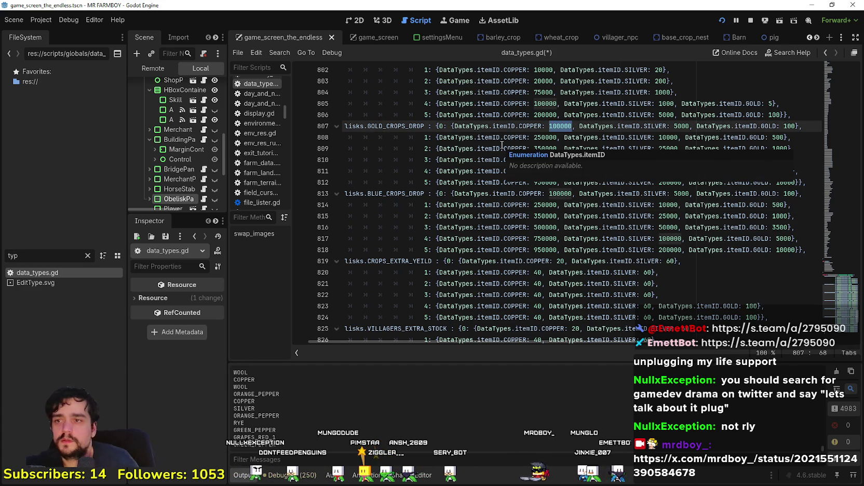
scroll(477, 173, "up", 1)
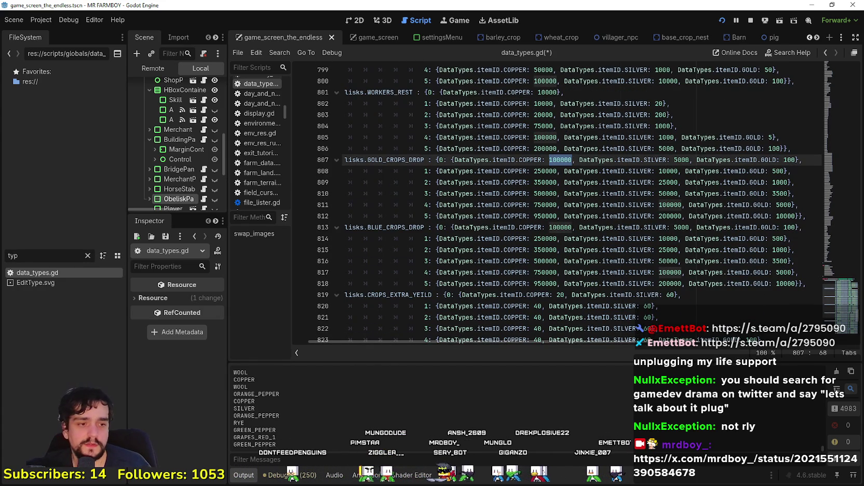
Run the game to test the change, then close it
key("alt+Tab")
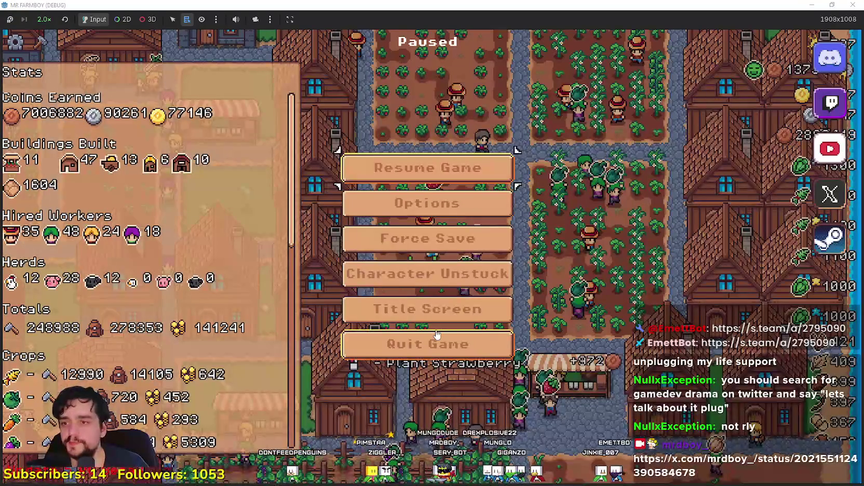
key("Escape")
key("alt+F4")
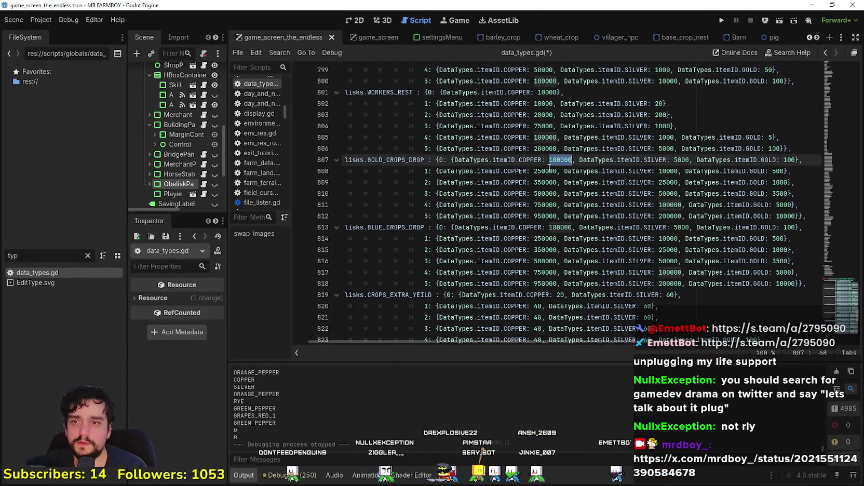
Turn the tier 5 copper 950000 into 636500 by evaluating 950000*0.67
left_click(562, 215)
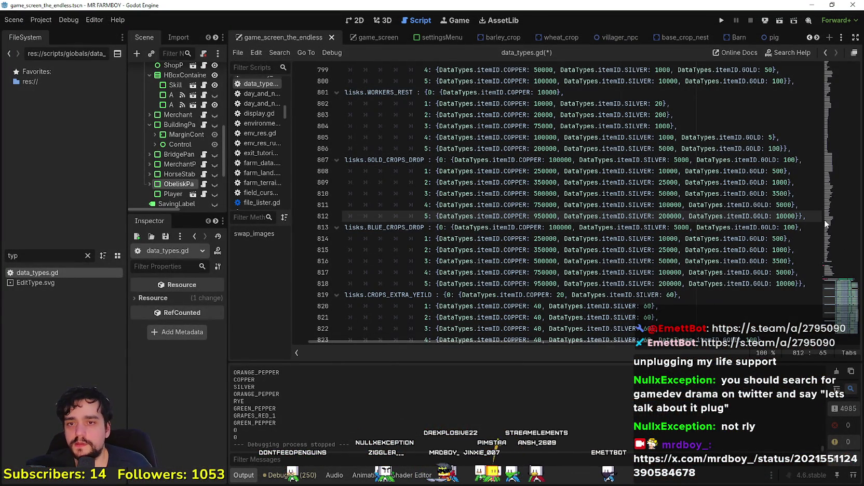
left_click(558, 215)
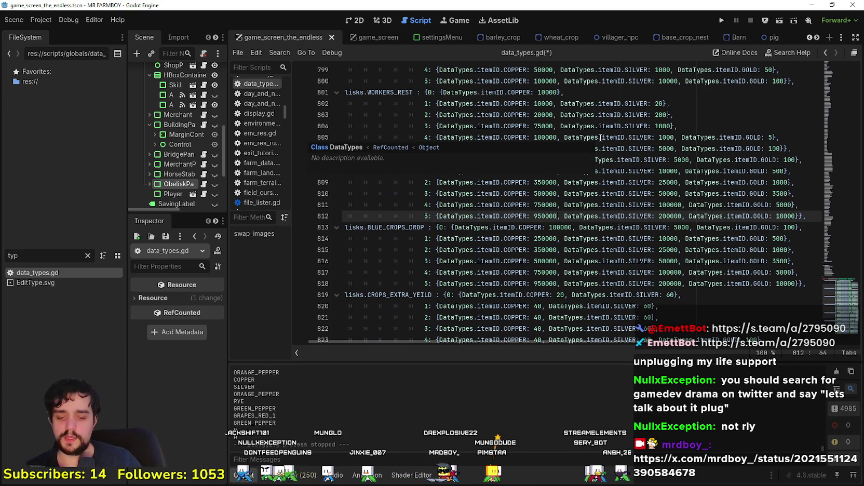
type("*")
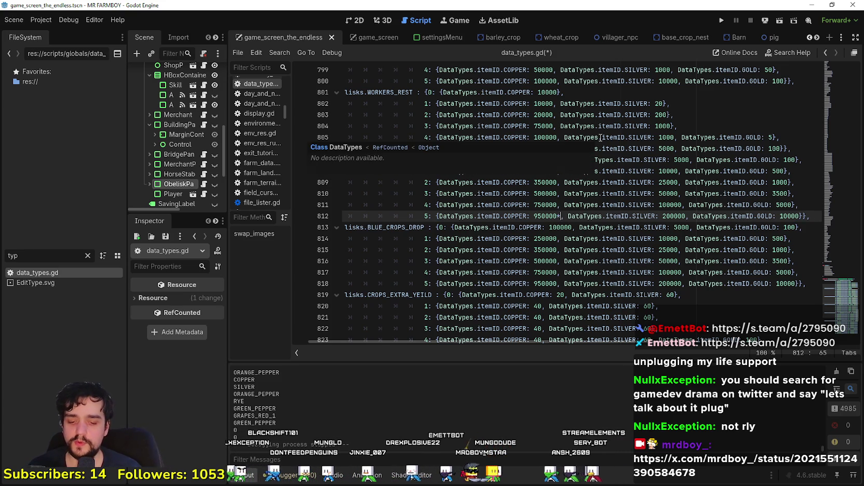
type("0.")
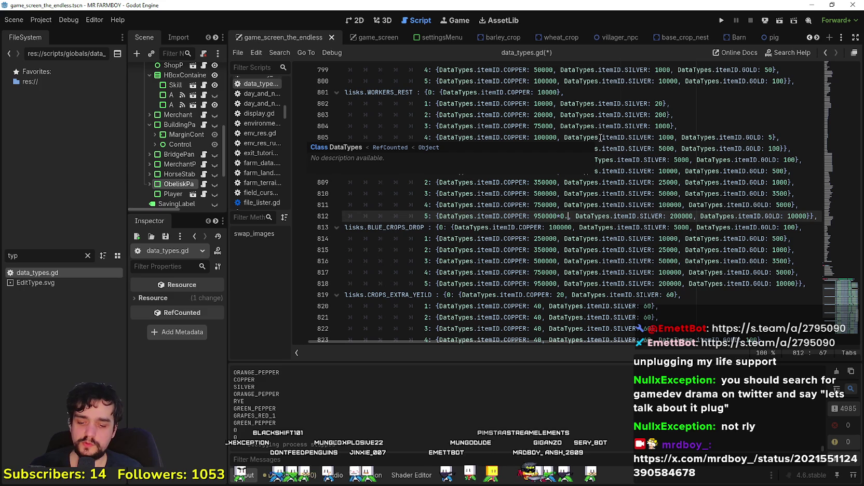
type("65")
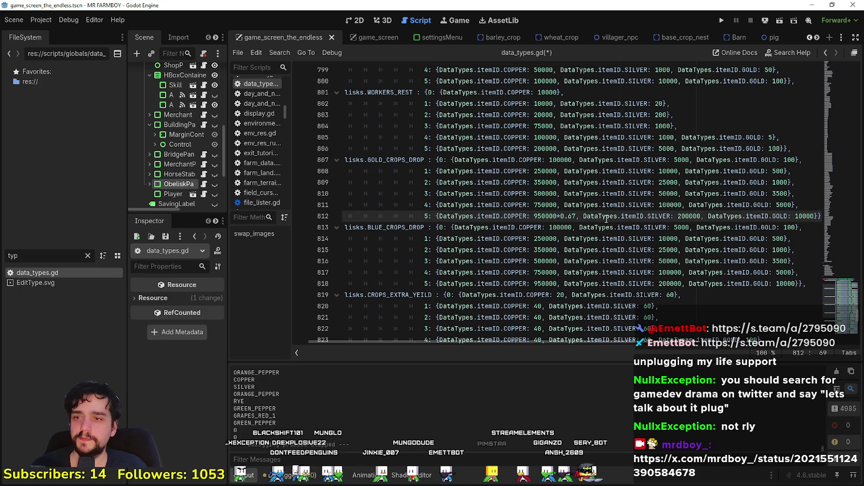
left_click_drag(575, 215, 534, 216)
right_click(550, 215)
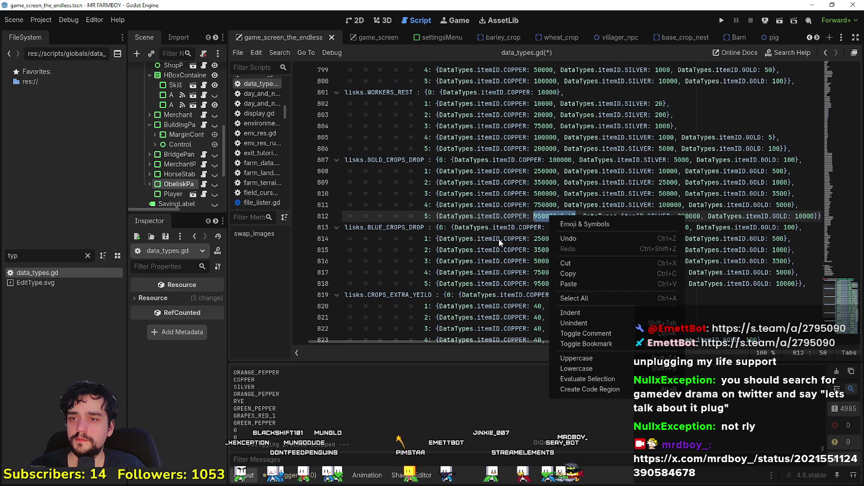
left_click(590, 379)
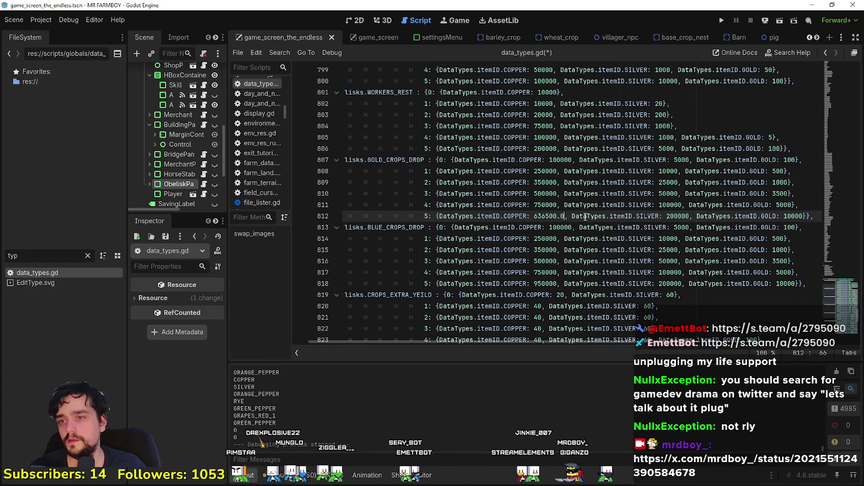
key("BackSpace")
key("BackSpace")
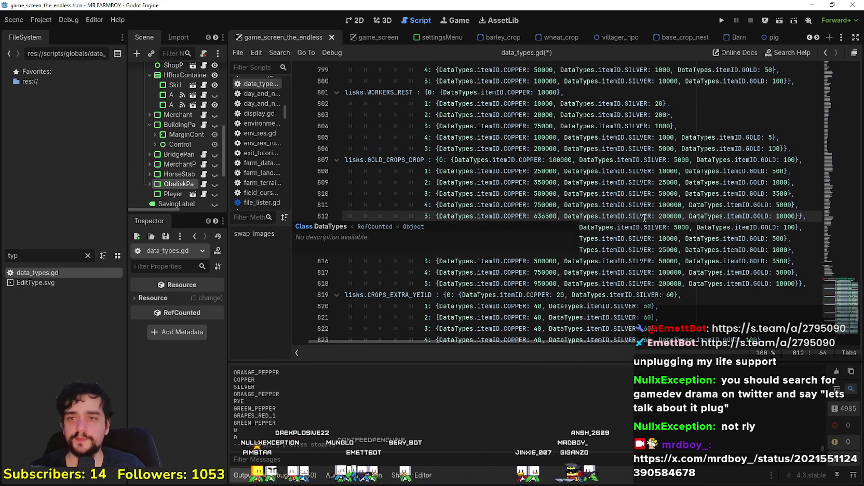
Replace the tier 5 silver 200000 with its evaluated 0.67× value, 134000
left_click(682, 216)
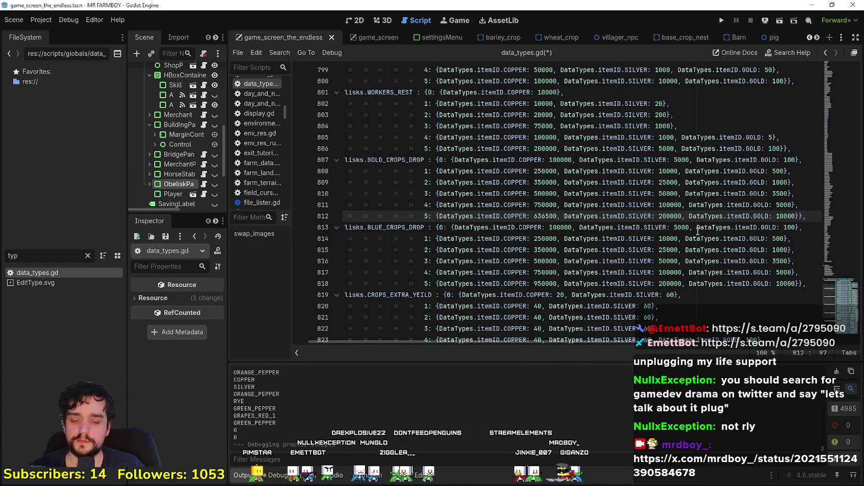
type("*")
type("06")
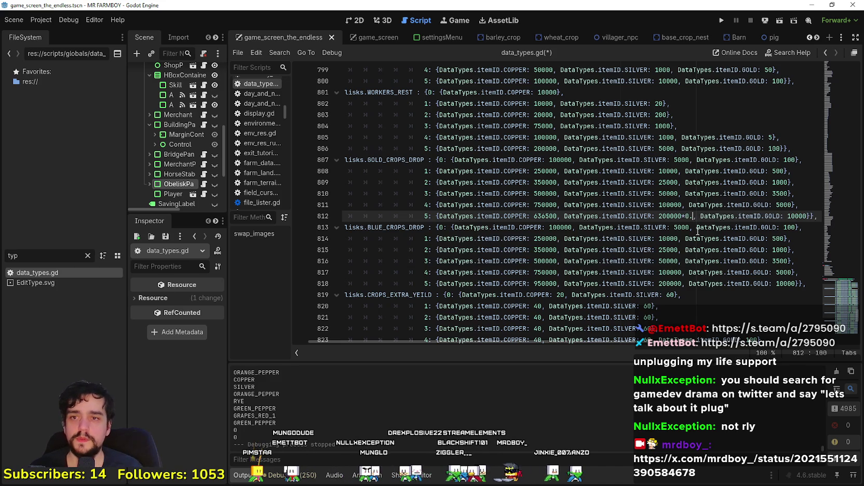
key("BackSpace")
type(".6")
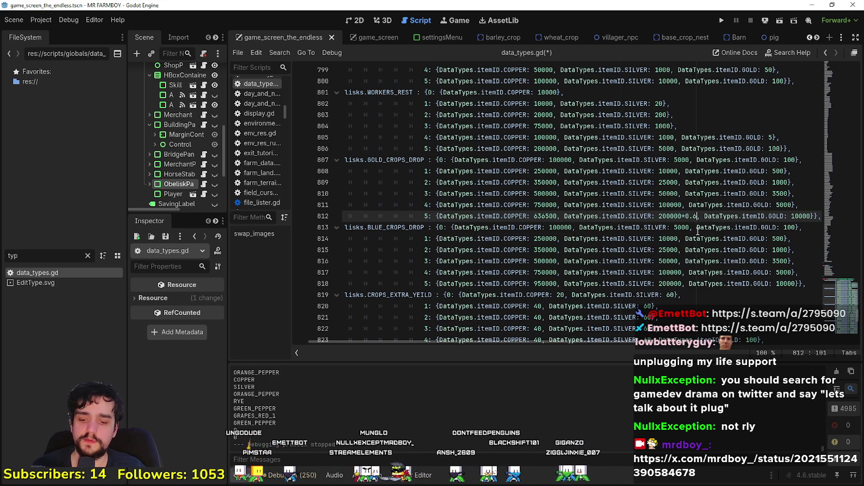
type("7")
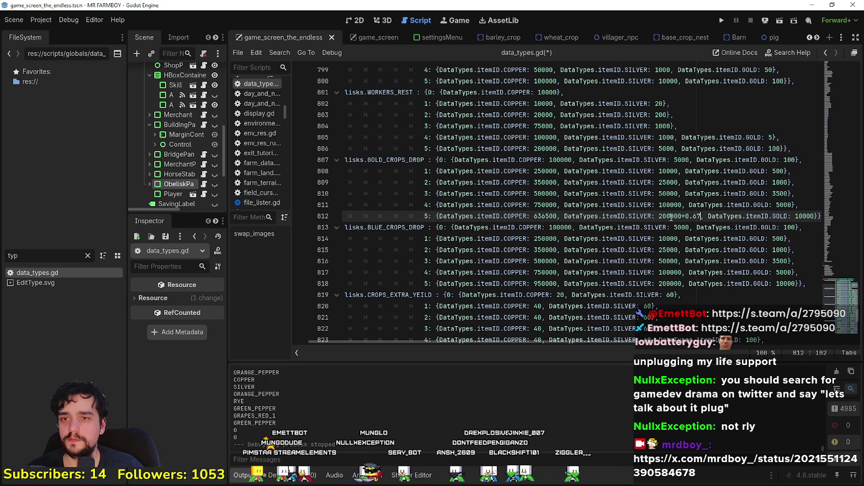
left_click_drag(678, 215, 659, 216)
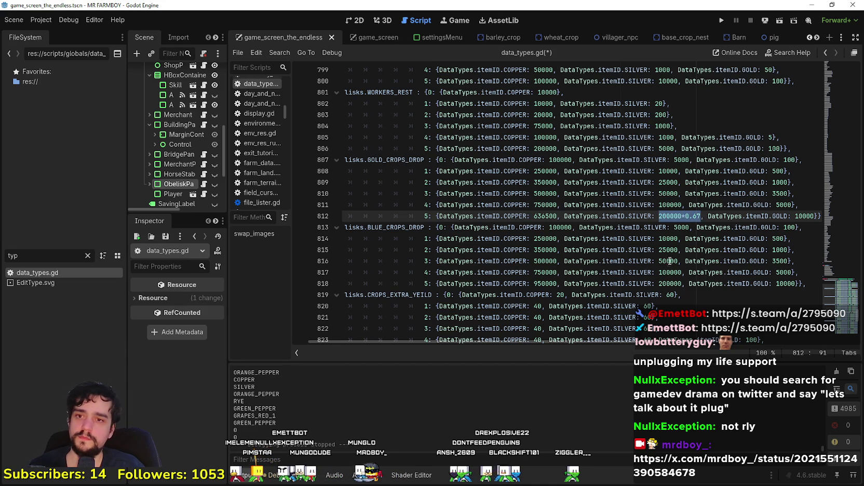
key("ctrl+shift+e")
key("BackSpace")
key("BackSpace")
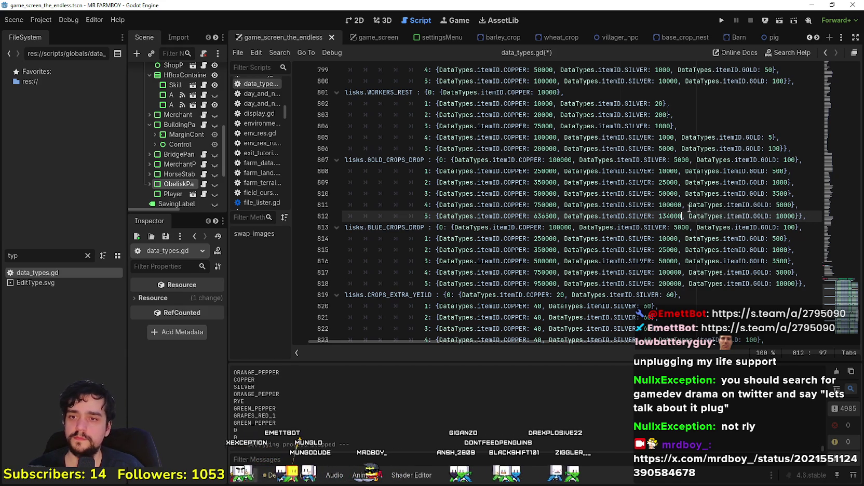
Replace the tier 5 gold 10000 with its evaluated 0.67× value, 6700
left_click(797, 216)
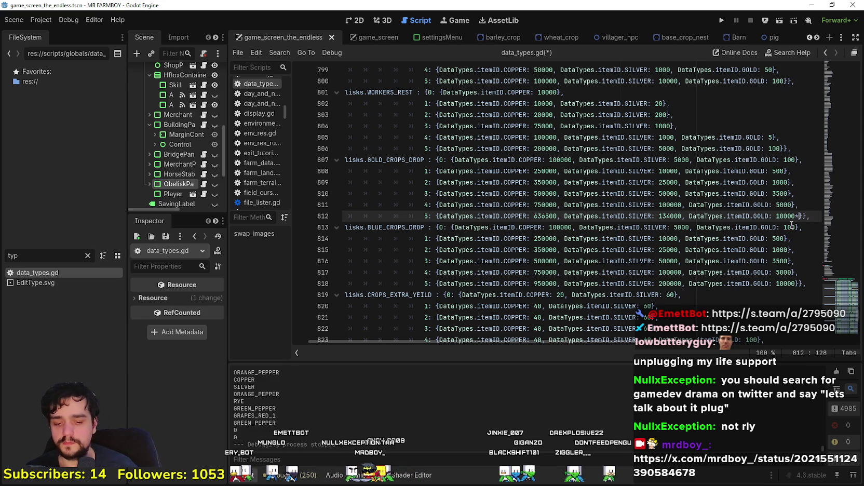
type("0.67")
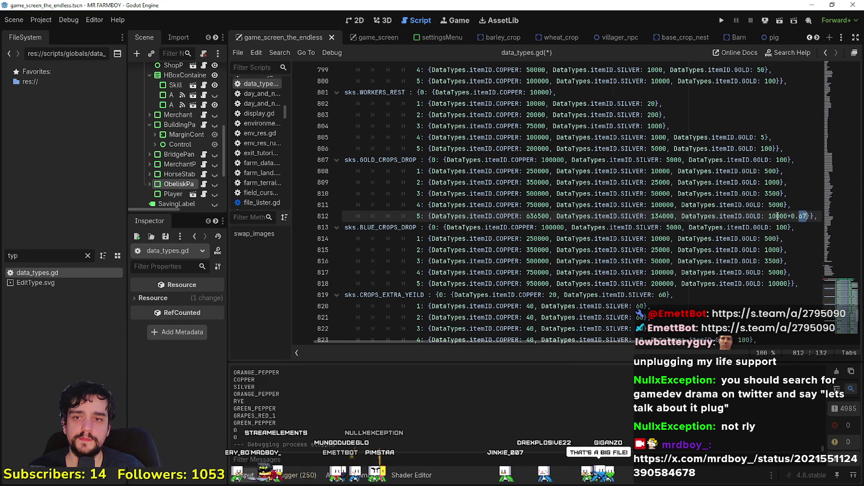
left_click(770, 216, "shift")
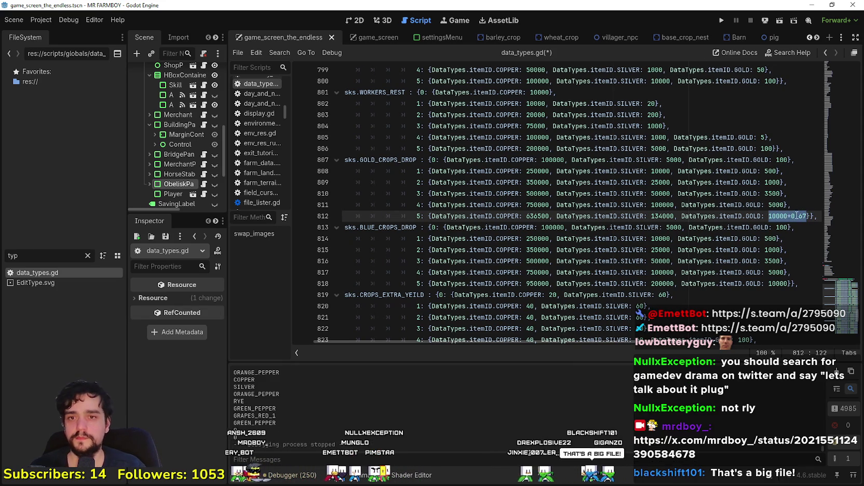
key("ctrl+shift+e")
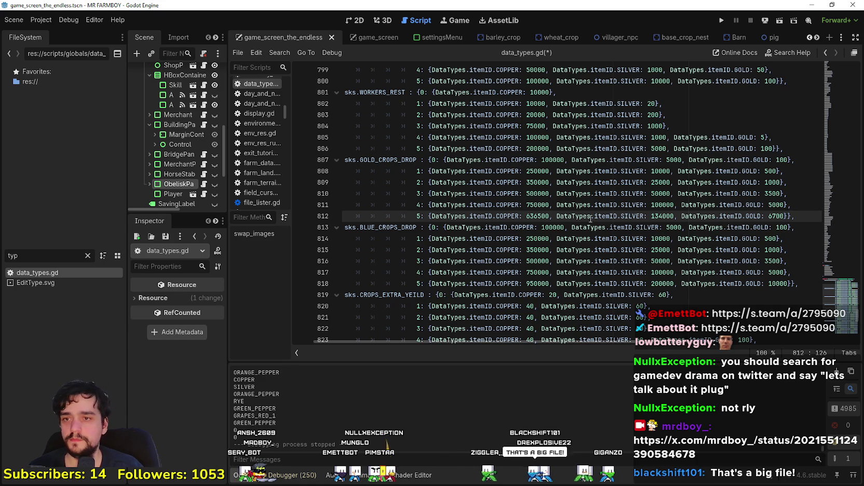
left_click(552, 206)
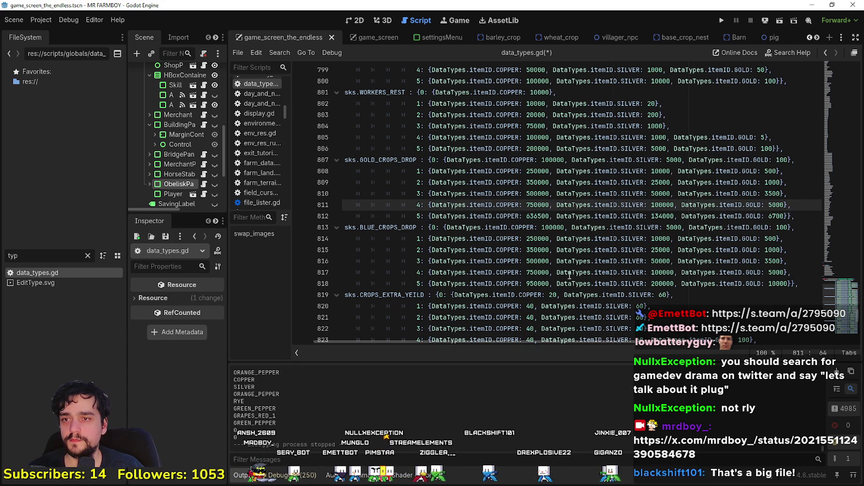
Append *0.67 to the tier 4 costs (750000, 100000, 5000) and tier 3 costs (500000, 50000, 3500)
type("*")
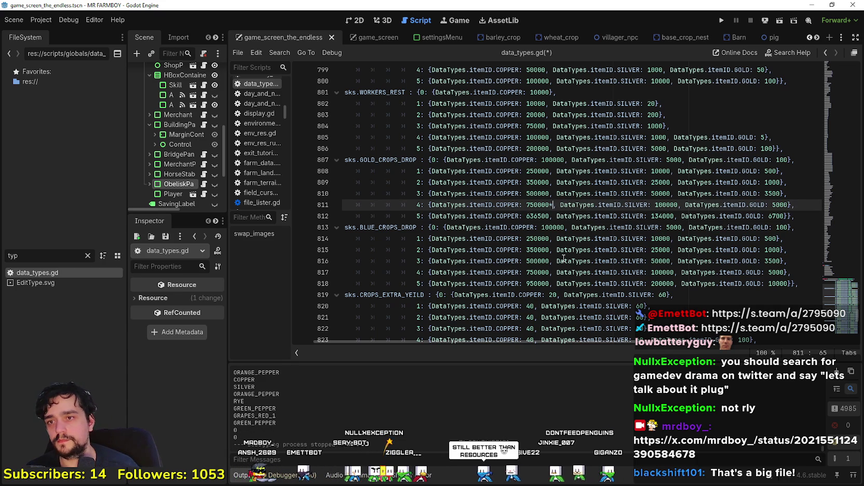
type("0.67")
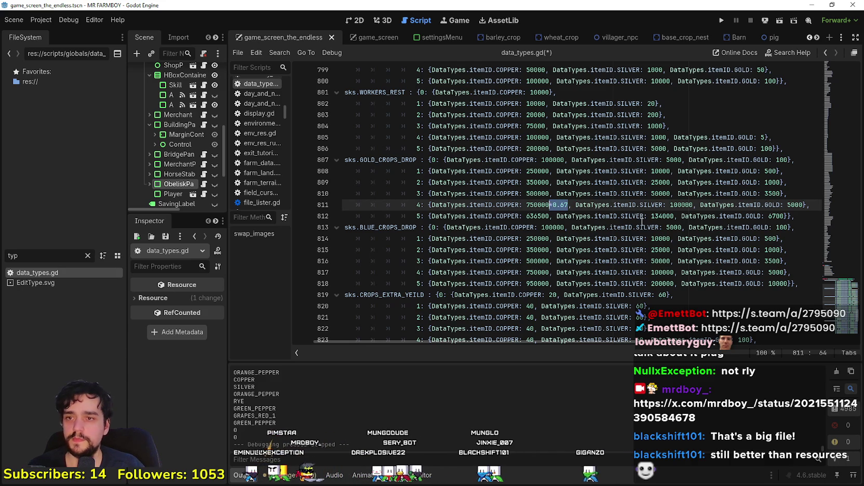
left_click(694, 206)
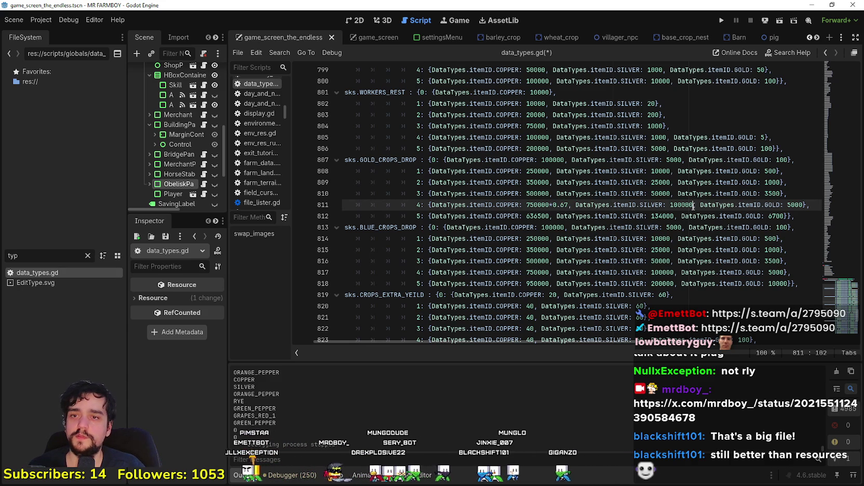
key("ctrl+v")
double_click(813, 206)
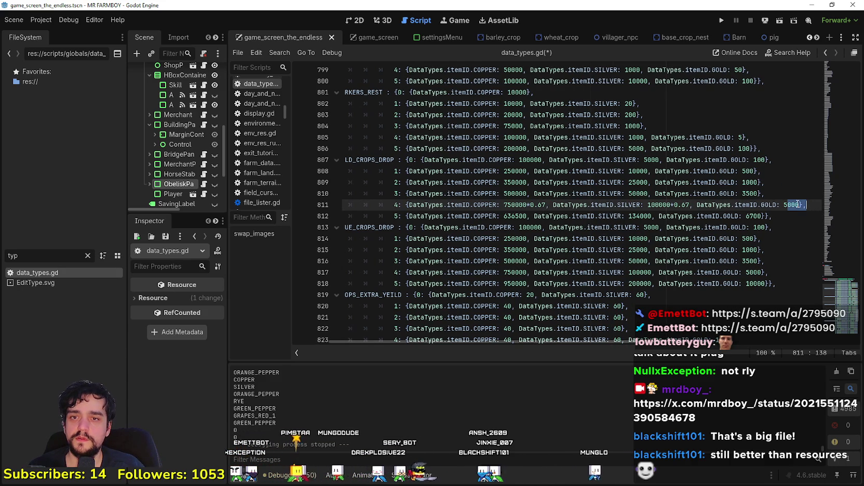
key("ctrl+v")
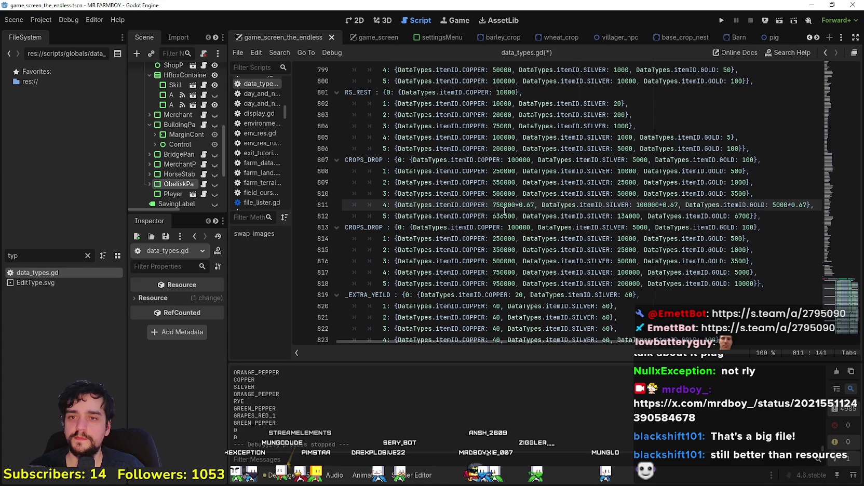
left_click(517, 193)
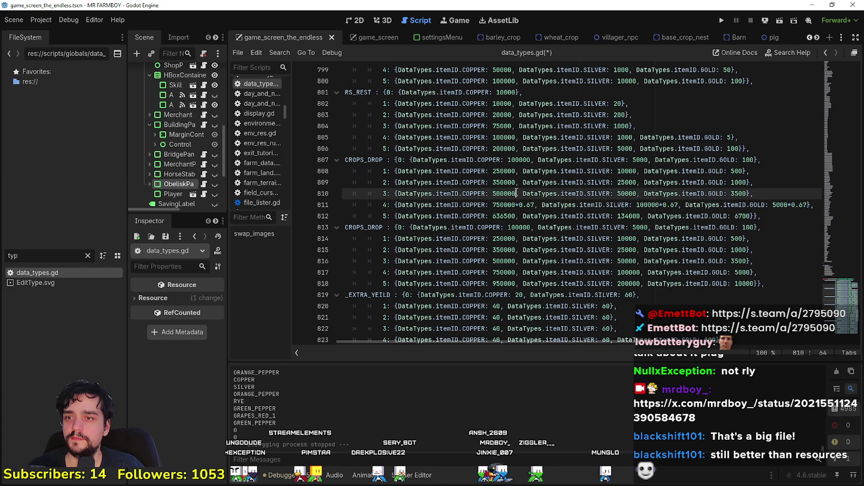
key("ctrl+v")
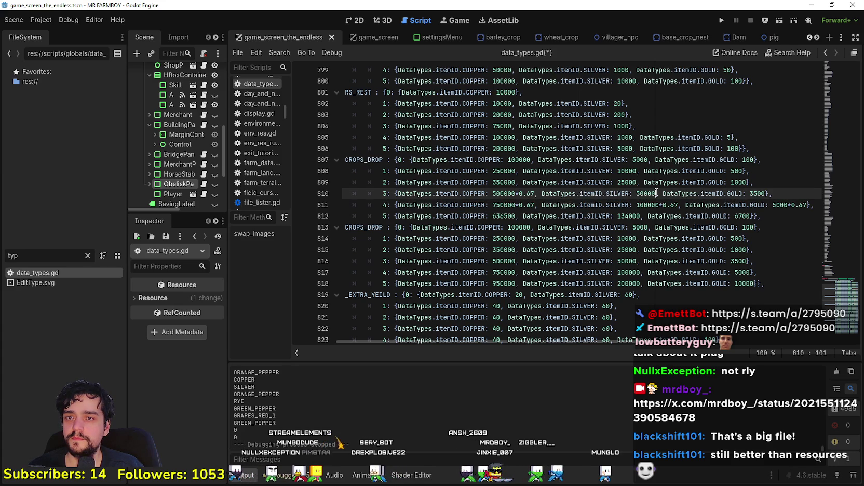
key("ctrl+v")
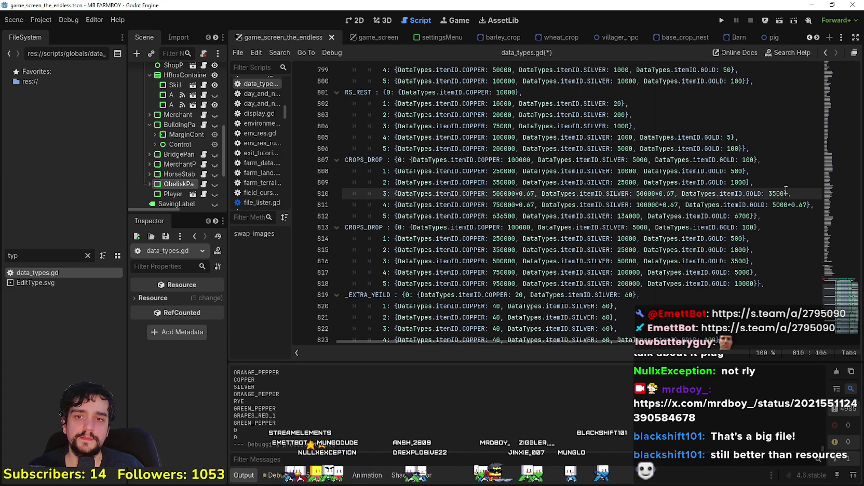
left_click(786, 193)
key("ctrl+v")
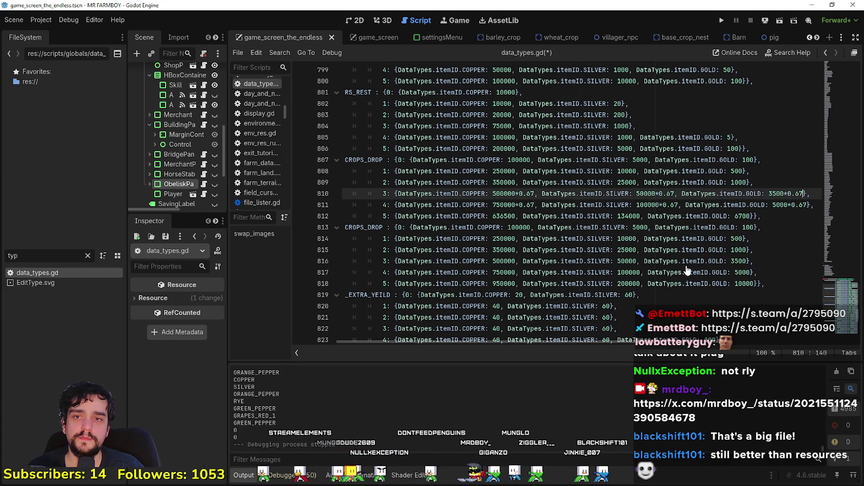
Append *0.67 to the tier 2 costs (350000, 25000, 1000) and tier 1 costs (250000, 10000, 500)
left_click(517, 182)
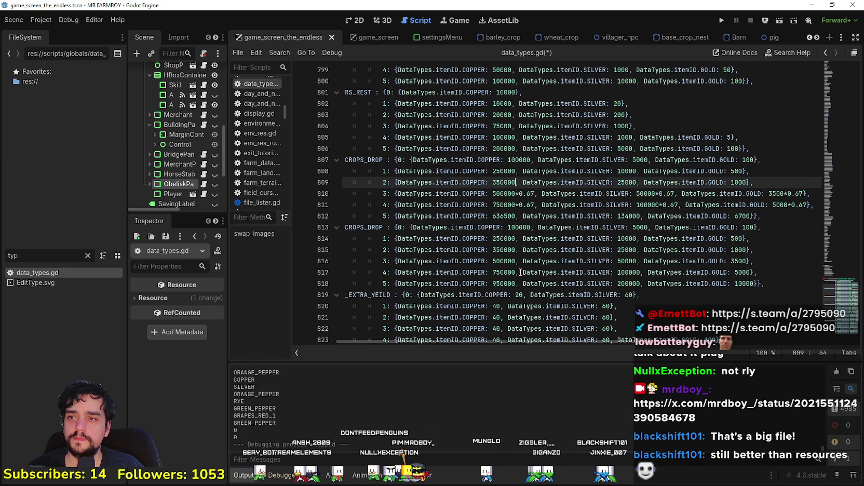
key("ctrl+v")
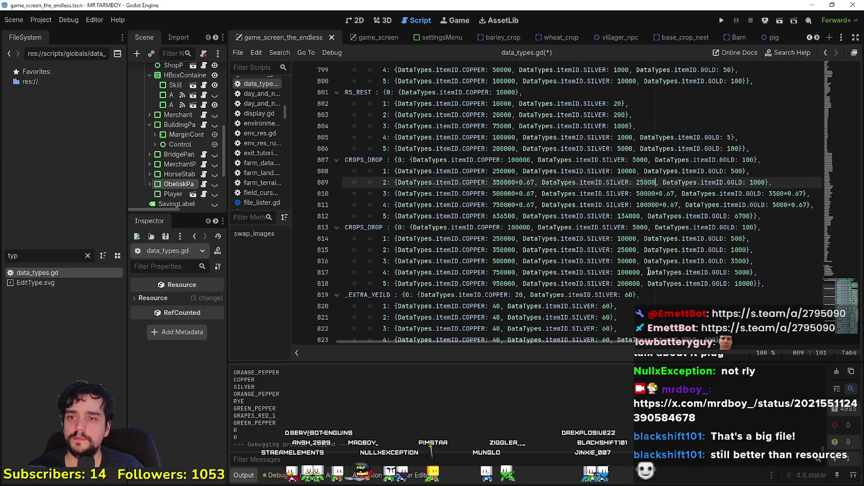
key("ctrl+v")
left_click(786, 184)
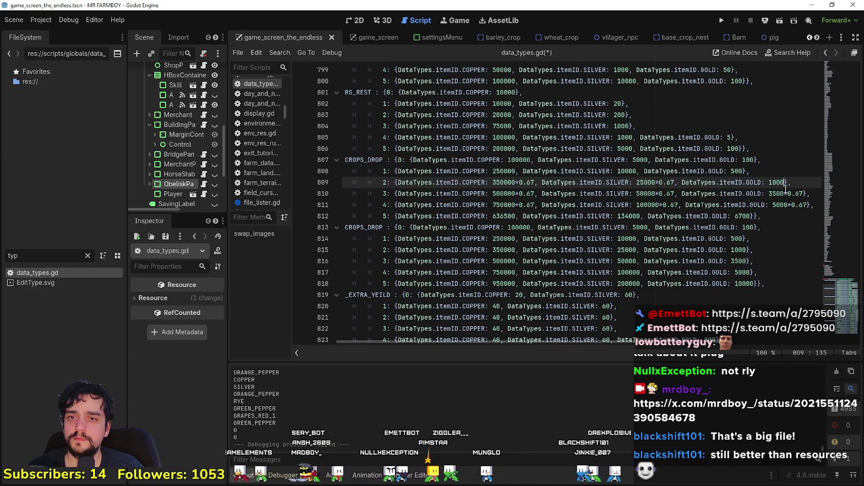
key("ctrl+v")
left_click(743, 170)
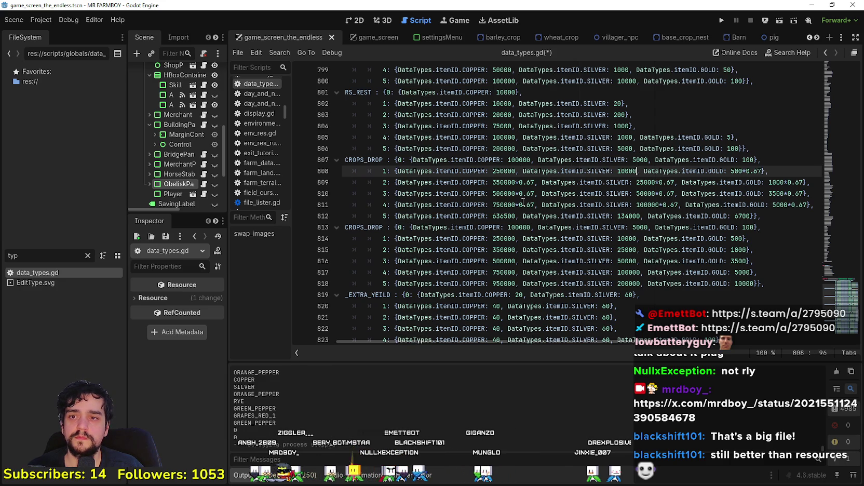
key("ctrl+v")
left_click(515, 171)
key("ctrl+v")
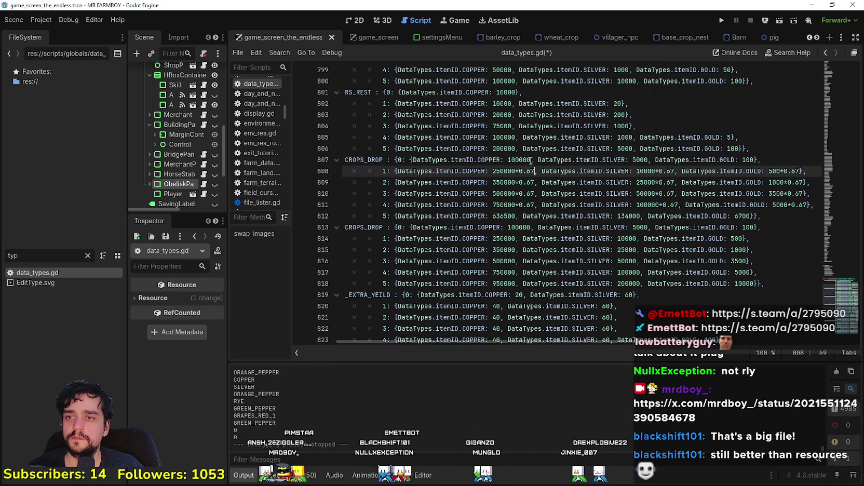
Append *0.67 to the tier 0 costs: copper 100000, silver 5000 and gold 100
key("Up")
type("*0.67")
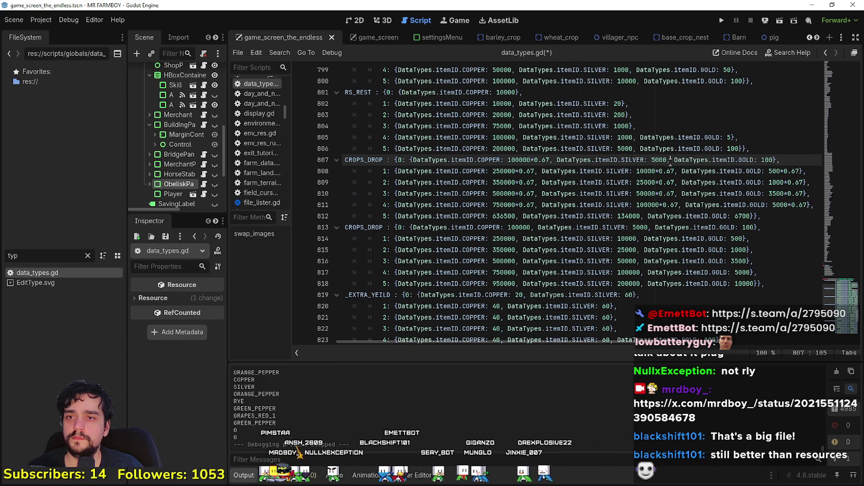
left_click(668, 164)
type("*0.67")
left_click(791, 160)
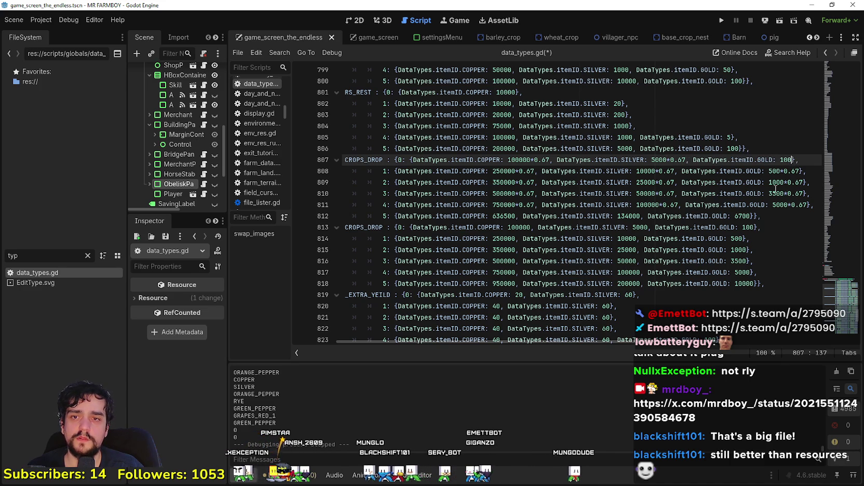
key("ctrl+v")
Undo the accidental deletion of the tier 0–4 cost lines
mouse_move(809, 205)
left_mouse_down()
mouse_move(572, 203)
mouse_move(395, 171)
mouse_move(388, 159)
left_mouse_up()
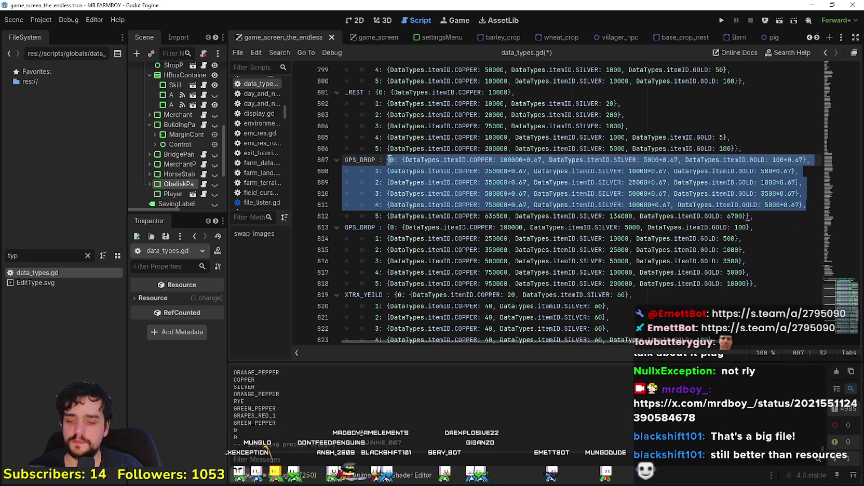
key("BackSpace")
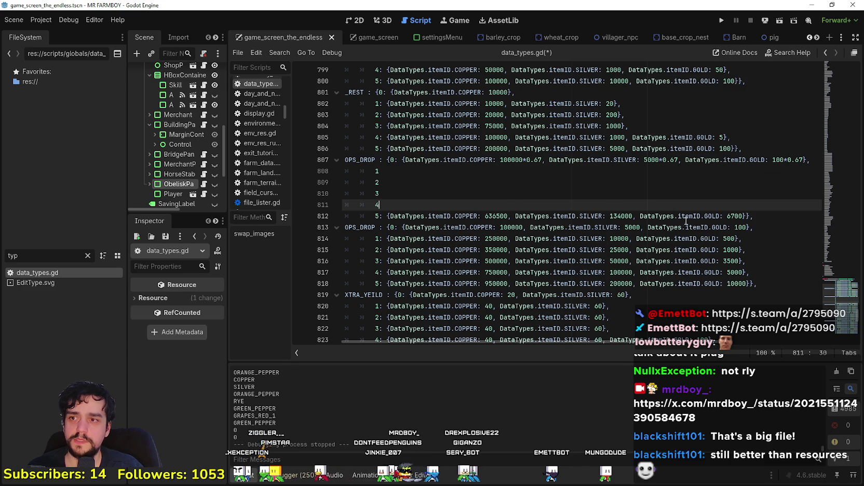
key("ctrl+z")
left_click(649, 237)
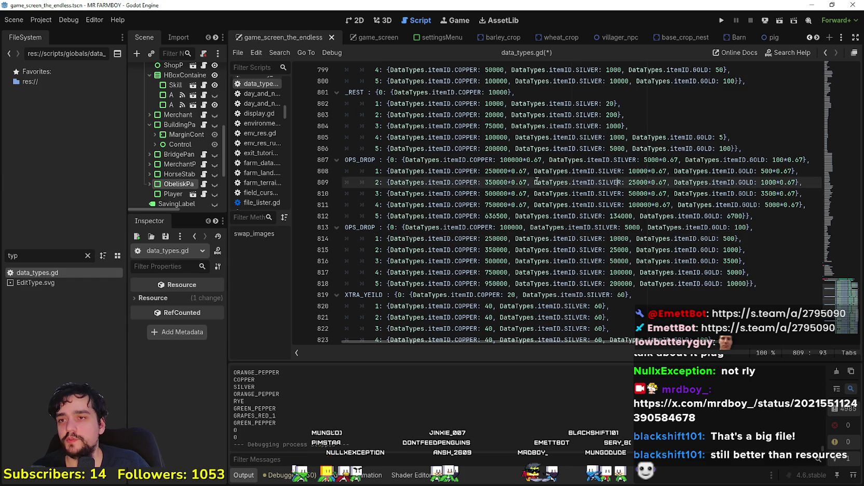
left_click_drag(542, 160, 499, 160)
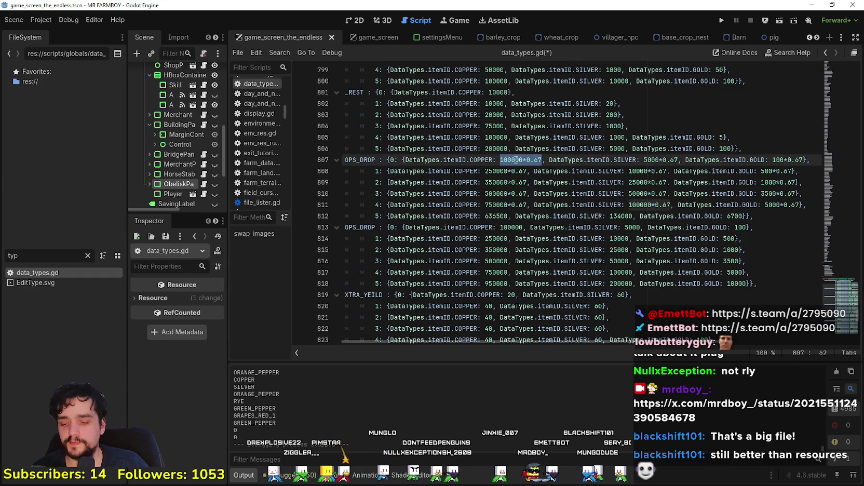
Replace the tier 0 cost expressions with 67000, 3350 and 67, undoing an accidental deletion
type("67000.0")
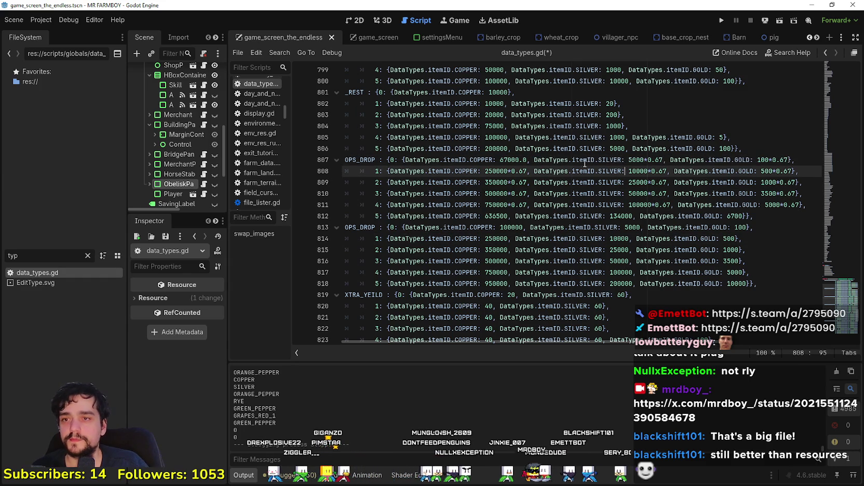
key("Left")
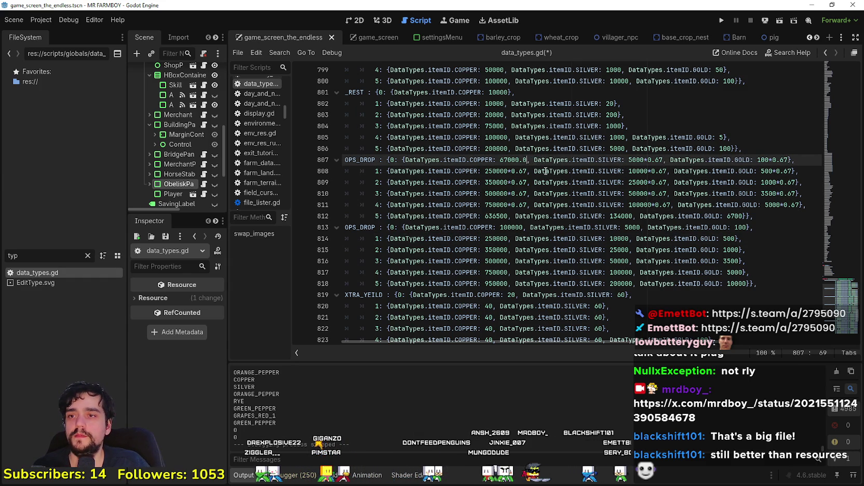
key("BackSpace")
key("BackSpace")
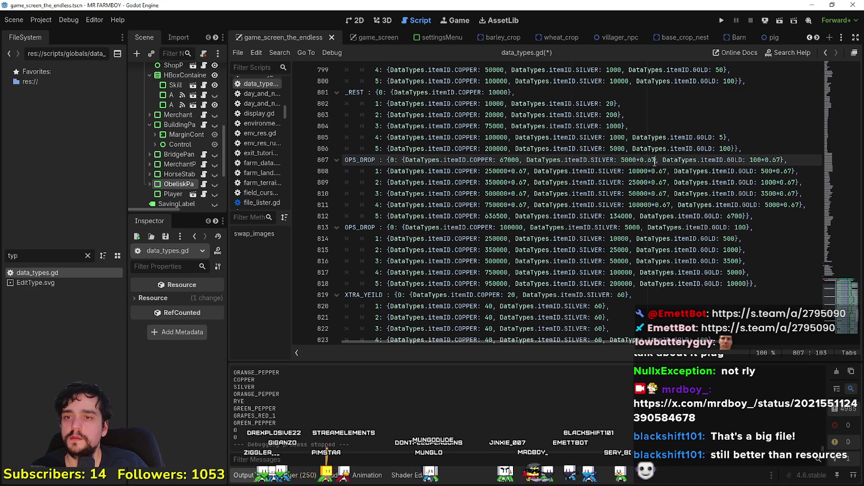
left_click(623, 160, "shift")
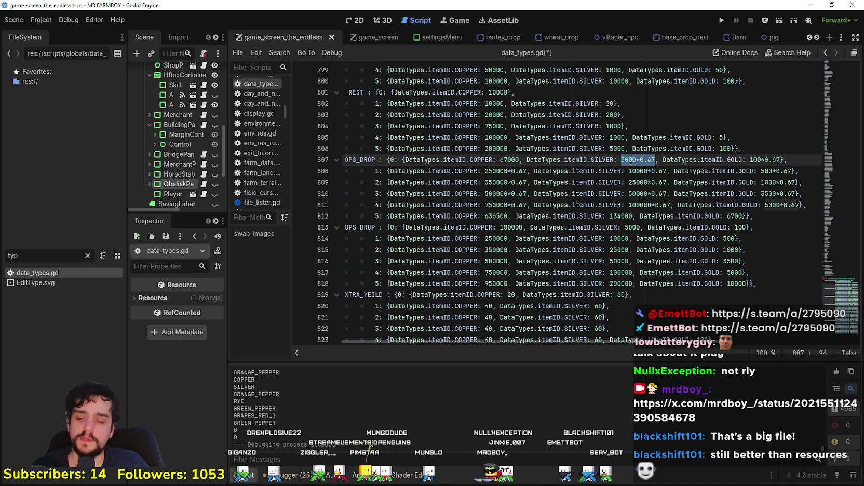
type("3350.0")
key("BackSpace")
key("BackSpace")
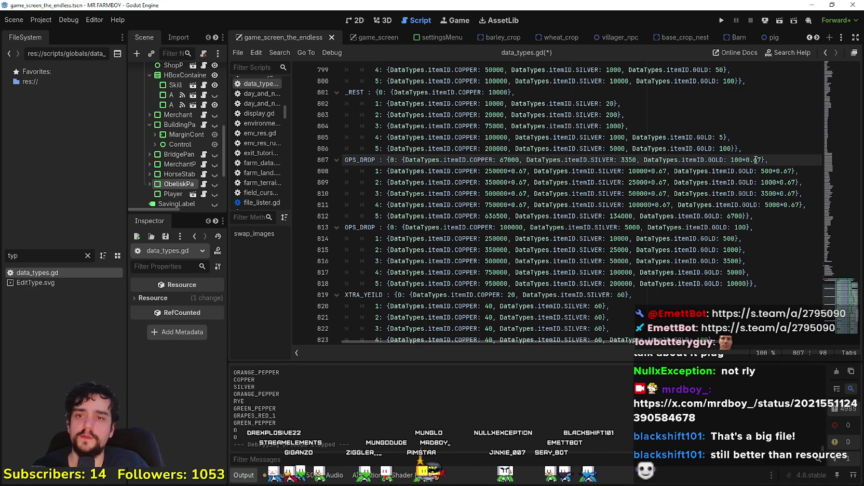
left_click_drag(762, 159, 387, 183)
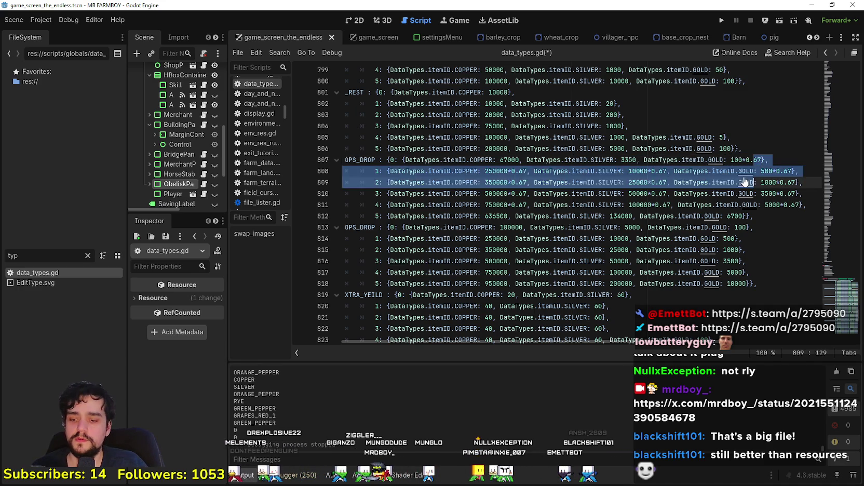
key("BackSpace")
key("ctrl+z")
key("ctrl+z")
key("ctrl+z")
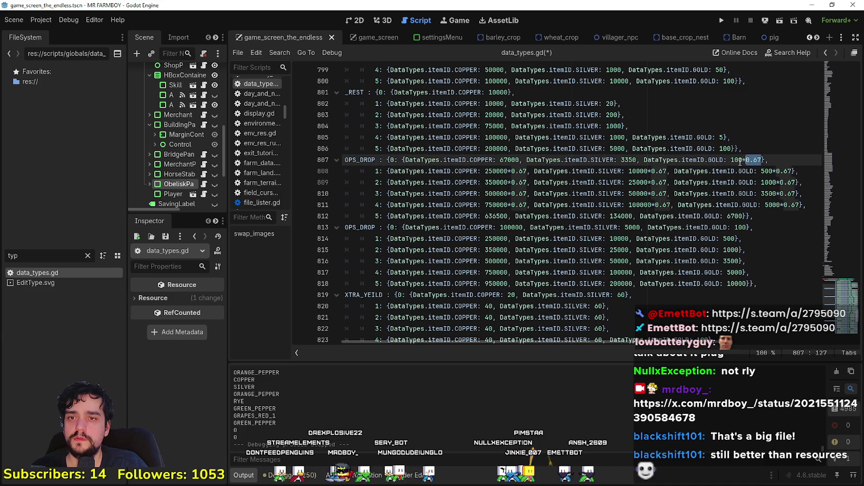
left_click_drag(732, 160, 754, 160)
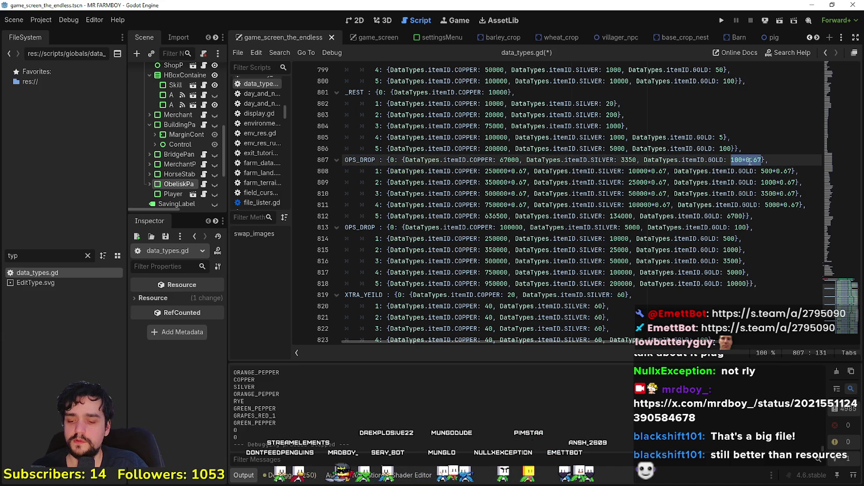
type("67")
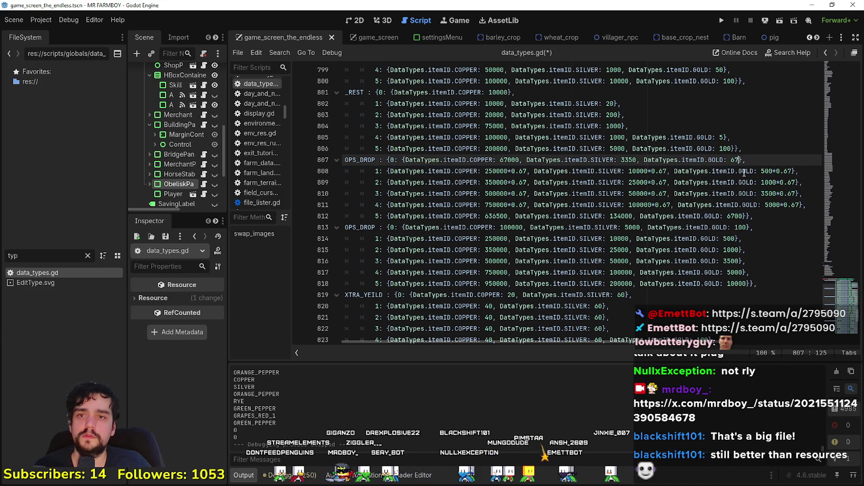
Replace the tier 1 cost expressions with 167500, 6700 and 335
left_click(743, 172)
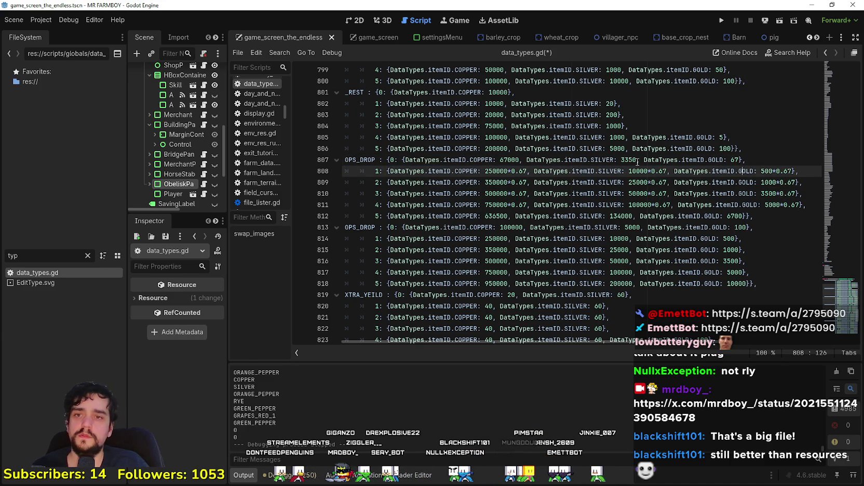
double_click(505, 172)
key("shift+Right")
key("shift+Right")
key("shift+Right")
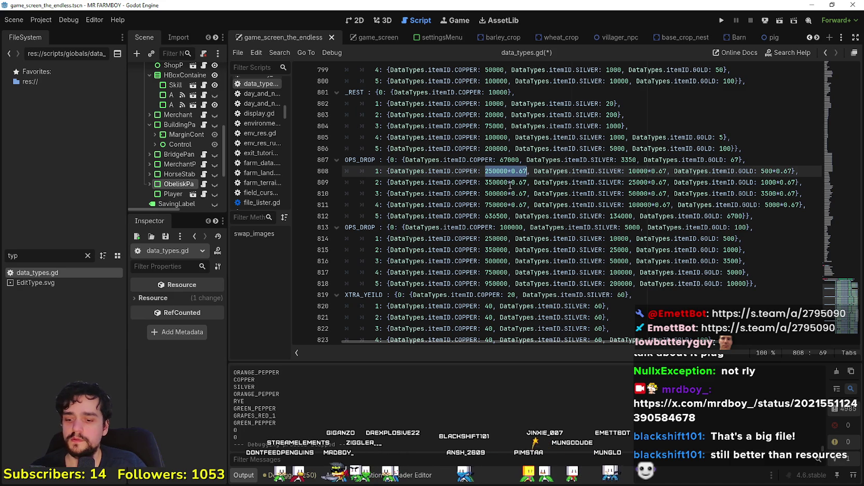
type("167500.0")
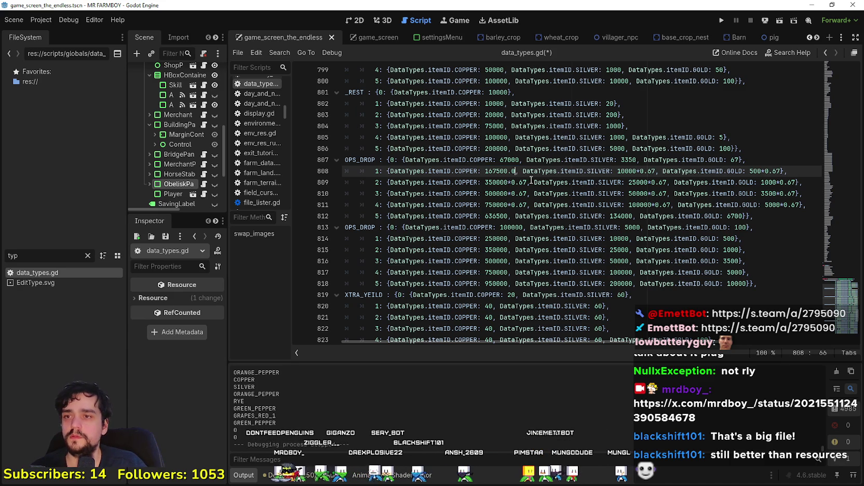
key("BackSpace")
key("BackSpace")
double_click(644, 171)
key("shift+Left")
key("shift+Left")
key("shift+Left")
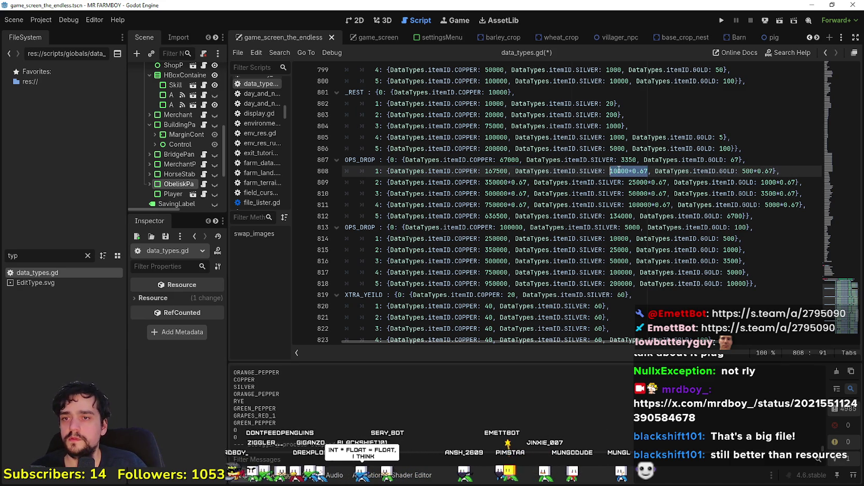
type("6700.")
left_click(714, 170)
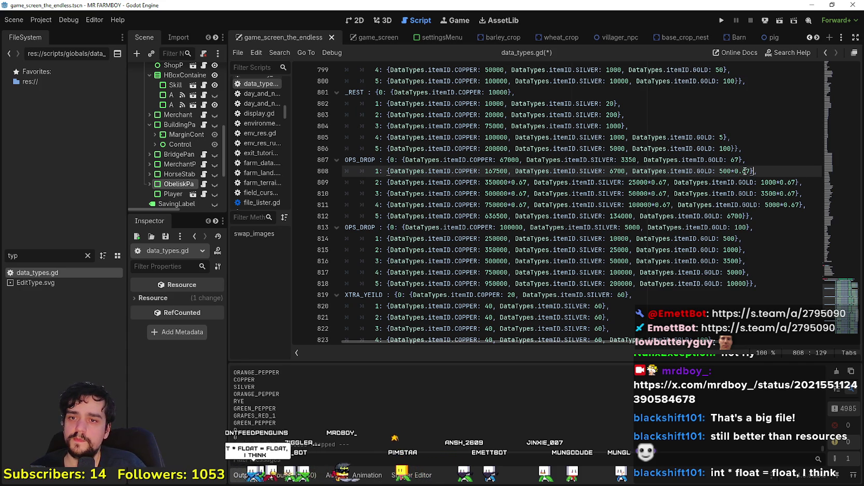
left_click_drag(753, 170, 721, 171)
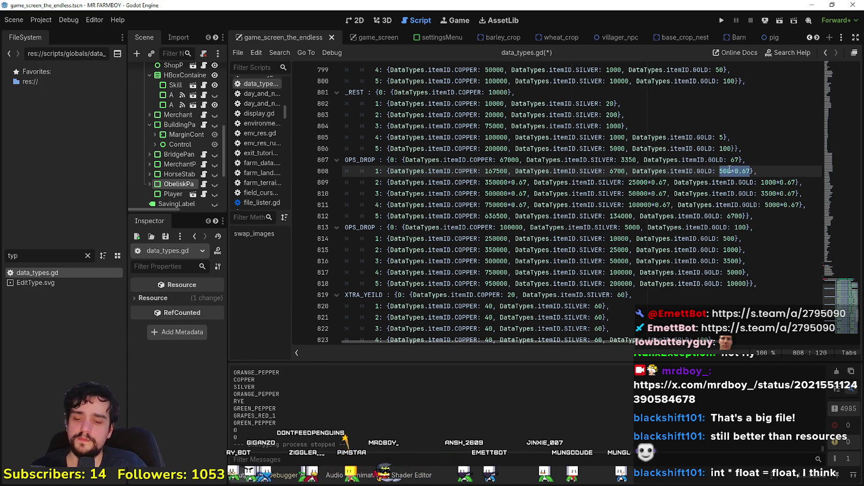
type("335.0")
left_click(674, 194)
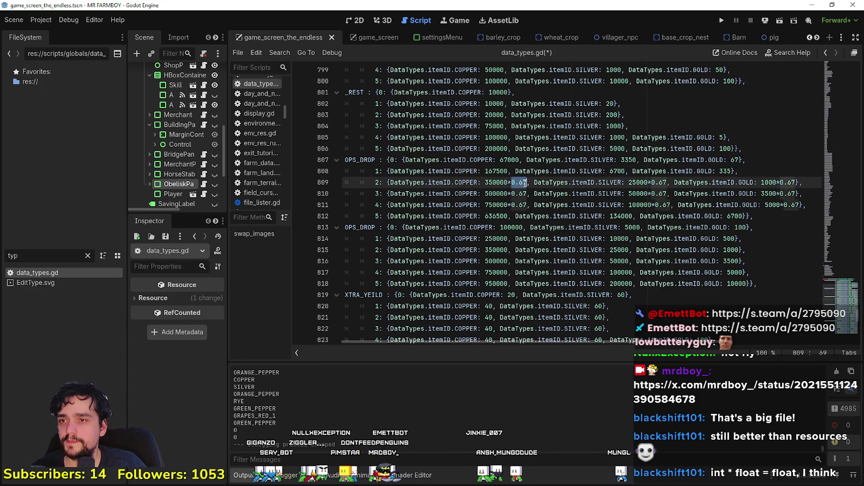
Replace the tier 2 cost expressions with 234500, 16750 and 670
left_click_drag(526, 182, 499, 183)
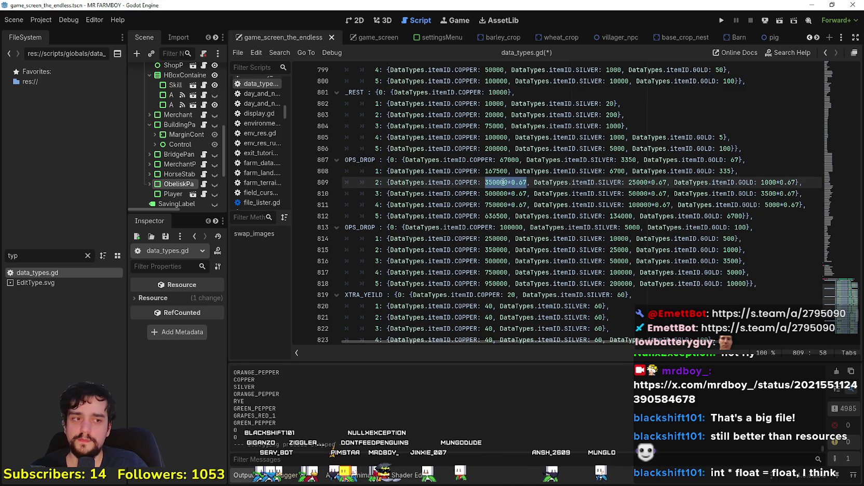
type("234500.0")
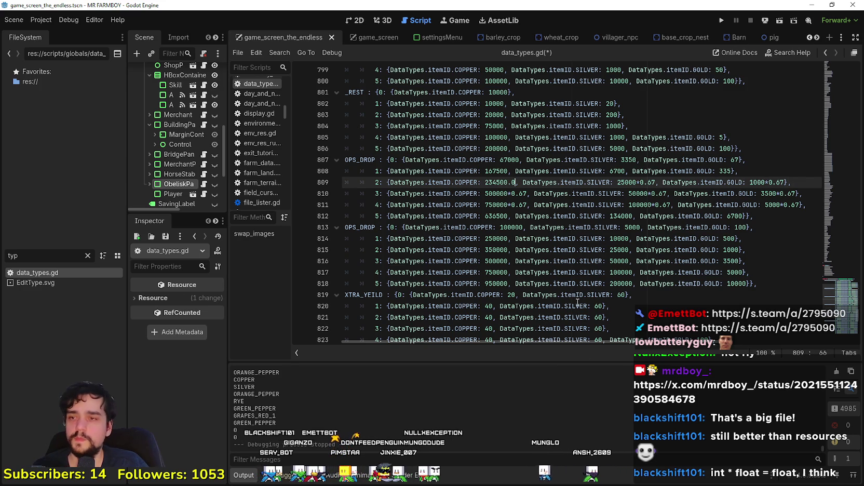
key("BackSpace")
key("BackSpace")
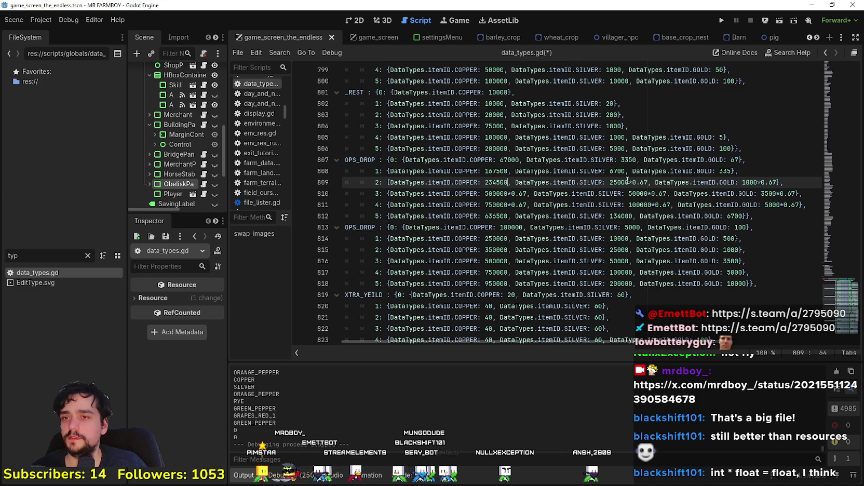
left_click_drag(647, 183, 610, 182)
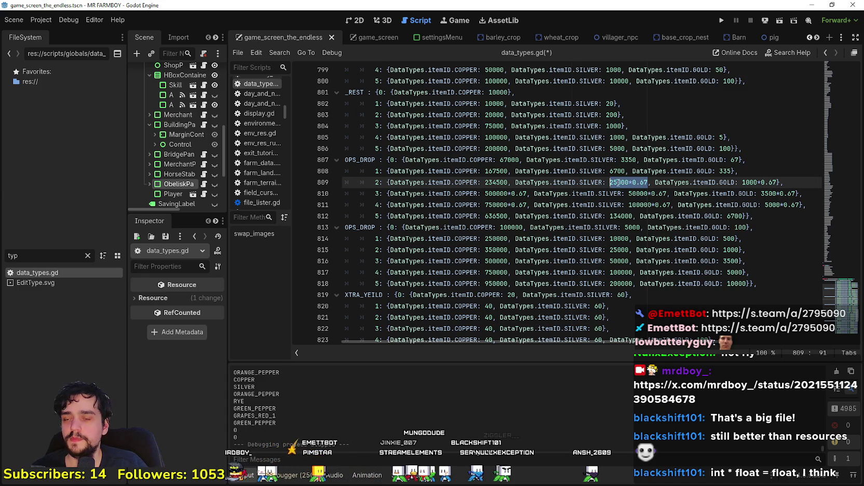
type("16750.0")
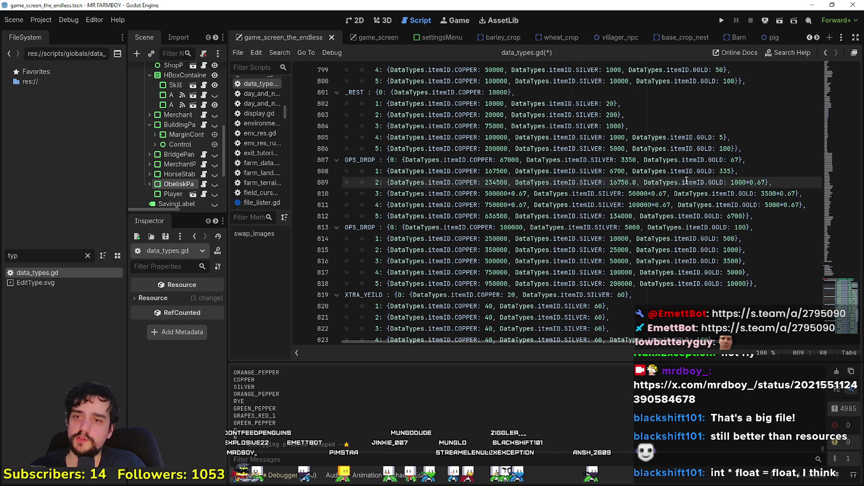
key("BackSpace")
key("BackSpace")
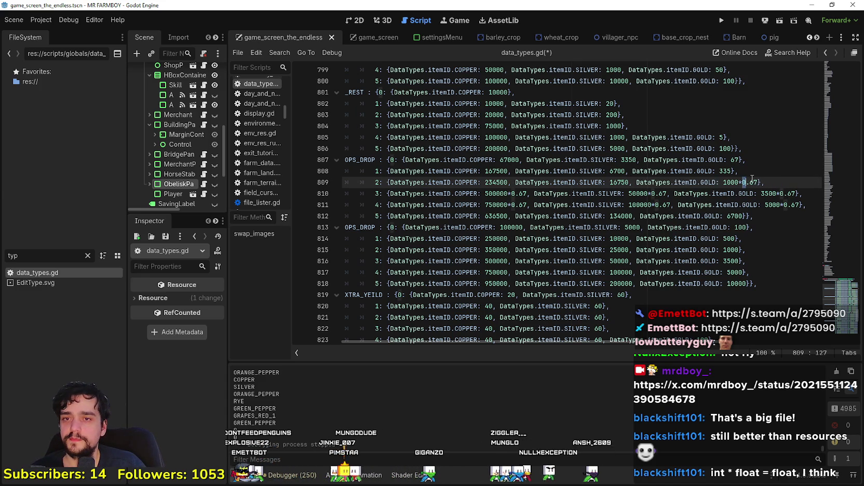
left_click_drag(759, 182, 724, 182)
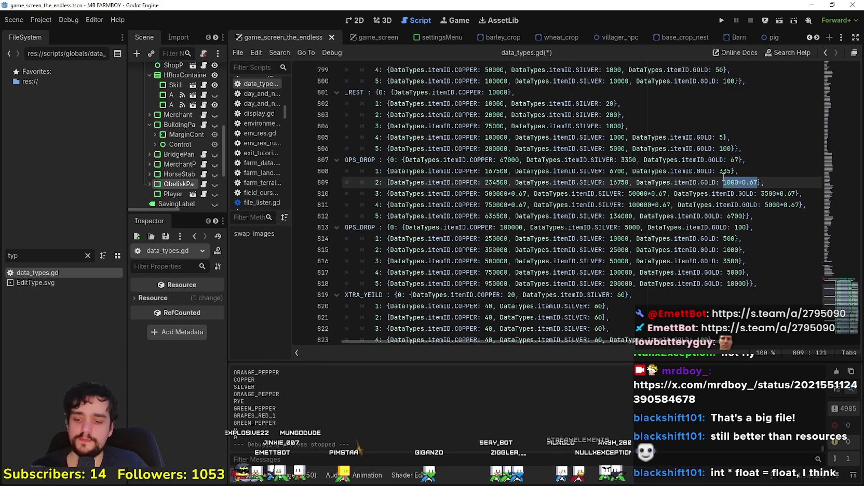
type("670")
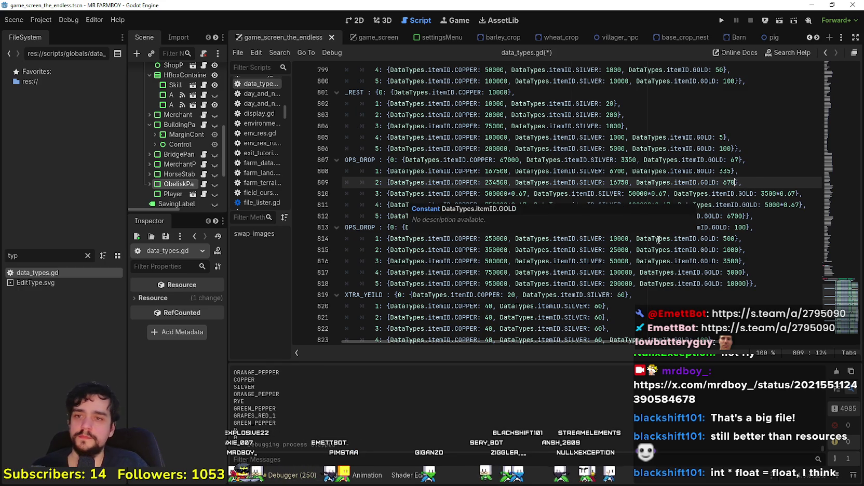
left_click(661, 238)
Replace the tier 3 cost expressions with 335000, 33500 and 2345
left_click_drag(486, 193, 527, 193)
type("335000.0")
double_click(651, 193)
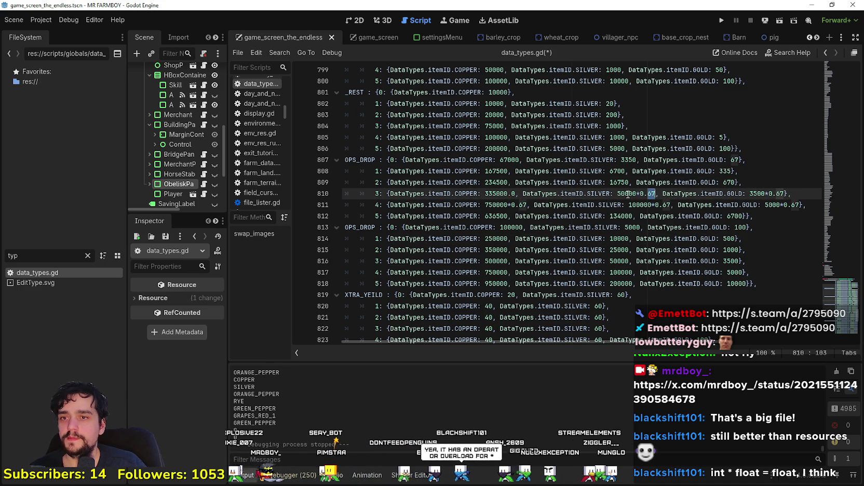
left_click_drag(656, 193, 617, 193)
type("33500.0")
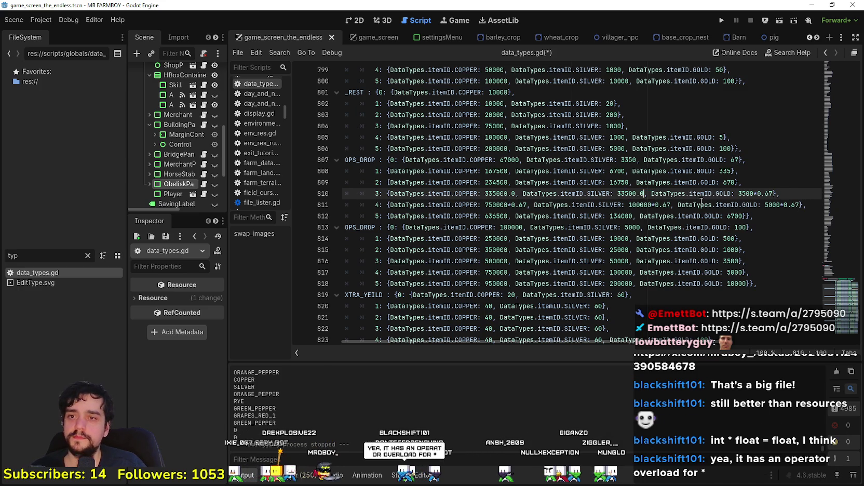
key("BackSpace")
key("BackSpace")
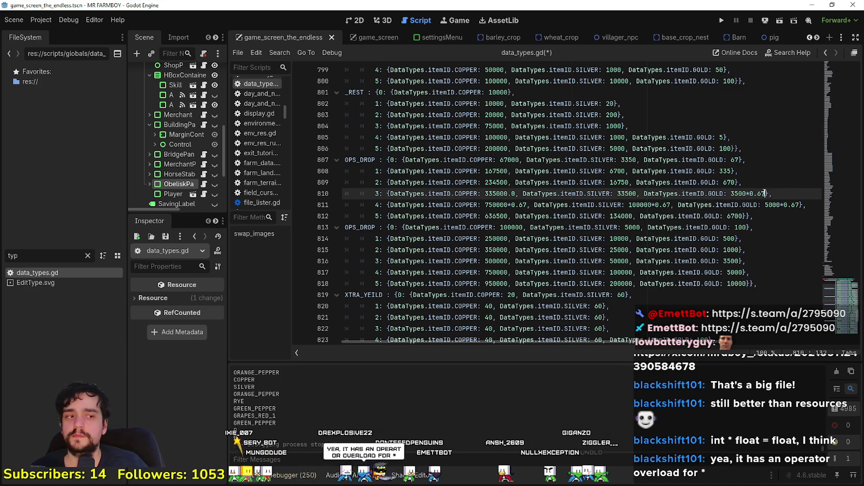
double_click(765, 193)
left_click_drag(759, 194, 731, 193)
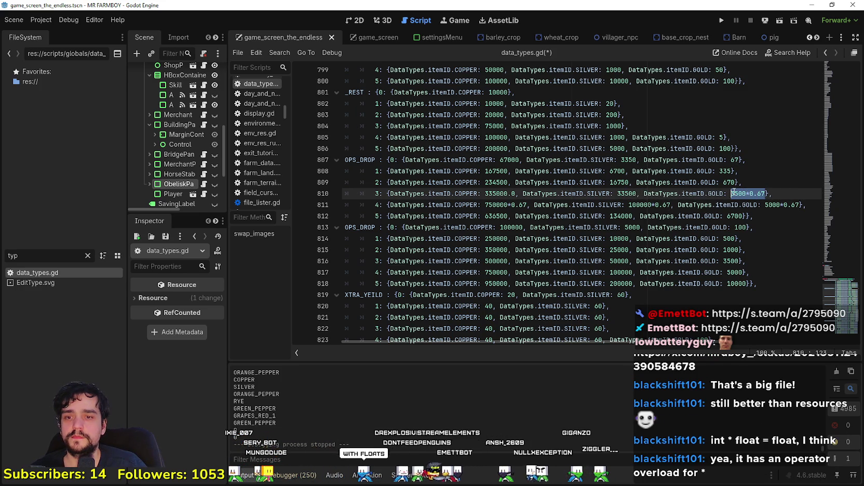
type("2345.0")
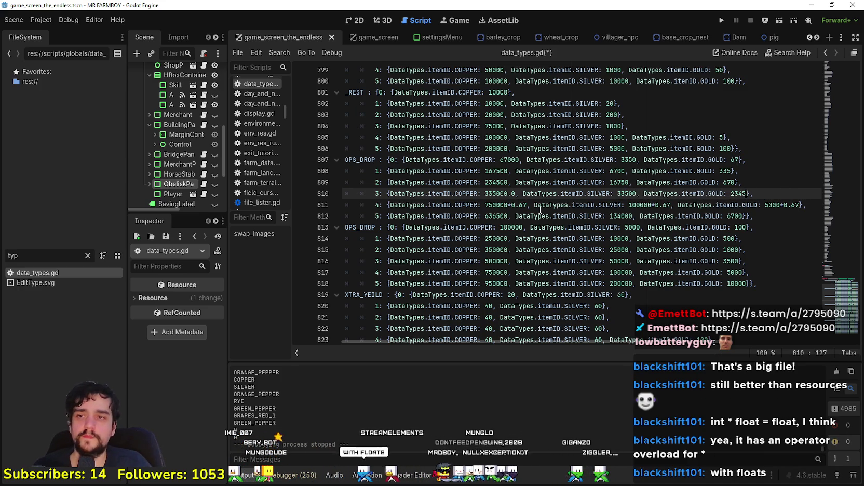
Set the tier 4 copper cost to 502500 and strip the trailing .0 from tier 3's 335000
left_click(485, 205)
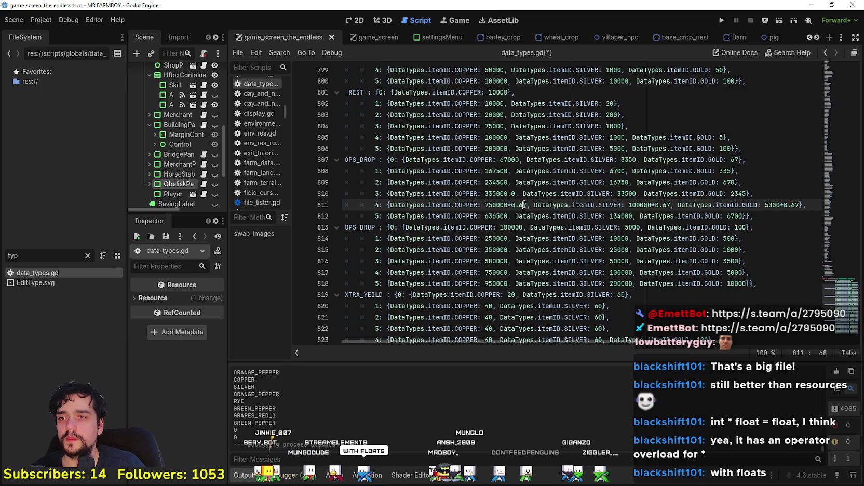
left_click_drag(527, 205, 485, 204)
type("502500.00000000000")
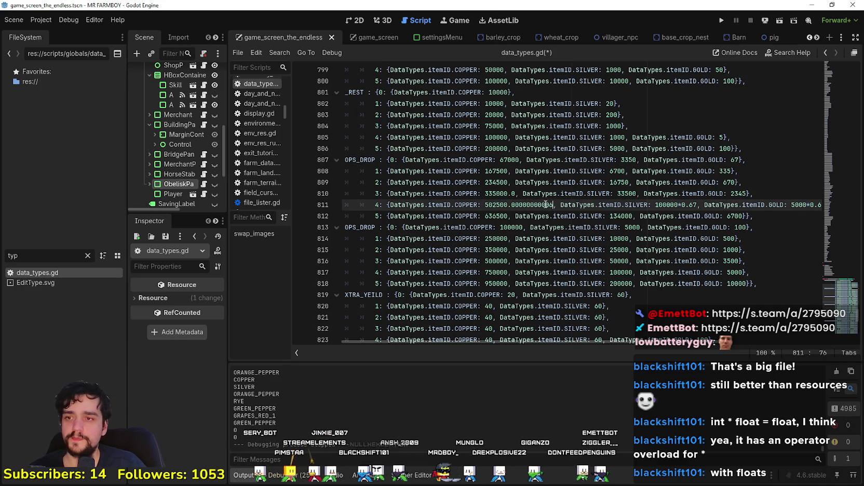
key("BackSpace")
key("BackSpace")
key("BackSpace")
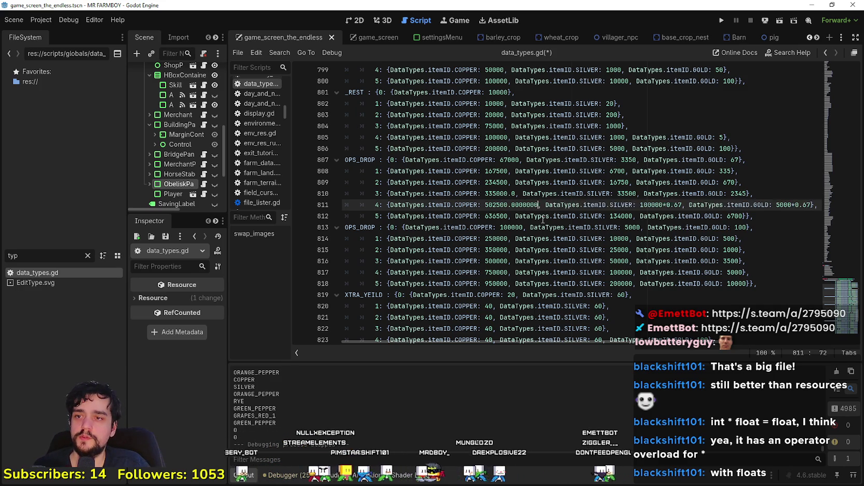
key("BackSpace")
left_click(517, 193)
key("BackSpace")
key("BackSpace")
left_click(529, 227)
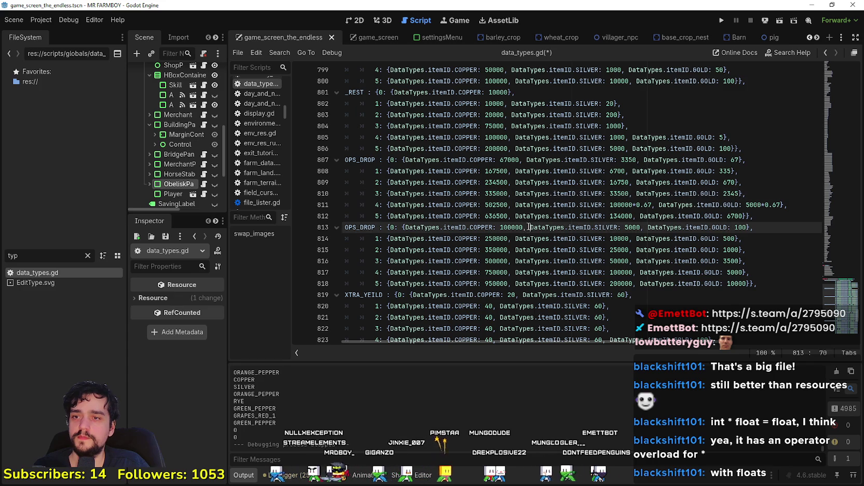
Set the tier 4 silver and gold costs to 67000 and 3350, then save the script
left_click(657, 206)
double_click(622, 204)
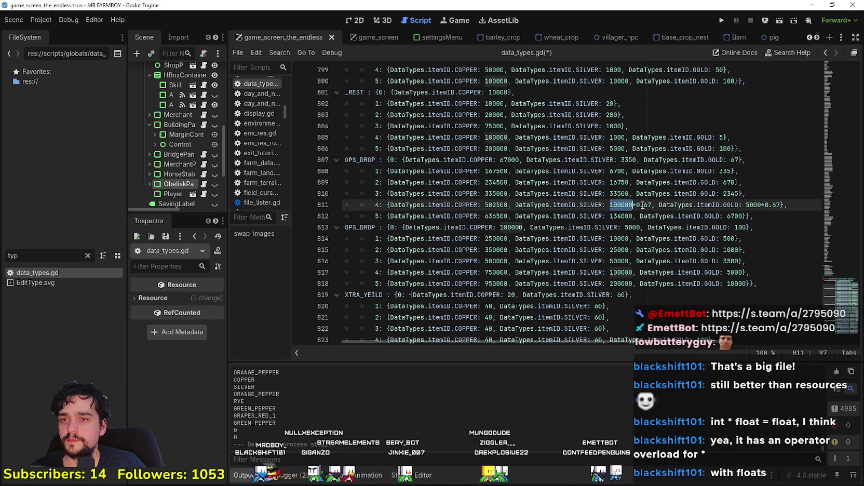
left_click_drag(653, 205, 610, 204)
type("67000.0")
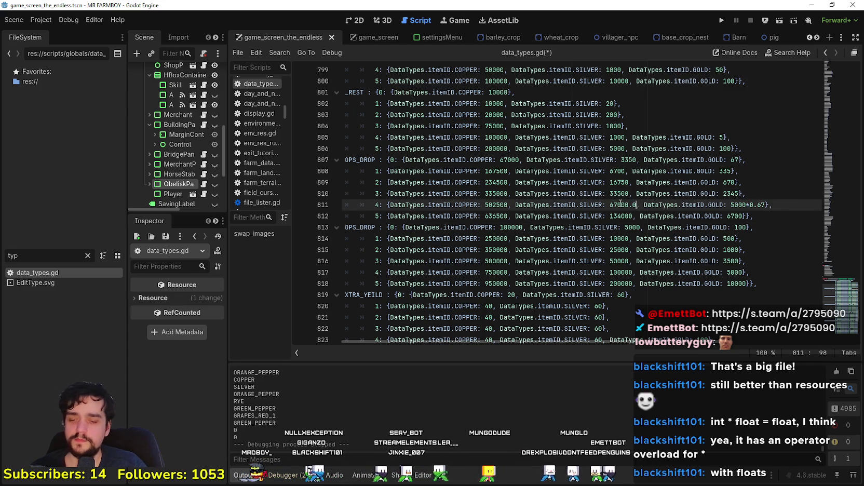
key("BackSpace")
key("BackSpace")
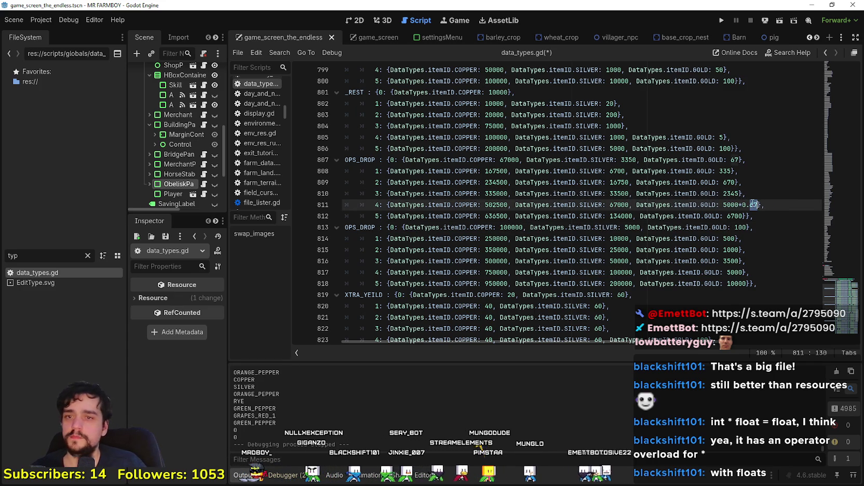
left_click_drag(753, 204, 720, 204)
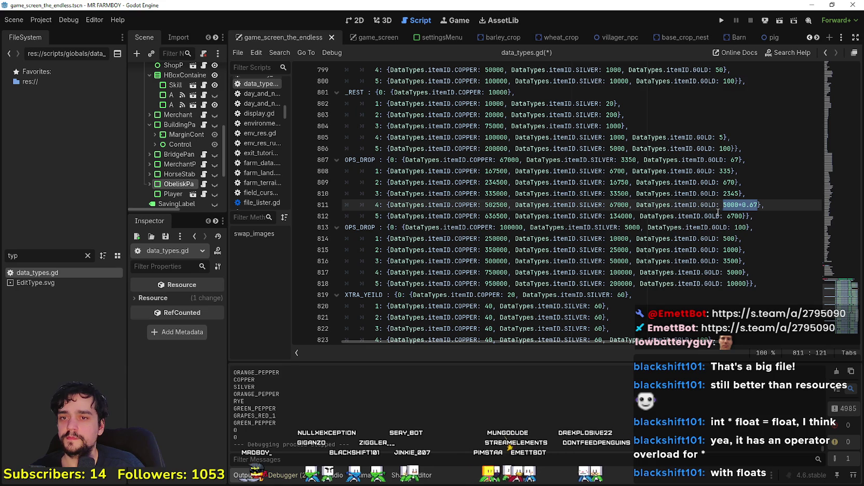
type("3350.0")
key("BackSpace")
left_click(665, 226)
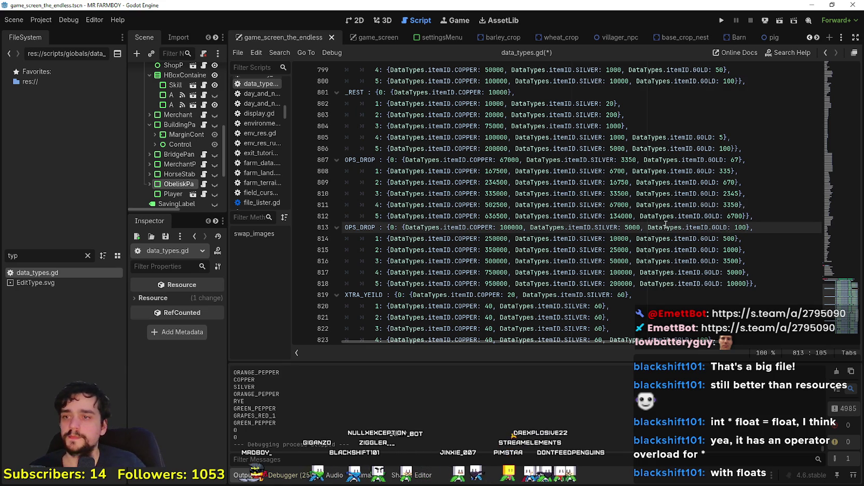
key("ctrl+s")
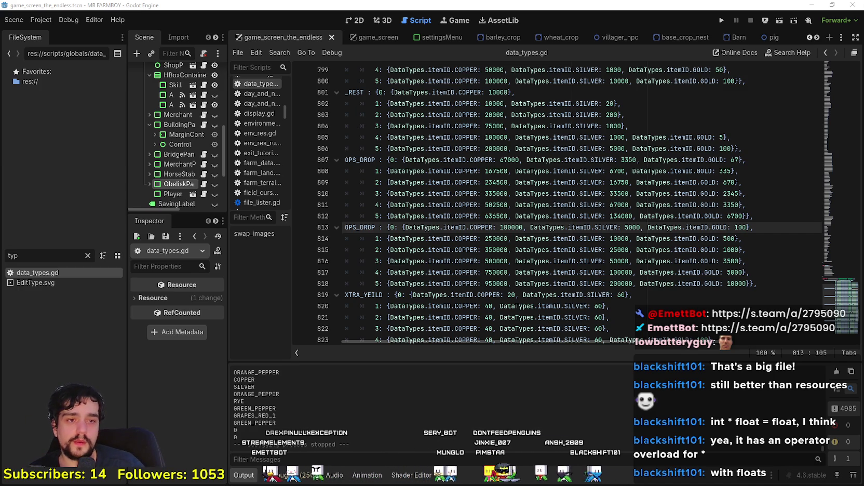
In X, view the No Man's Sky Remnant update announcement image, then close it
key("alt+Tab")
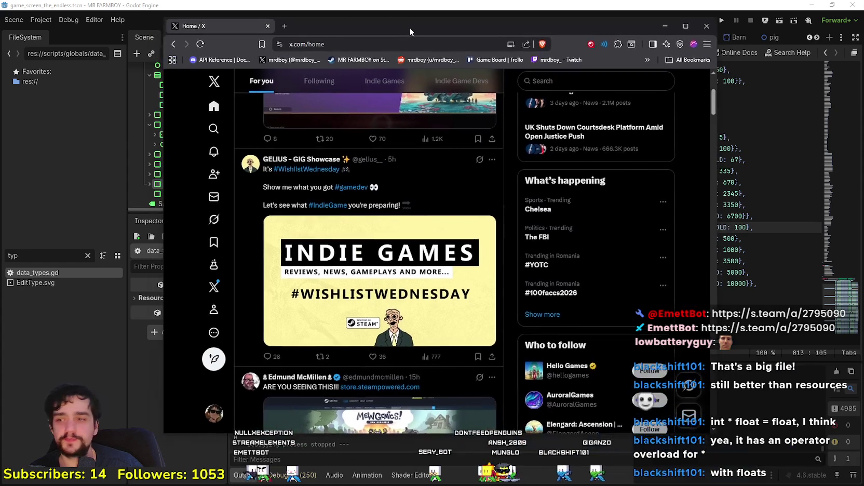
scroll(362, 202, "down", 5)
scroll(362, 201, "up", 10)
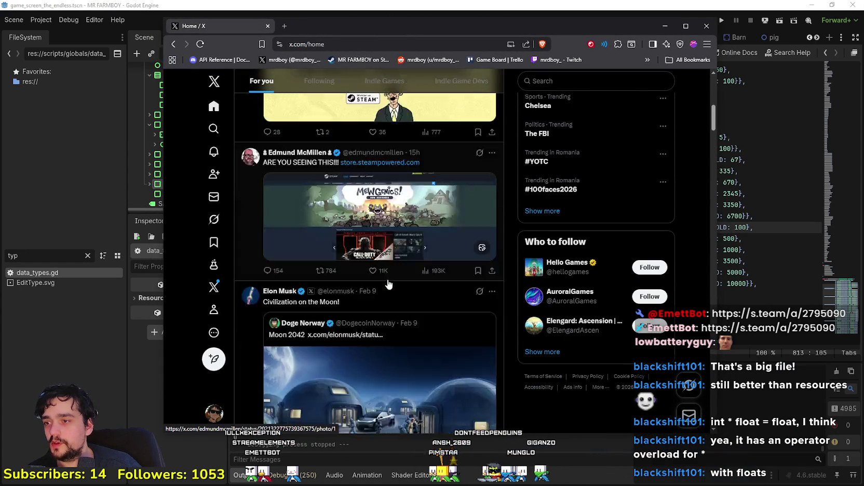
left_click(401, 232)
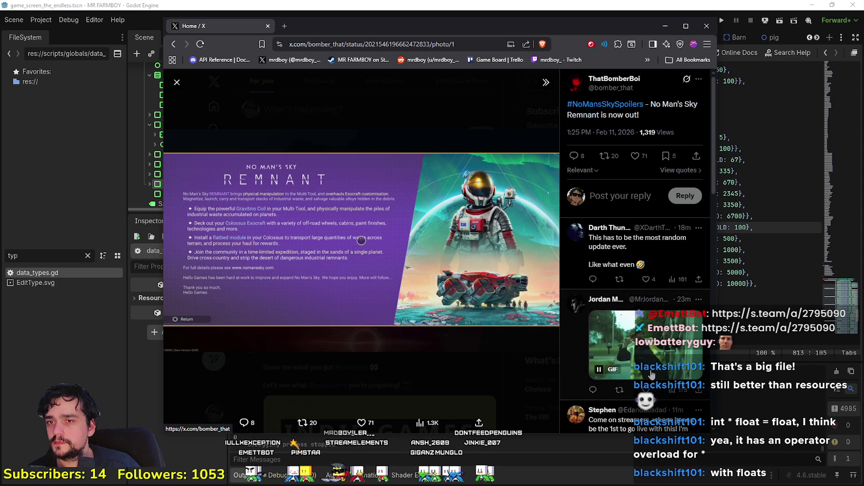
scroll(633, 242, "down", 2)
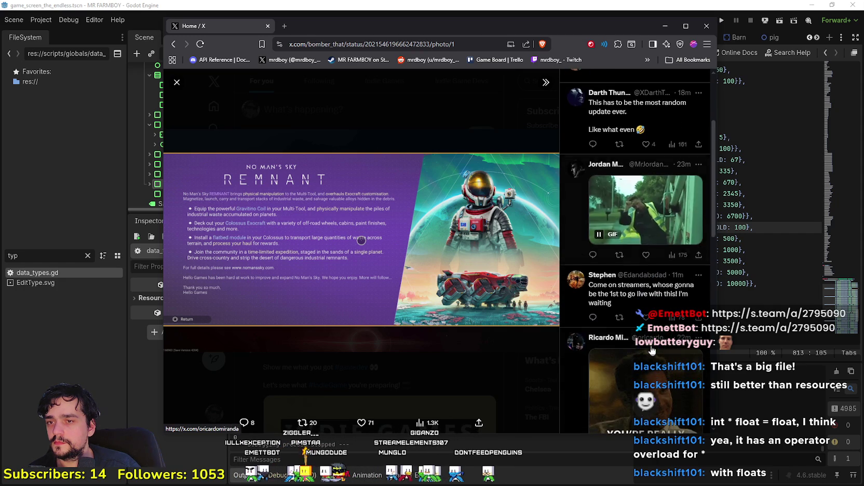
scroll(651, 347, "down", 4)
left_click(451, 112)
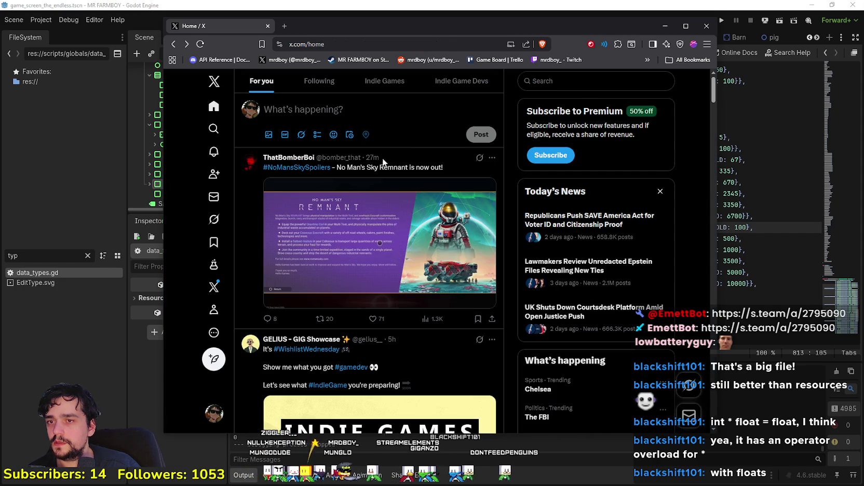
Reach the No Man's Sky creator's profile from recent searches and open his emoji-only post
left_click(563, 83)
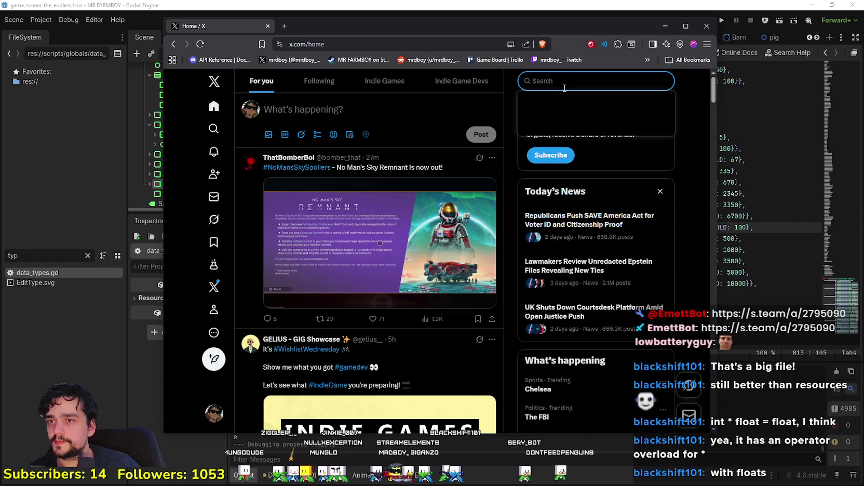
left_click(451, 101)
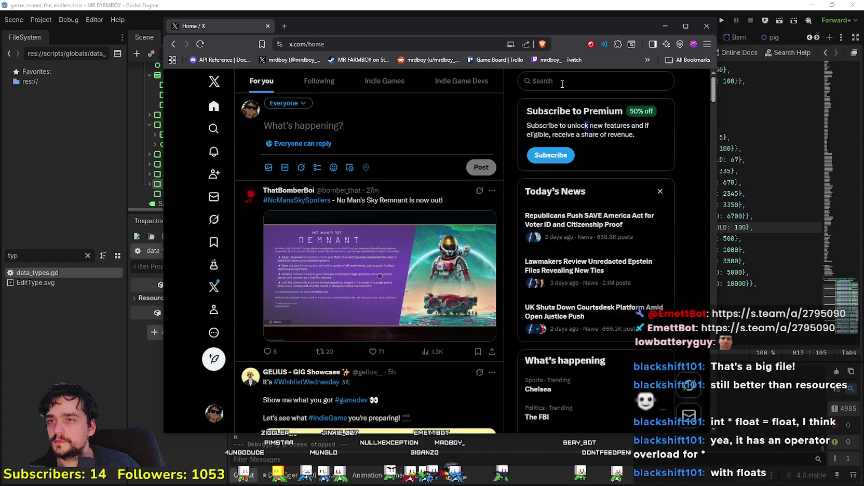
left_click(564, 83)
left_click(562, 130)
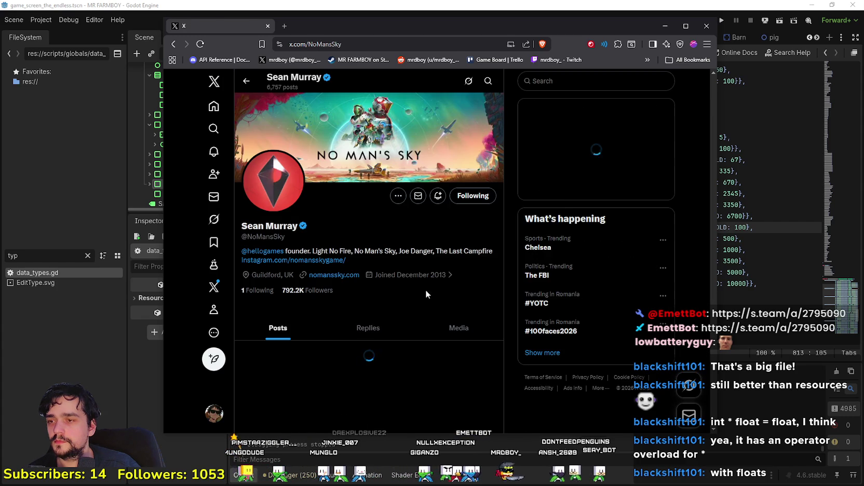
scroll(427, 289, "down", 10)
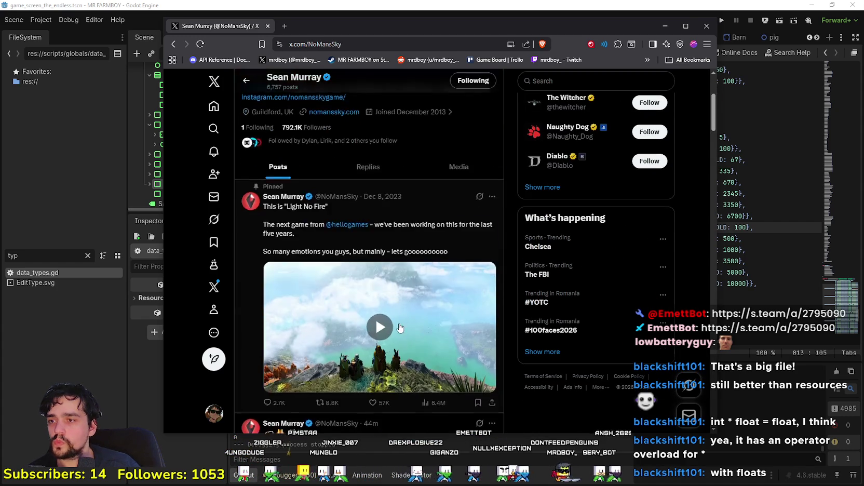
scroll(399, 327, "up", 3)
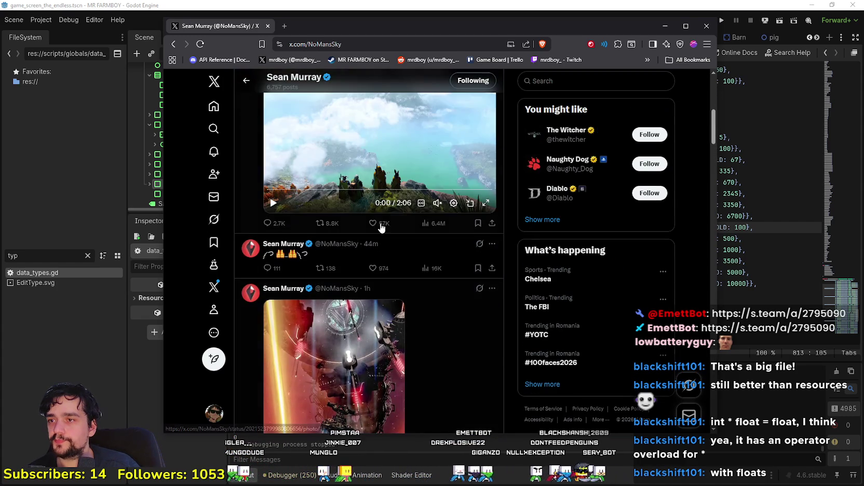
left_click(344, 252)
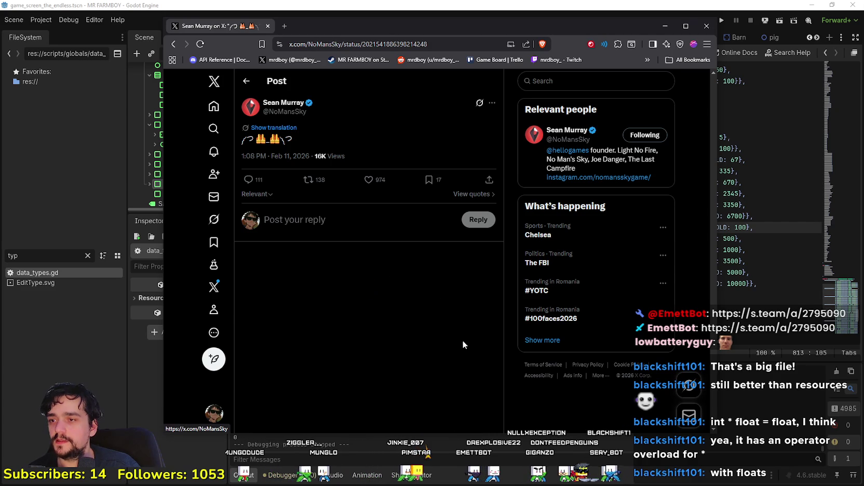
Copy the link to the streamer's reply, go back to the creator's post, and open a blank tab
scroll(501, 348, "down", 4)
scroll(502, 348, "up", 3)
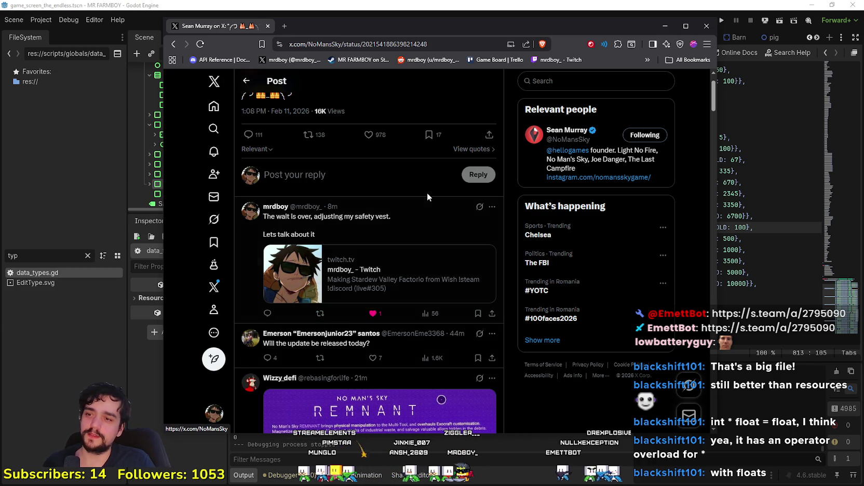
left_click(421, 219)
right_click(414, 141)
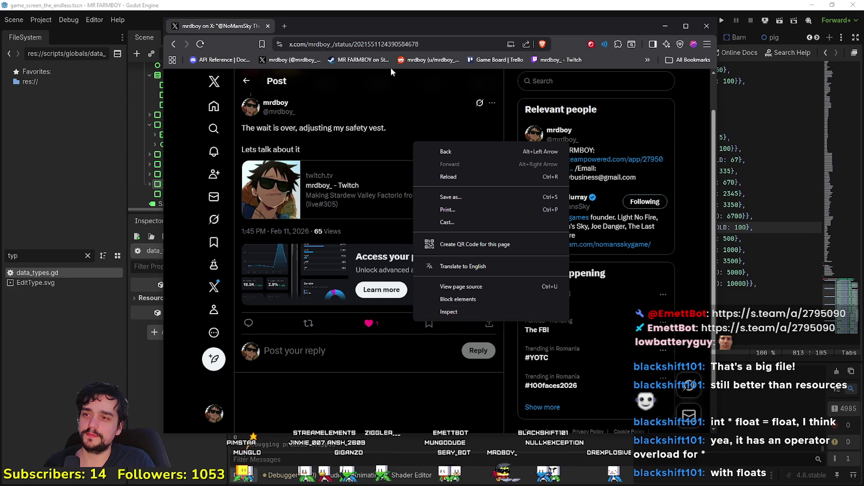
left_click(362, 45)
key("alt+Tab")
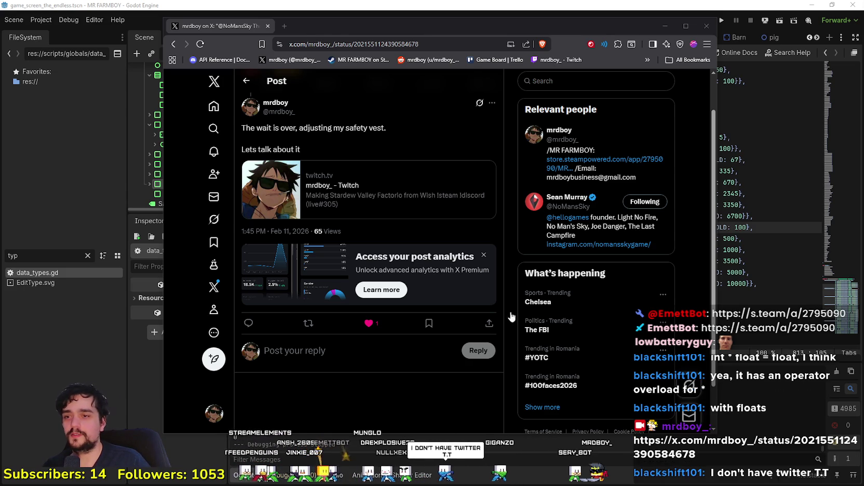
key("alt+Left")
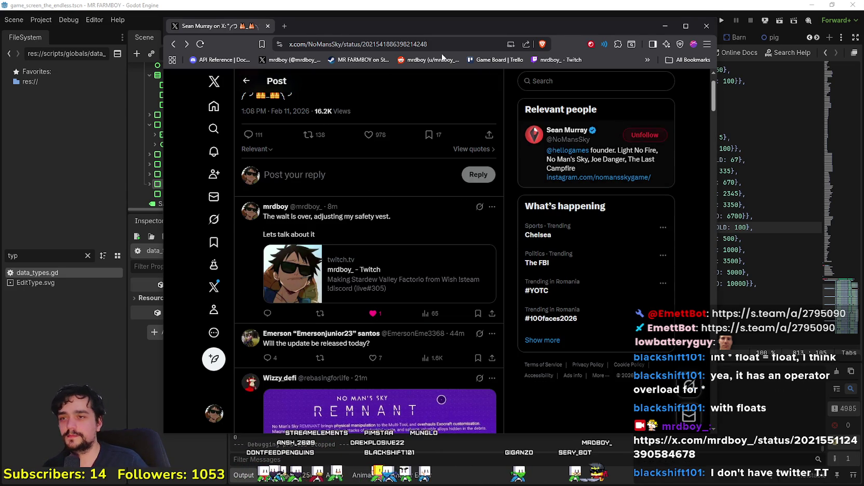
left_click(285, 28)
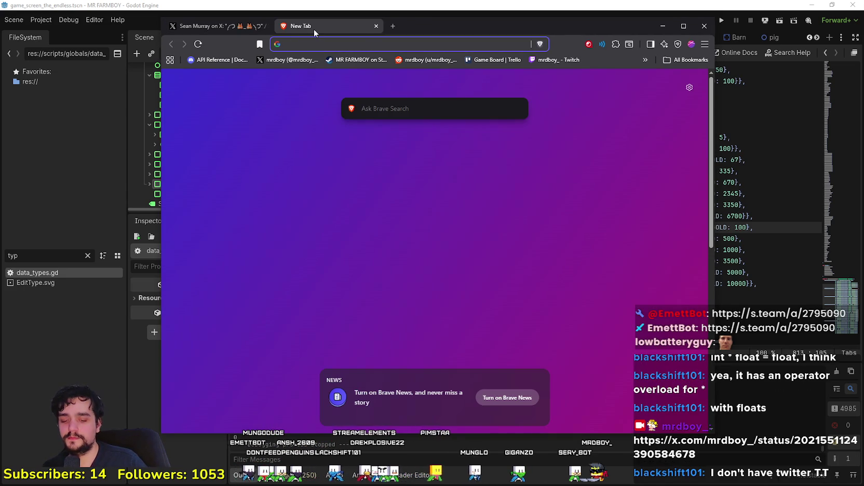
Search the web for 'nom ans sky' and skim the results
type("nom ans sky")
key("Return")
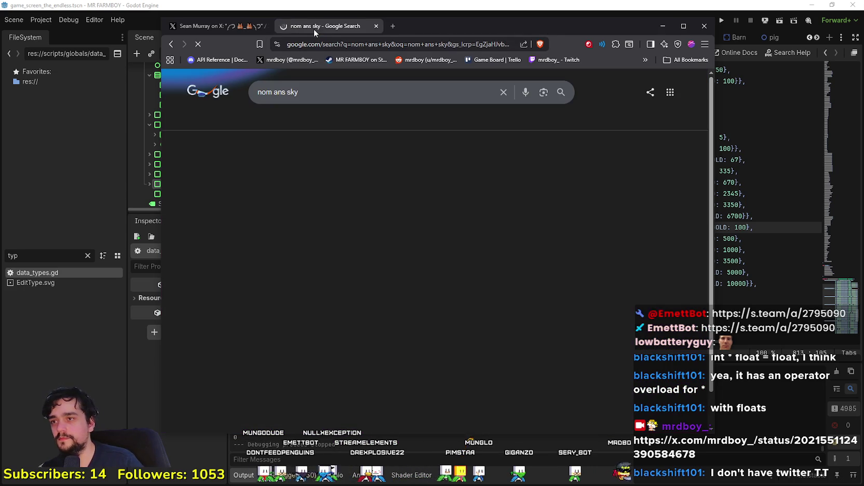
scroll(327, 255, "down", 4)
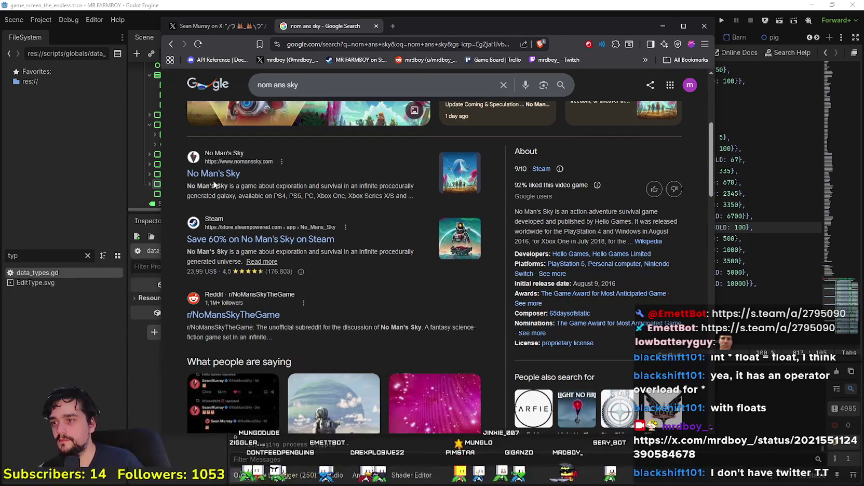
scroll(327, 250, "down", 4)
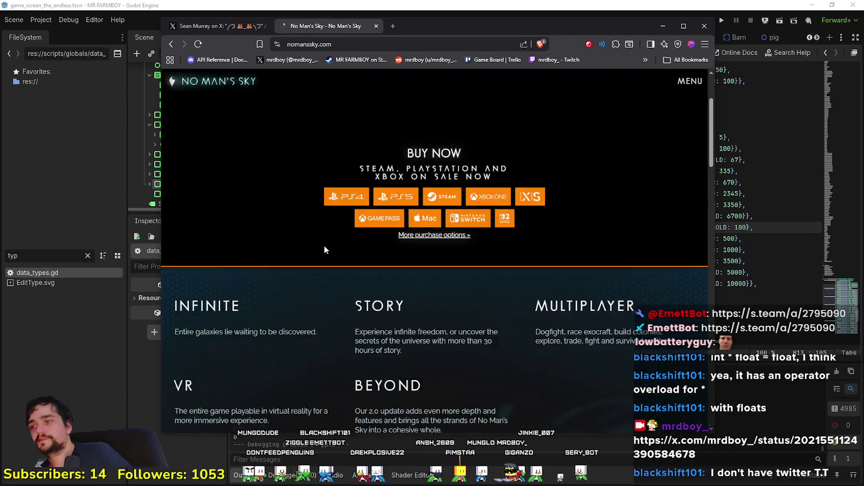
scroll(311, 238, "down", 15)
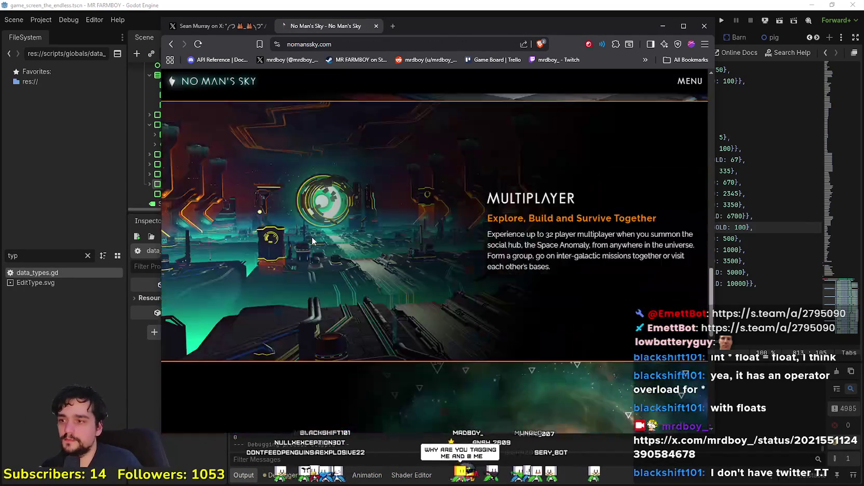
scroll(322, 245, "up", 15)
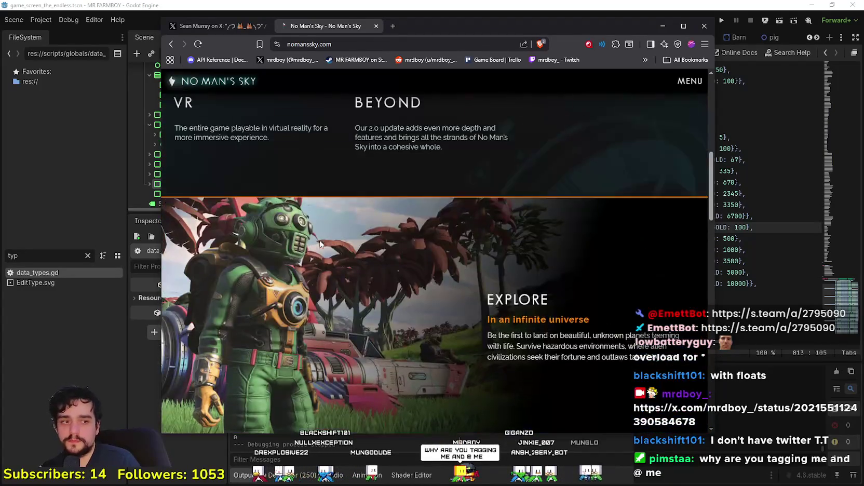
scroll(320, 244, "up", 5)
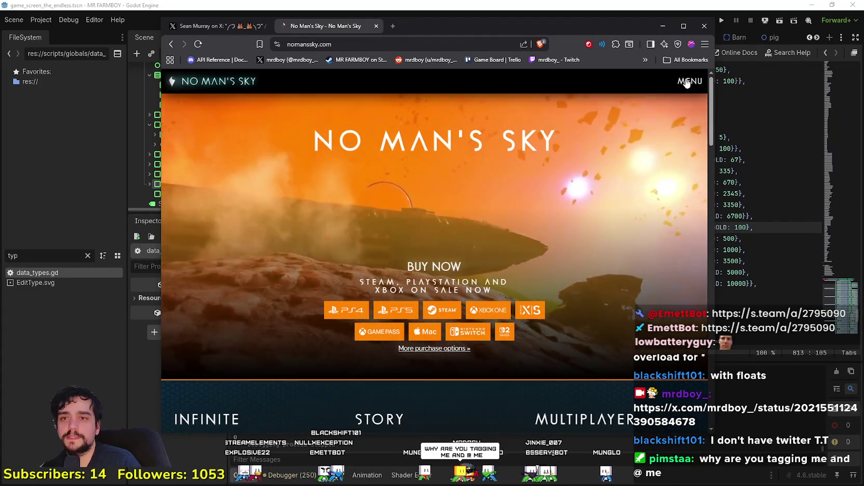
Browse the No Man's Sky Release Log patch entries from 6.18, then switch back to X
left_click(690, 81)
left_click(202, 248)
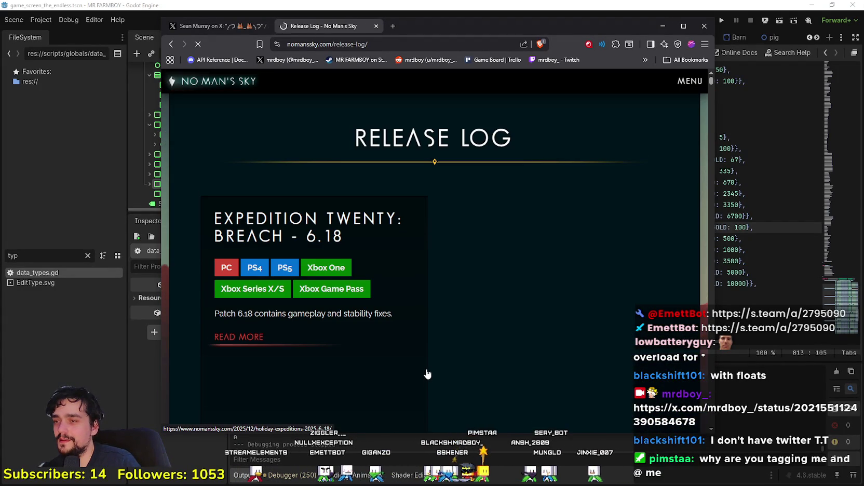
scroll(428, 371, "down", 3)
scroll(428, 372, "up", 3)
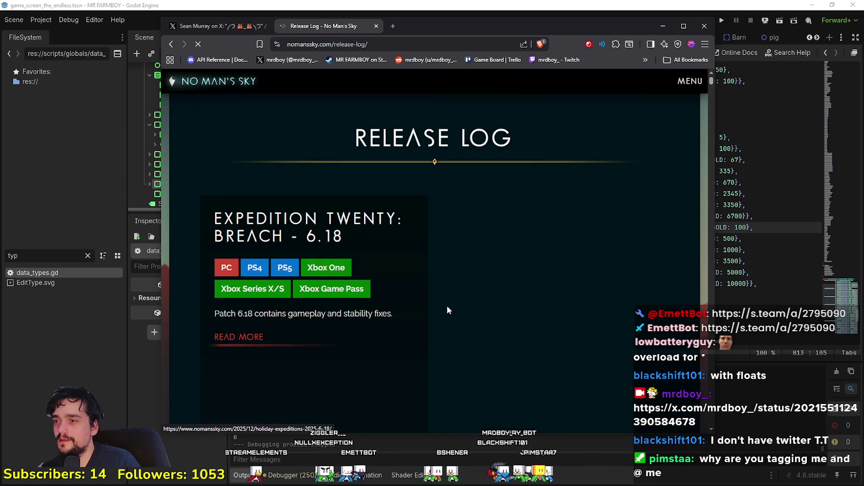
scroll(427, 308, "down", 5)
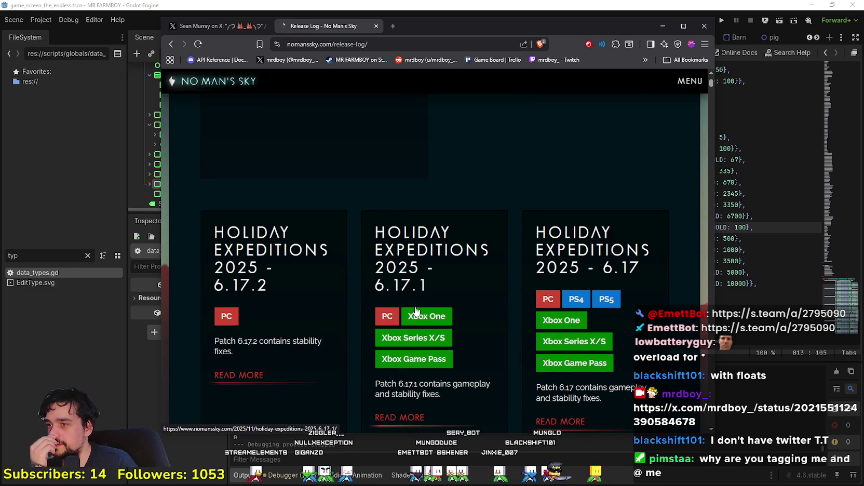
scroll(417, 310, "up", 4)
scroll(417, 310, "down", 10)
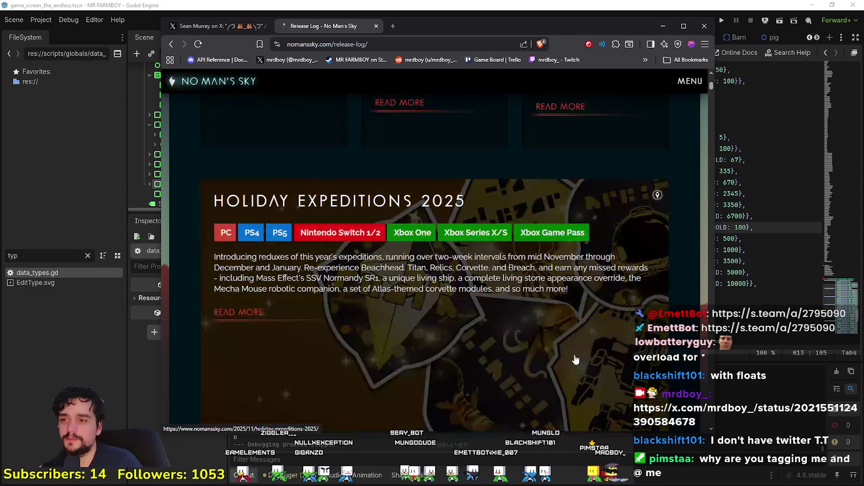
scroll(570, 352, "down", 5)
scroll(553, 341, "down", 3)
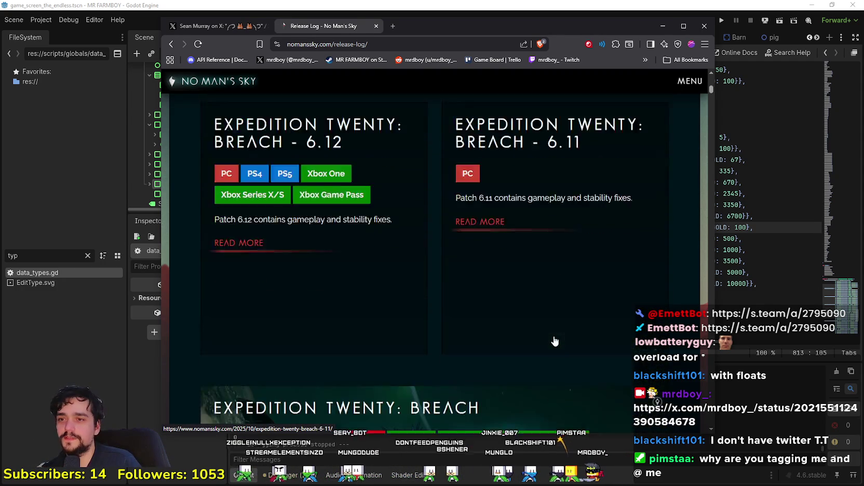
scroll(563, 322, "down", 6)
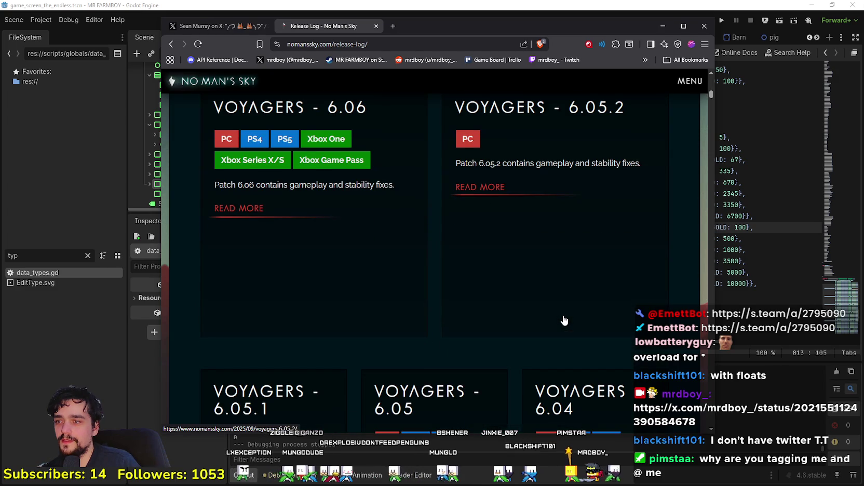
left_click(172, 27)
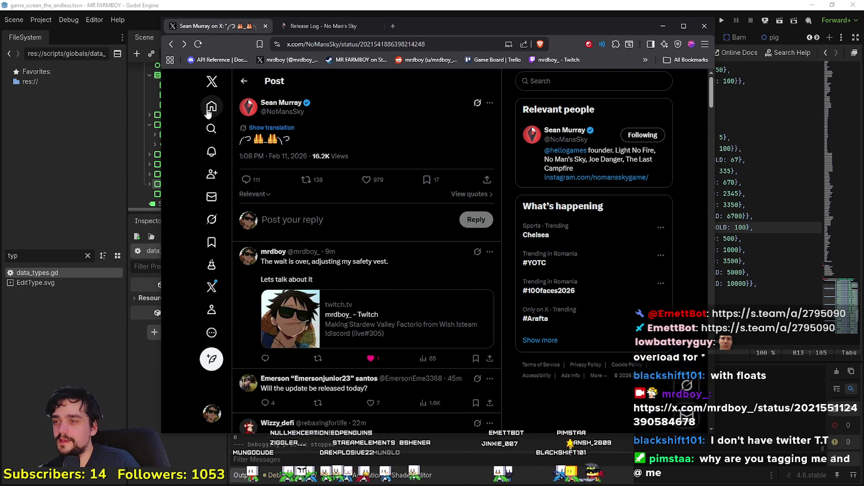
From the Home feed, enlarge the No Man's Sky Remnant image, browse its replies, and maximize the browser
left_click(212, 108)
left_click(445, 213)
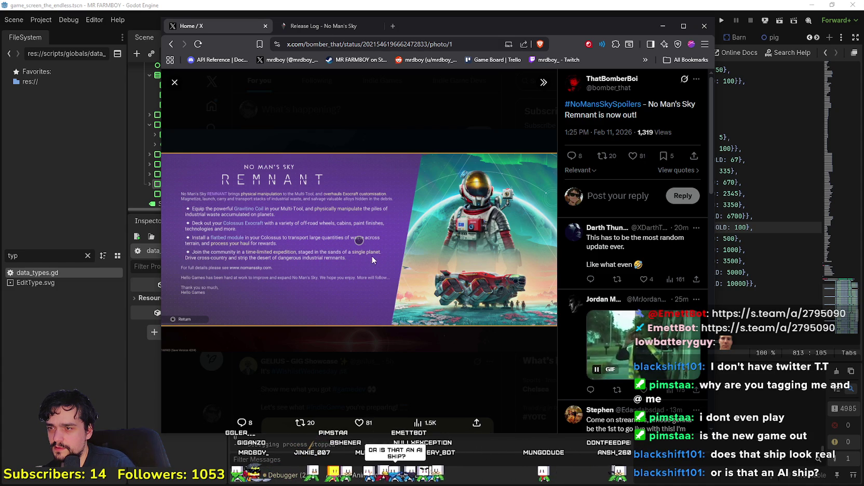
scroll(650, 323, "down", 6)
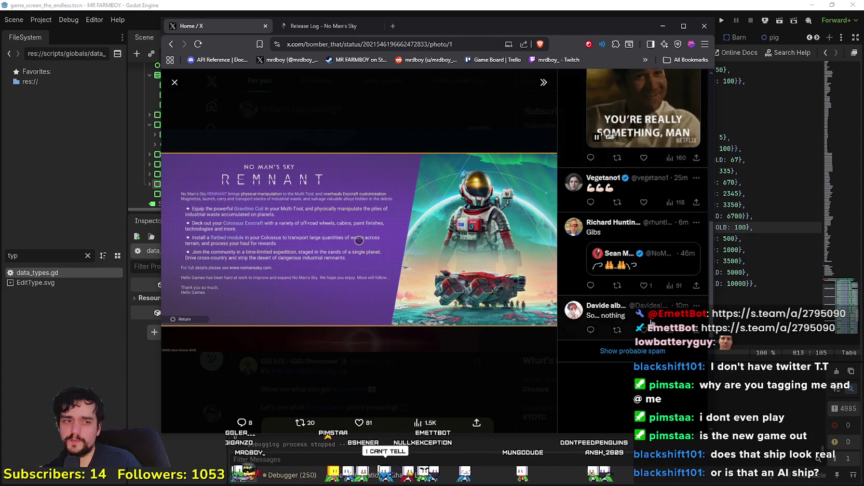
scroll(653, 319, "down", 2)
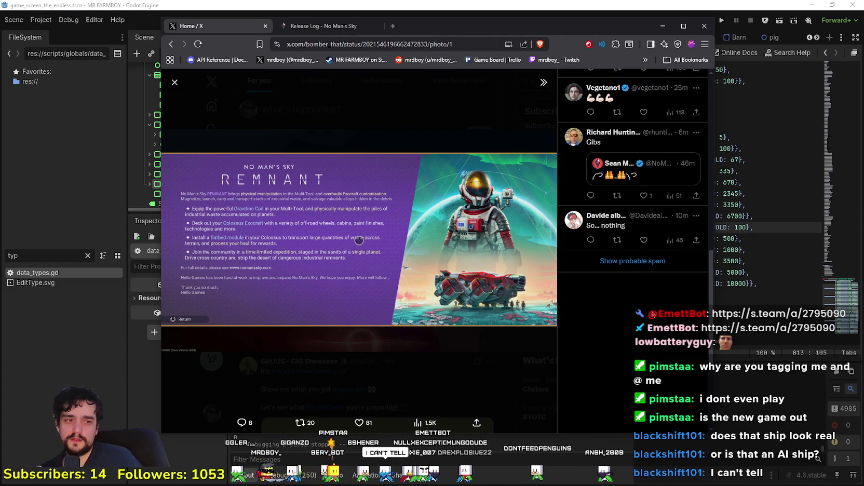
scroll(654, 314, "up", 3)
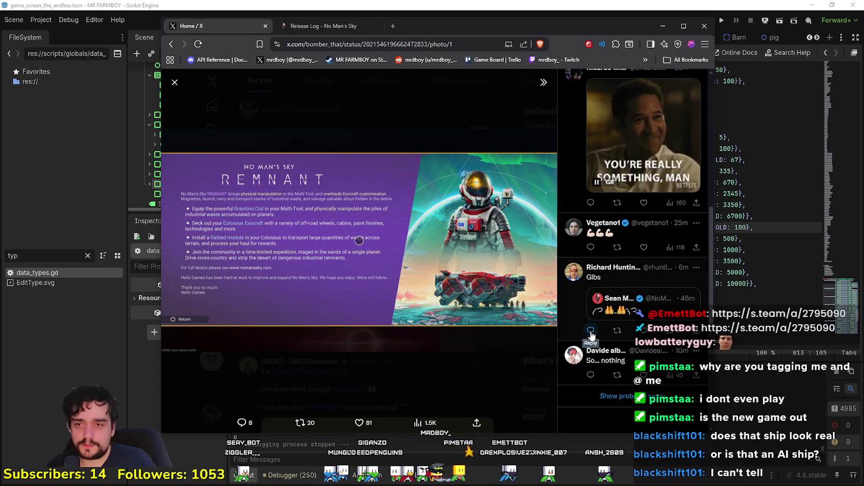
scroll(592, 335, "up", 8)
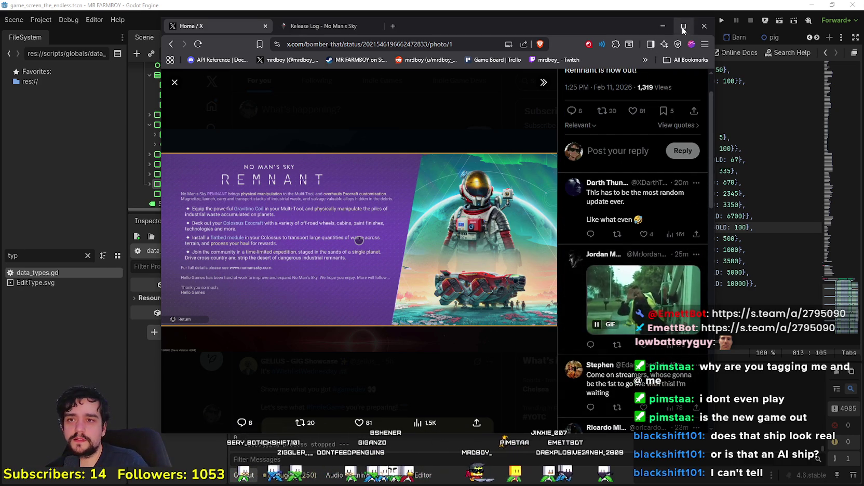
key("super+Up")
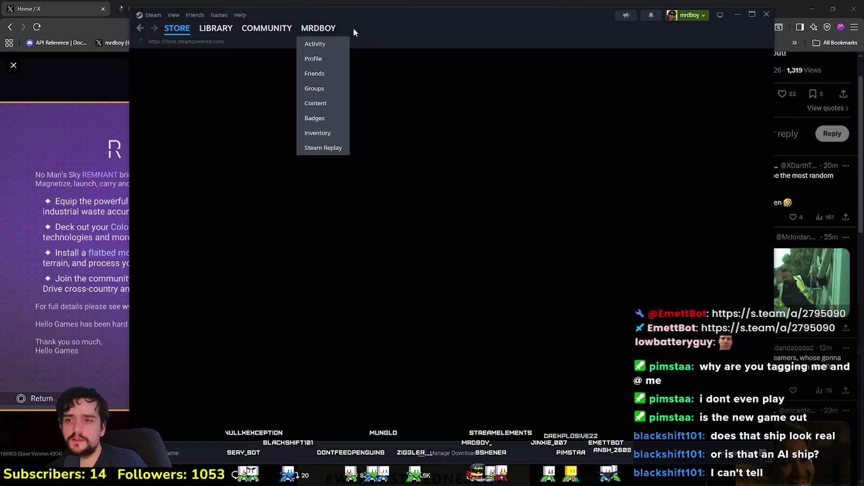
In the Steam library, open No Man's Sky's Properties, close them, and show its library page
left_click(215, 28)
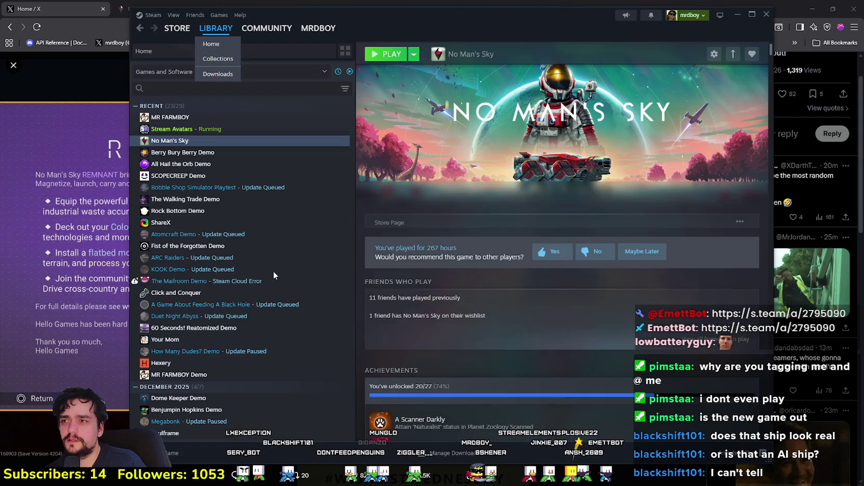
right_click(214, 143)
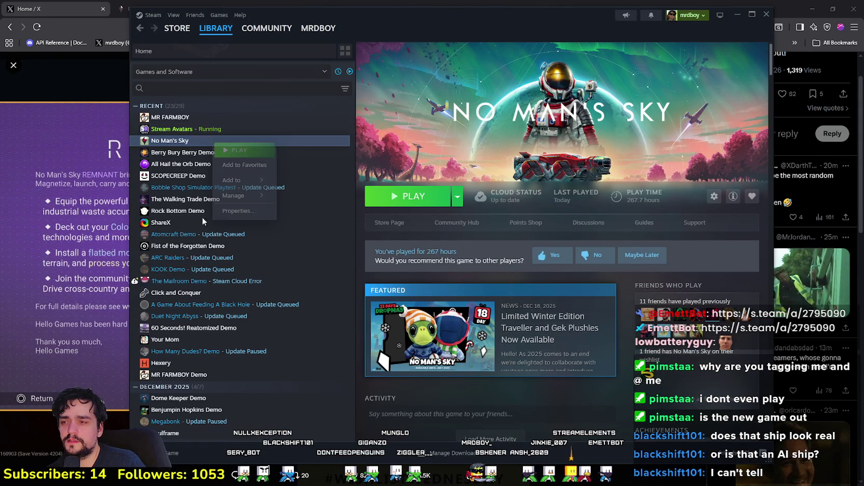
double_click(236, 211)
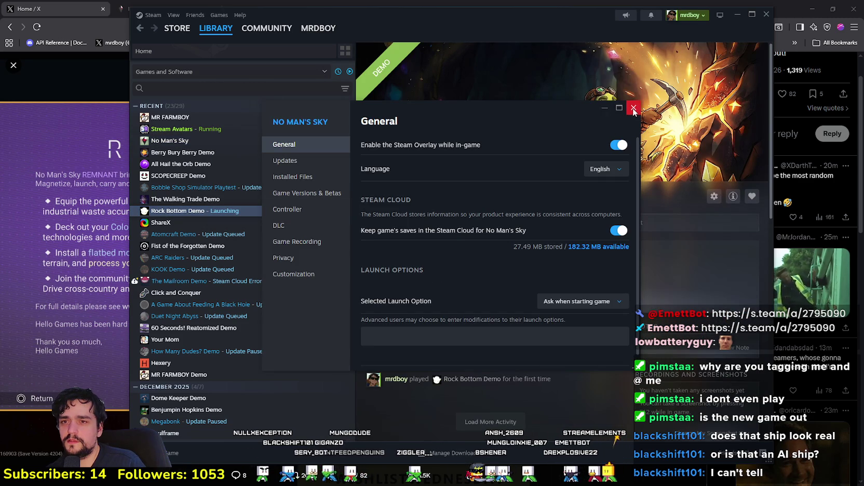
left_click(634, 108)
left_click(210, 141)
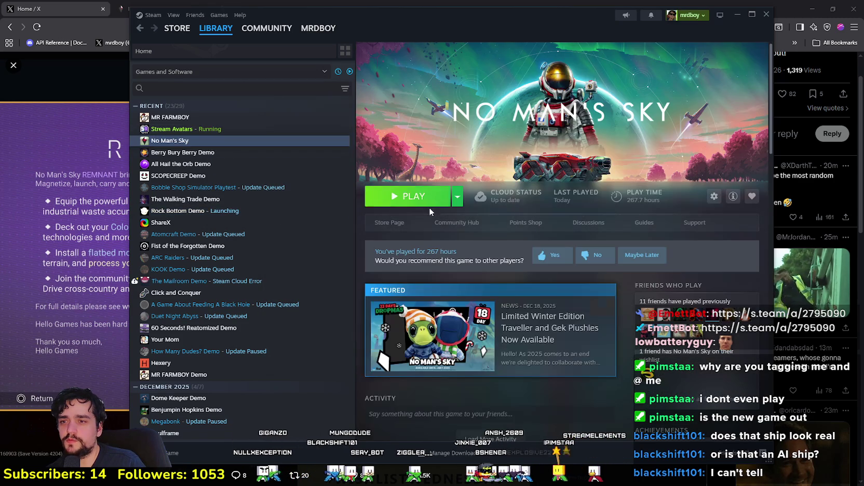
Browse No Man's Sky's community discussion topics, then go back to the library
left_click(447, 222)
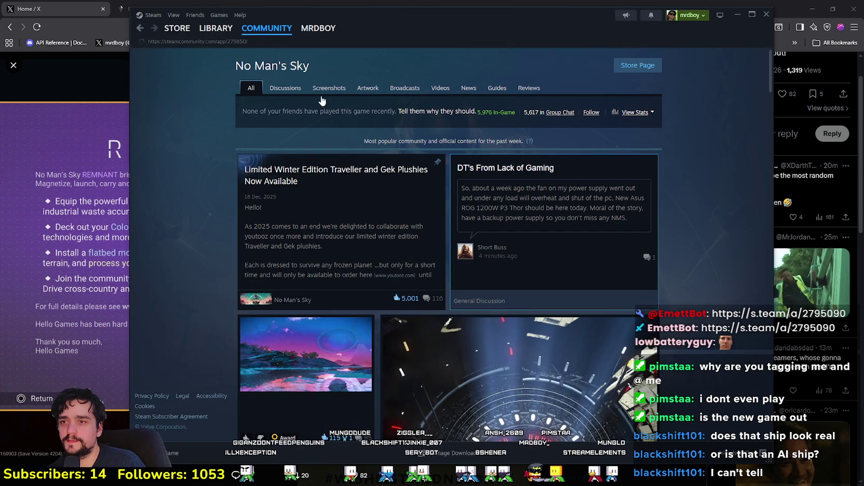
left_click(604, 292)
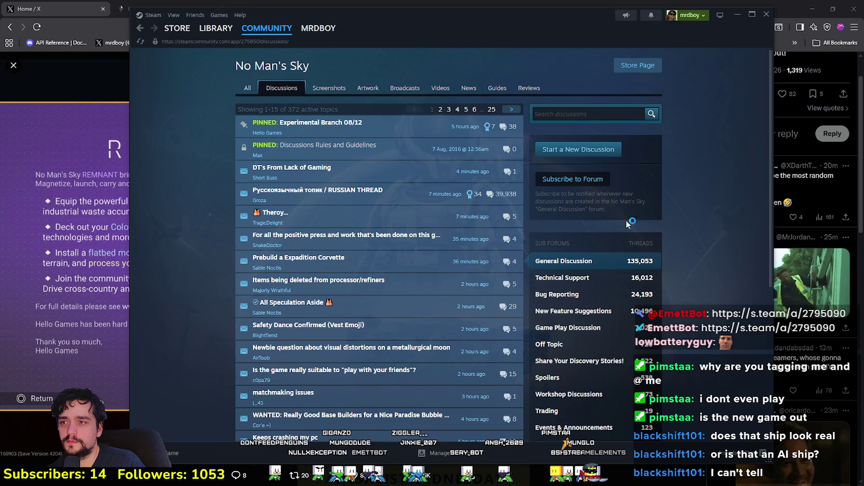
mouse_move(303, 137)
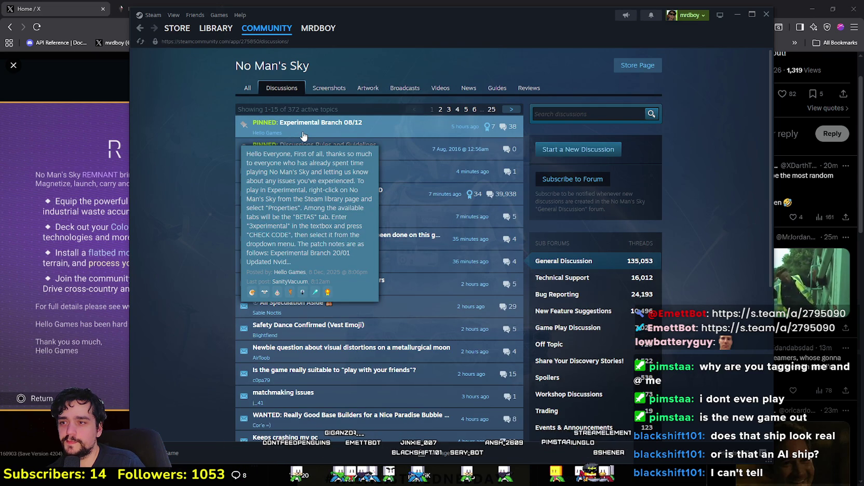
scroll(218, 247, "down", 3)
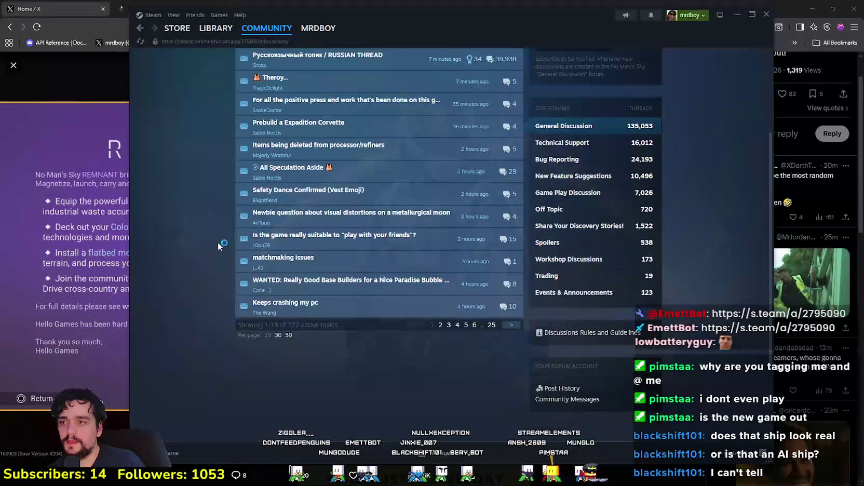
scroll(218, 242, "up", 3)
left_click(215, 29)
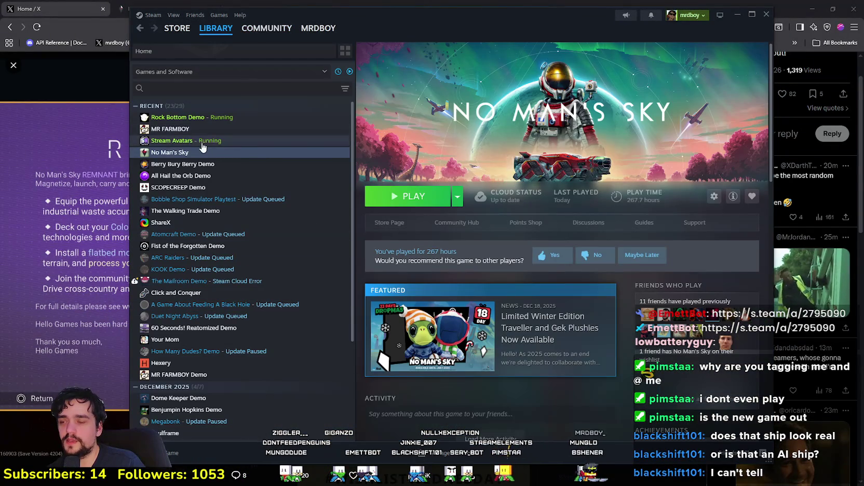
Start verifying No Man's Sky's installed game files, close Properties, and bring the browser back
right_click(196, 152)
mouse_move(215, 205)
left_click(229, 221)
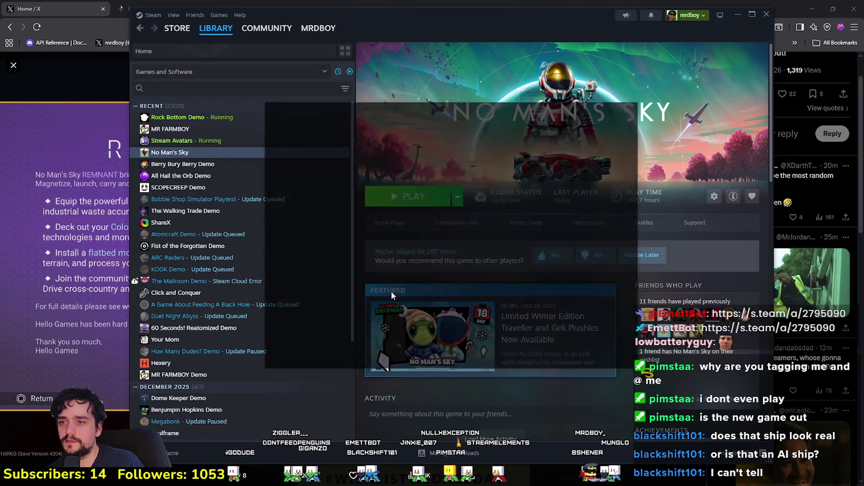
left_click(294, 227)
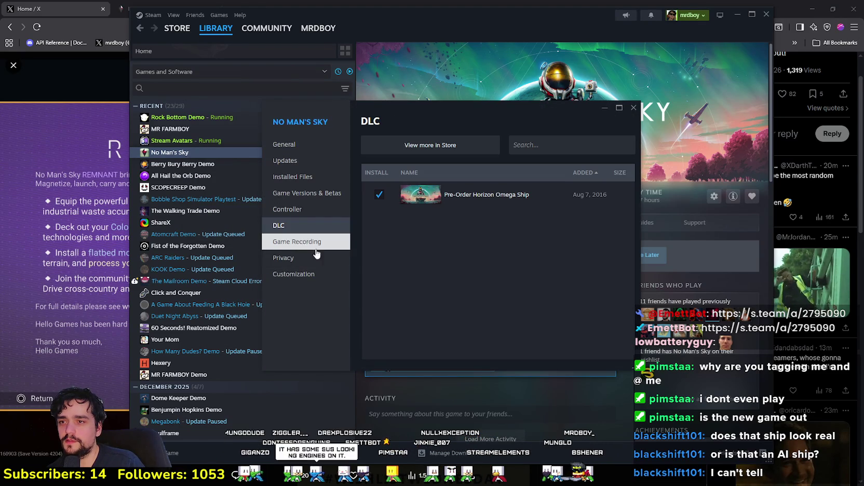
left_click(292, 177)
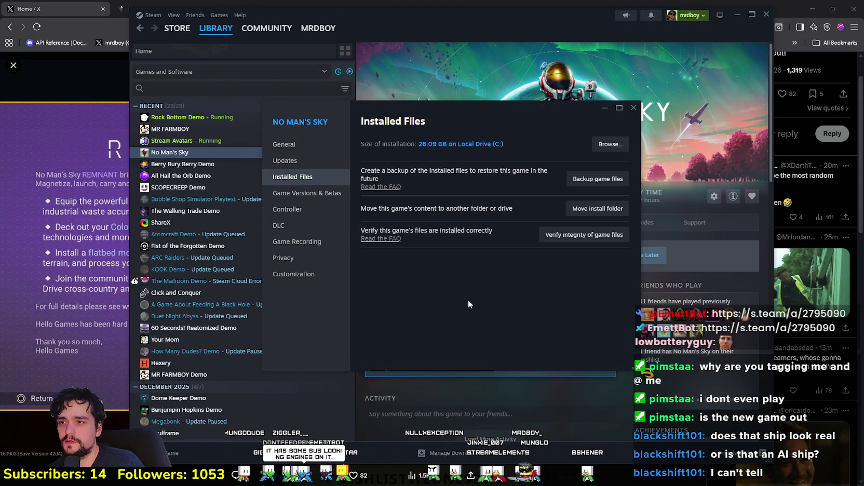
left_click(574, 241)
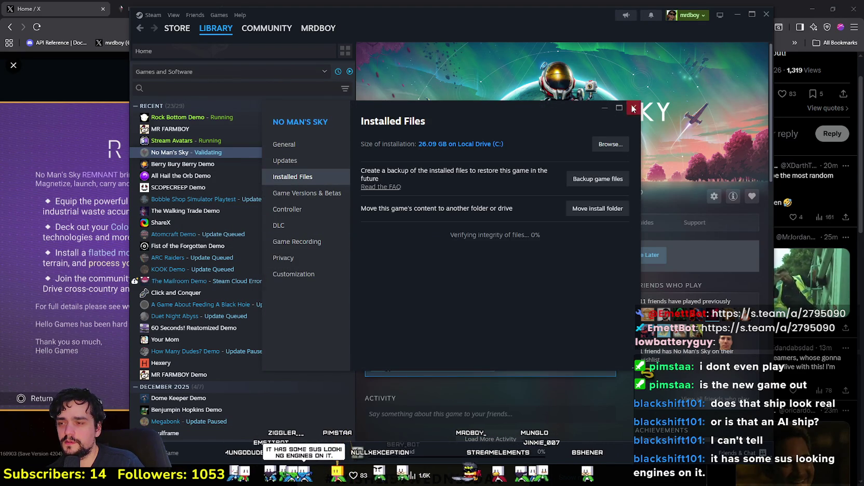
left_click(634, 108)
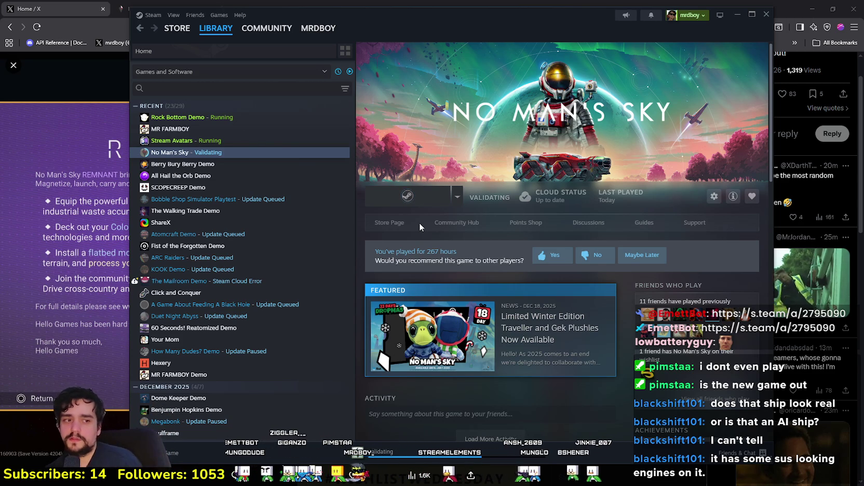
left_click(95, 283)
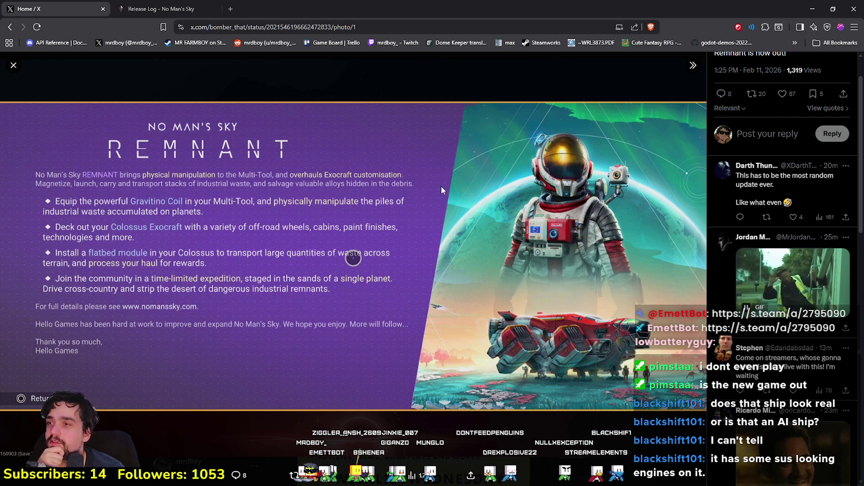
Reveal the hidden spam replies, close the photo viewer, and open the #NoMansSkySpoilers hashtag results
scroll(802, 234, "down", 10)
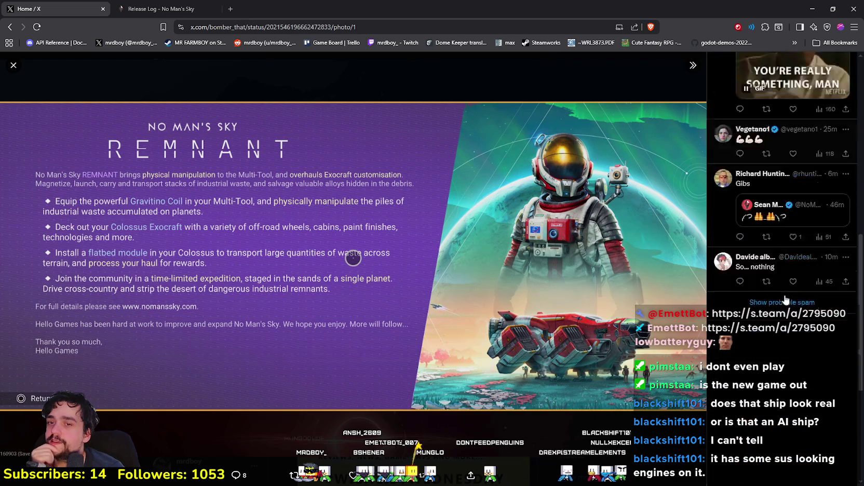
left_click(784, 158)
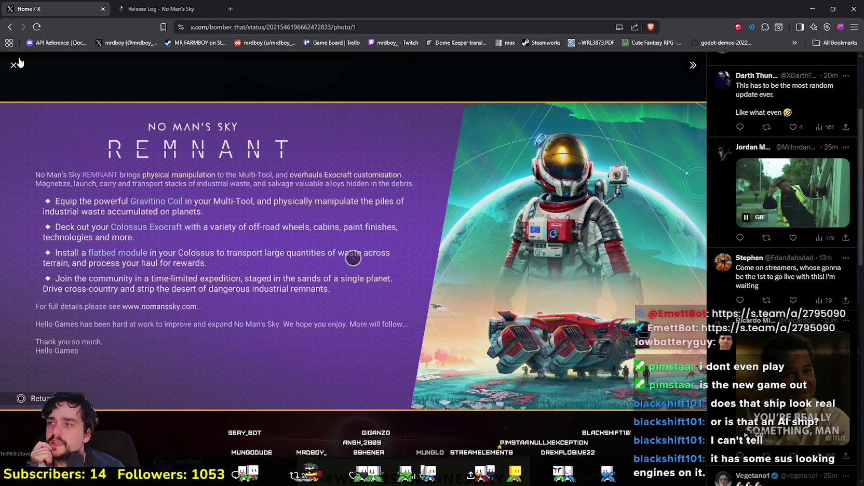
key("Escape")
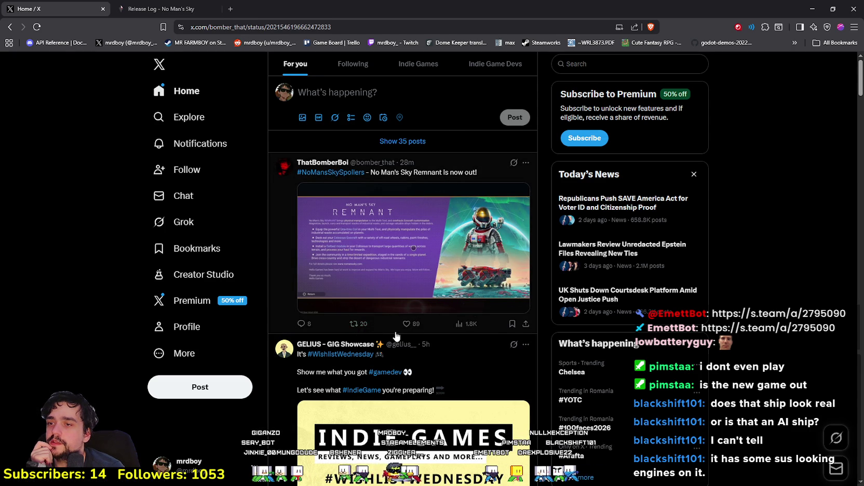
scroll(458, 411, "down", 4)
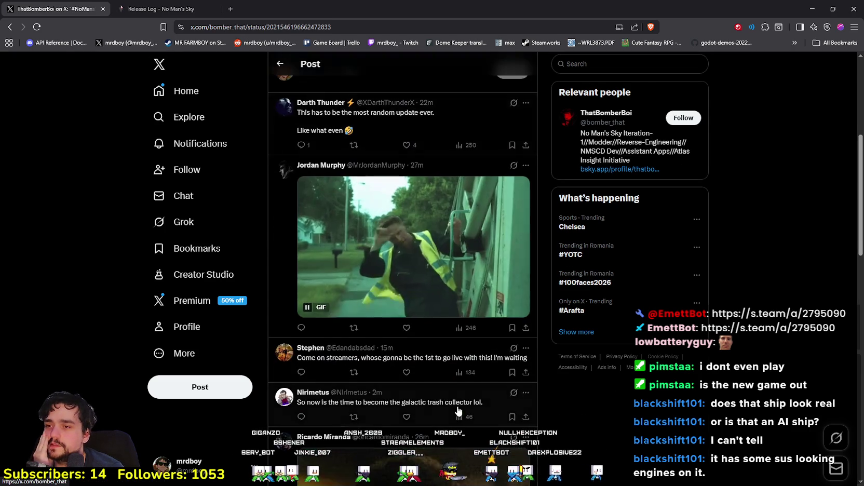
scroll(457, 405, "down", 8)
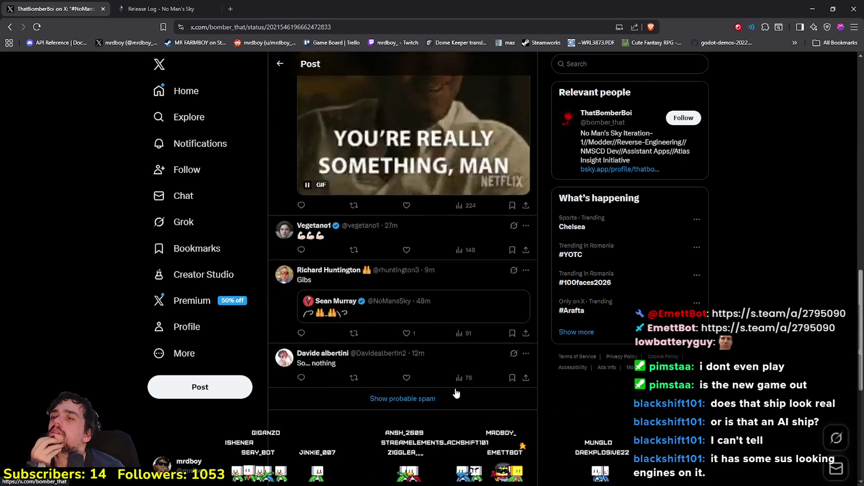
scroll(455, 391, "up", 12)
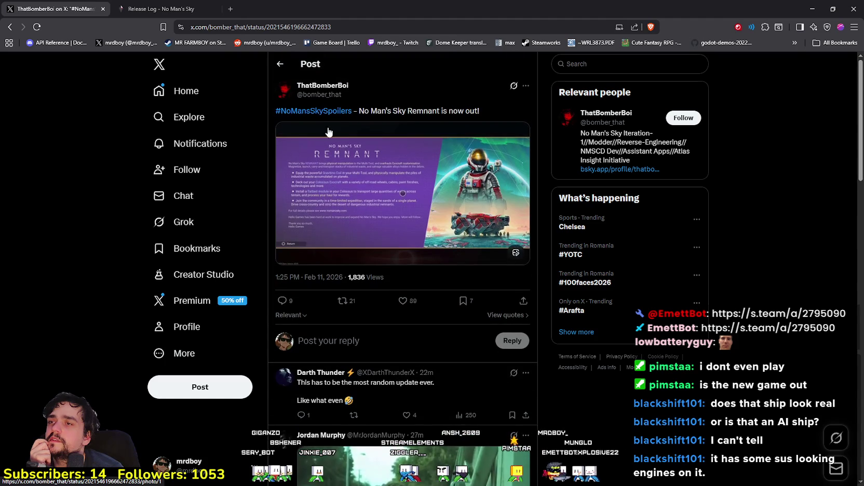
left_click(318, 111)
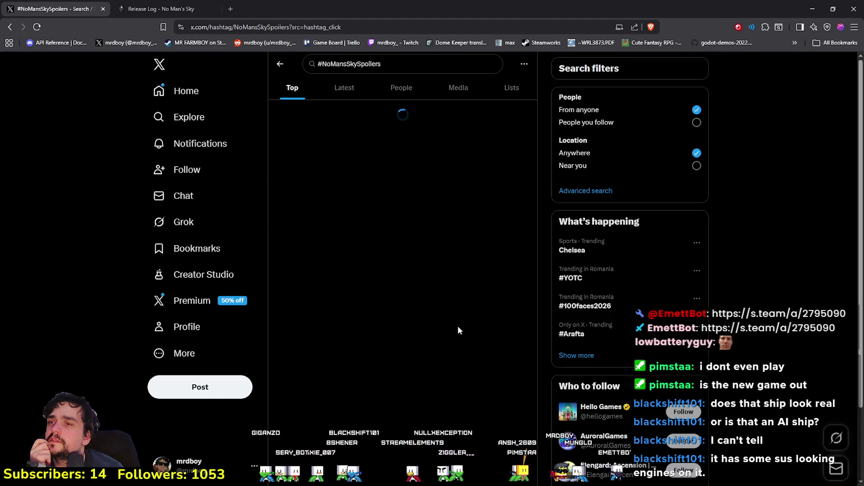
Scroll the #NoMansSkySpoilers results and enlarge the colossus customization screenshot
scroll(458, 365, "down", 4)
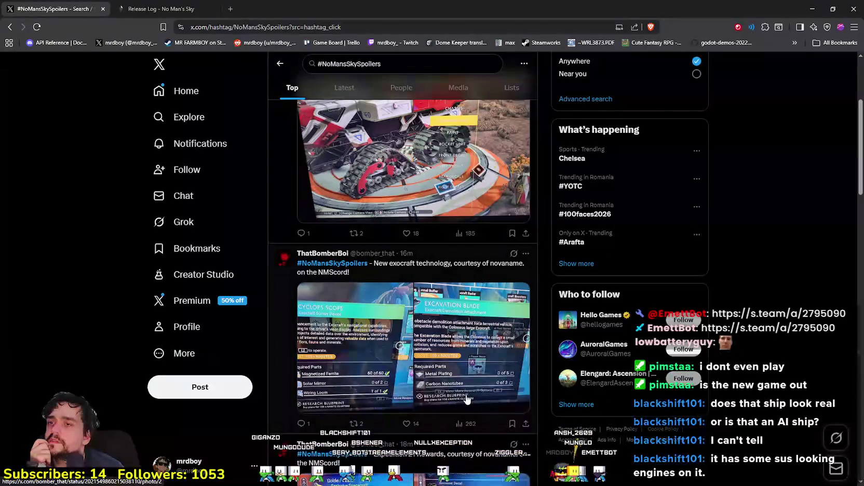
scroll(466, 403, "up", 2)
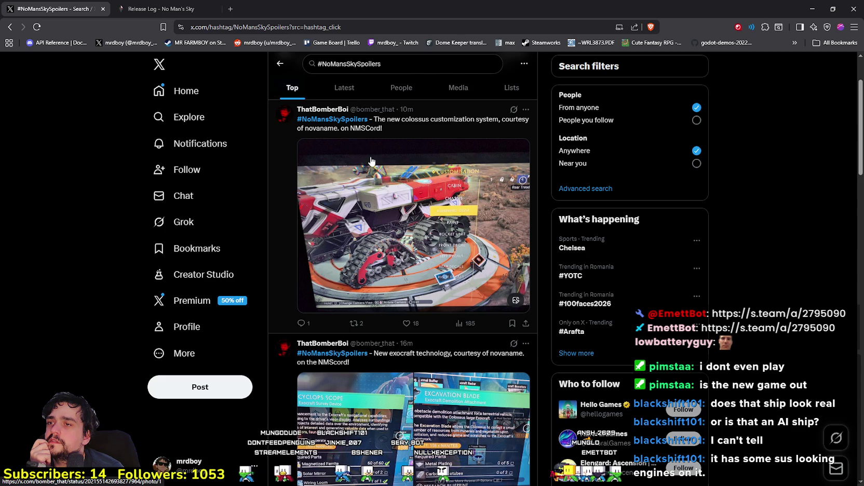
left_click(398, 204)
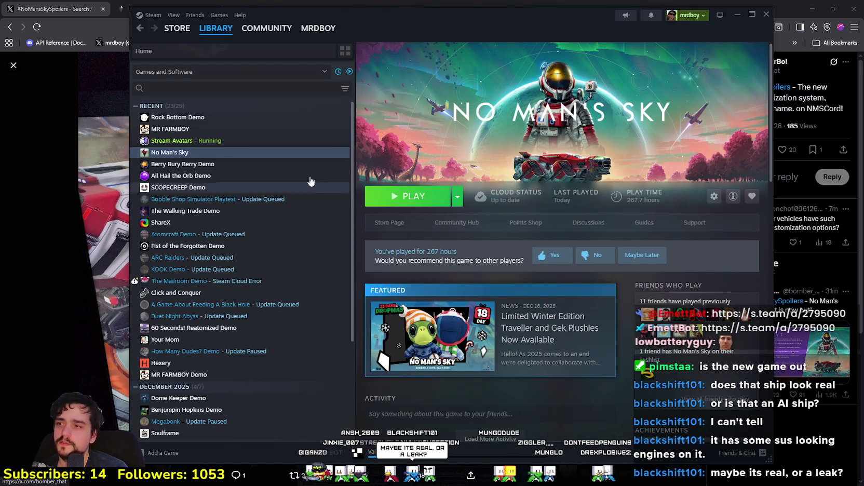
Bring the browser forward and view the colossus customization and Cyclops Scope screenshots
left_click(41, 305)
left_click(357, 279)
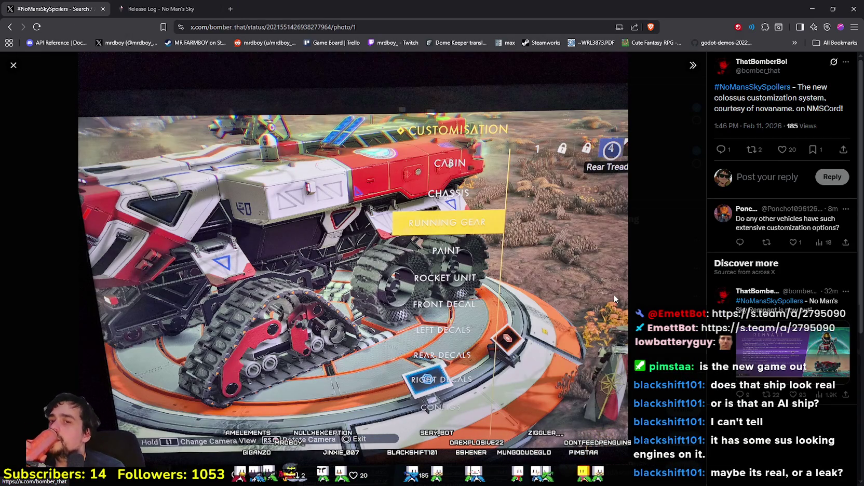
left_click(14, 66)
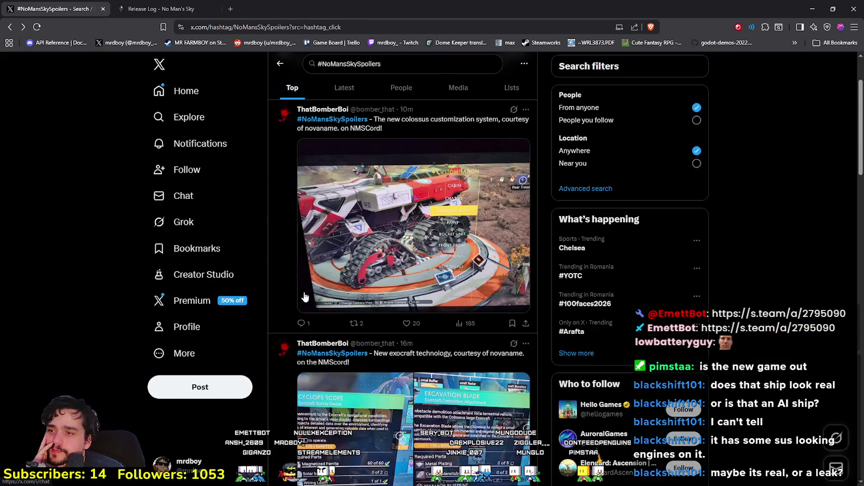
scroll(370, 296, "down", 3)
left_click(370, 264)
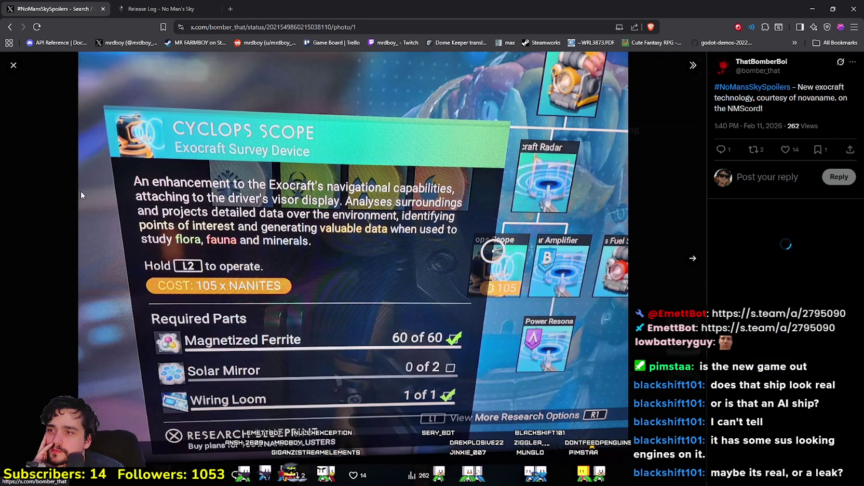
left_click(13, 67)
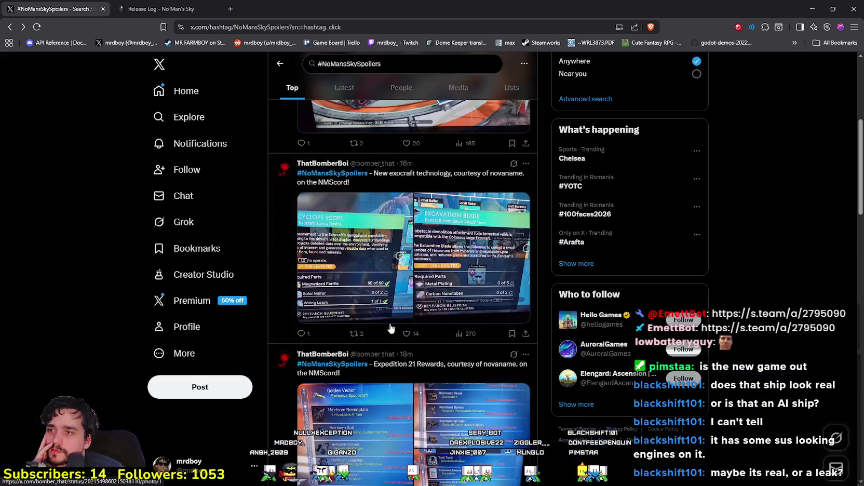
View the Expedition 21 rewards screenshot, then scroll further down the results
scroll(369, 292, "down", 10)
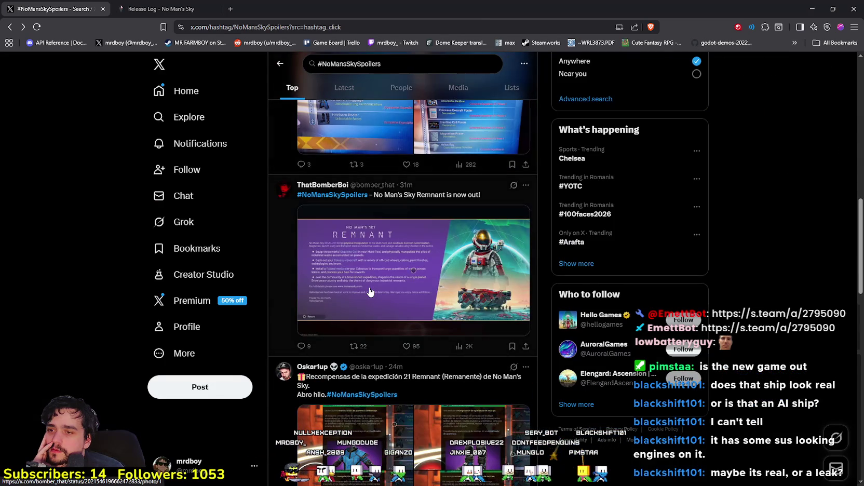
scroll(370, 292, "up", 7)
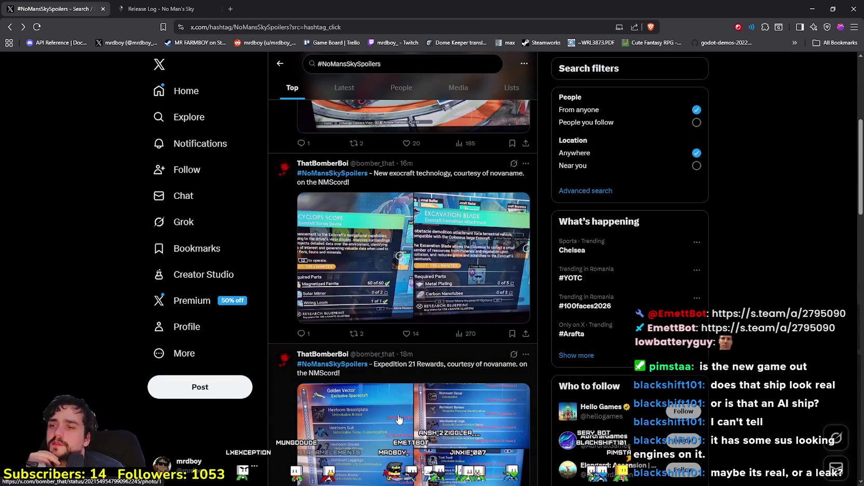
scroll(429, 230, "down", 3)
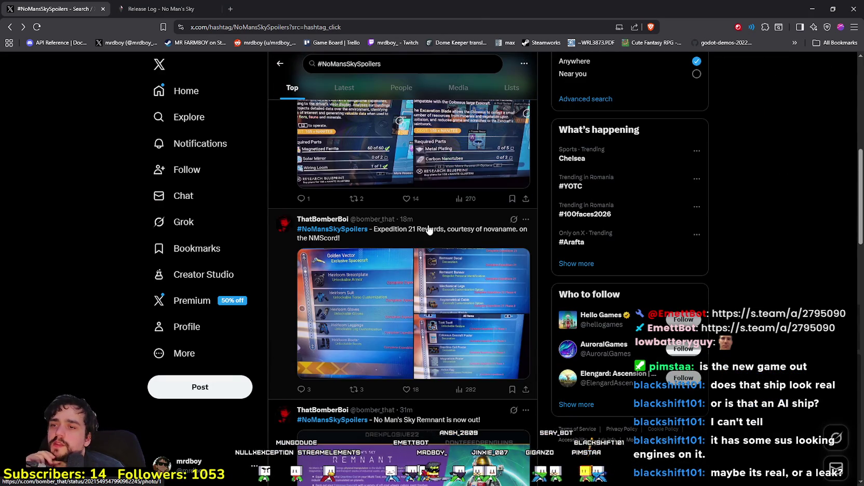
left_click(409, 307)
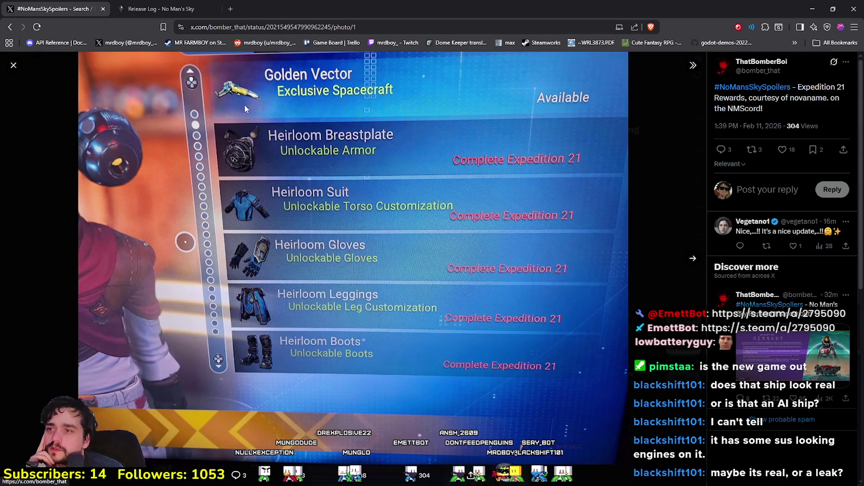
left_click(34, 200)
scroll(358, 274, "down", 10)
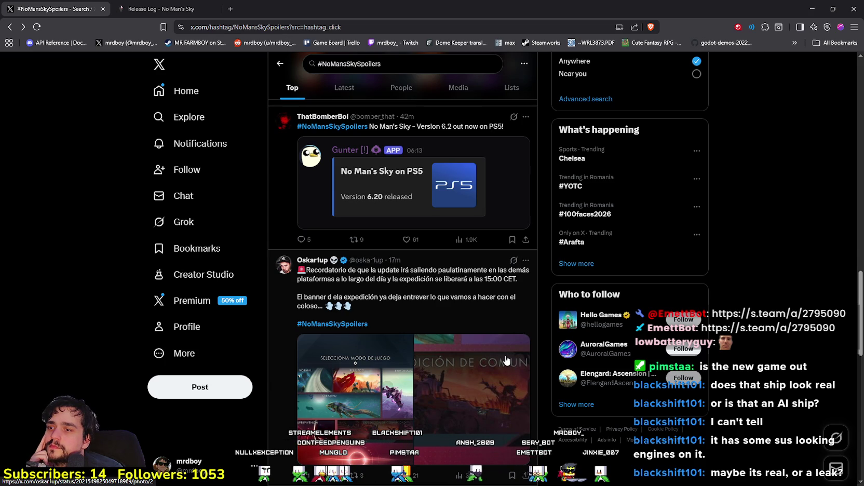
View the Bobina de Gravitino and Pala de Excavación tool screenshots
scroll(507, 359, "down", 2)
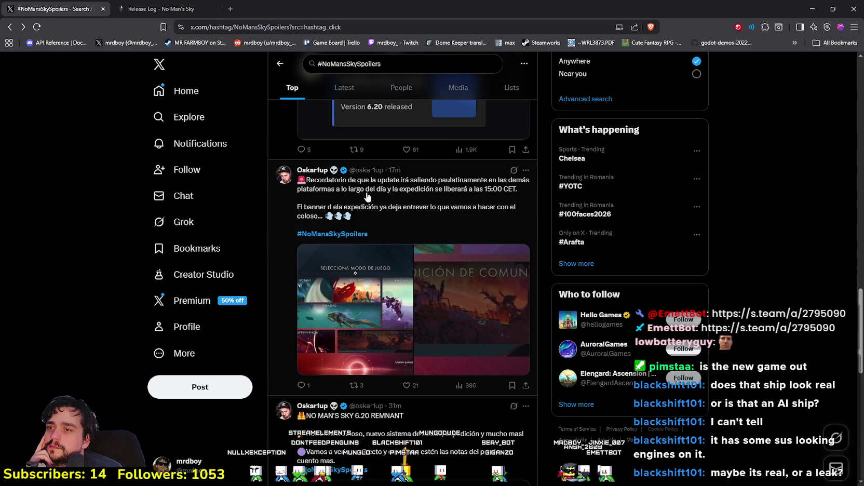
scroll(402, 284, "down", 4)
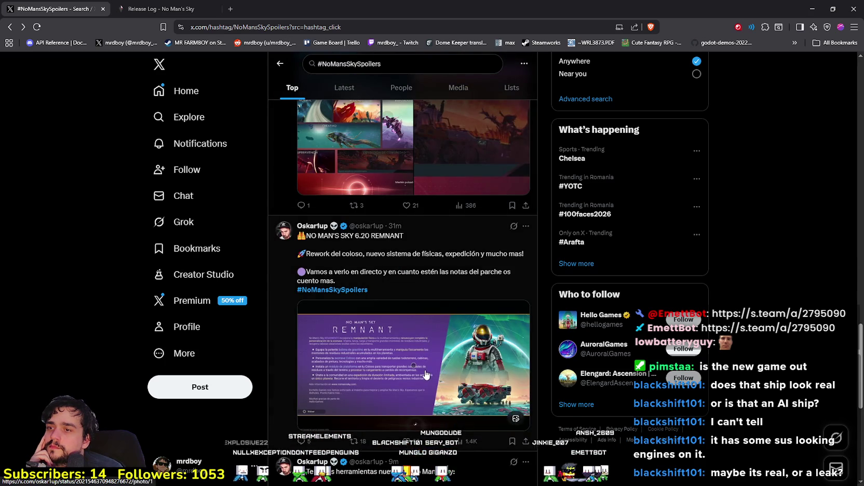
scroll(421, 366, "down", 7)
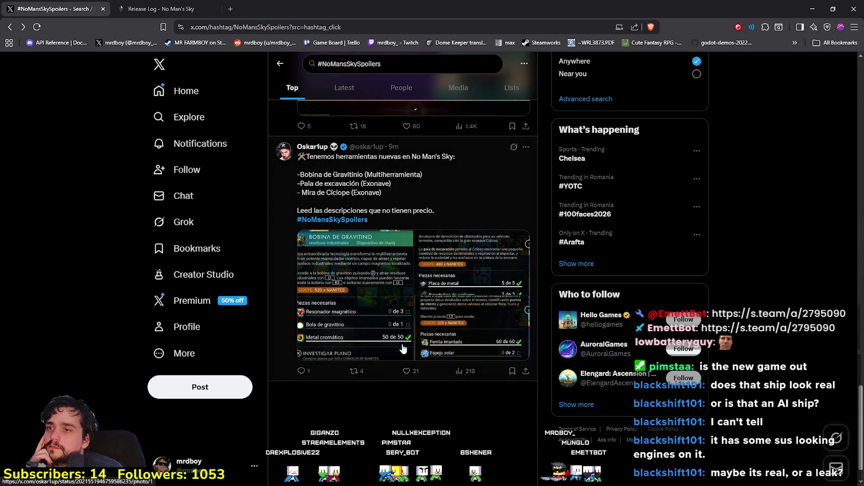
scroll(400, 346, "down", 1)
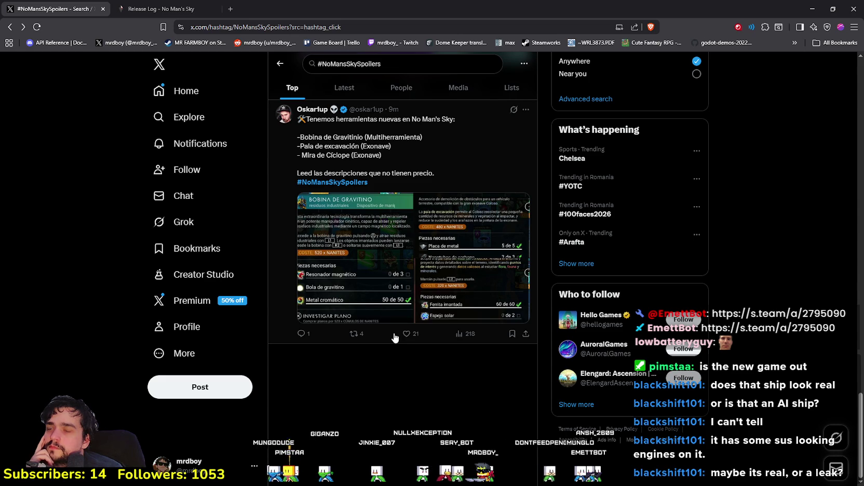
left_click(363, 245)
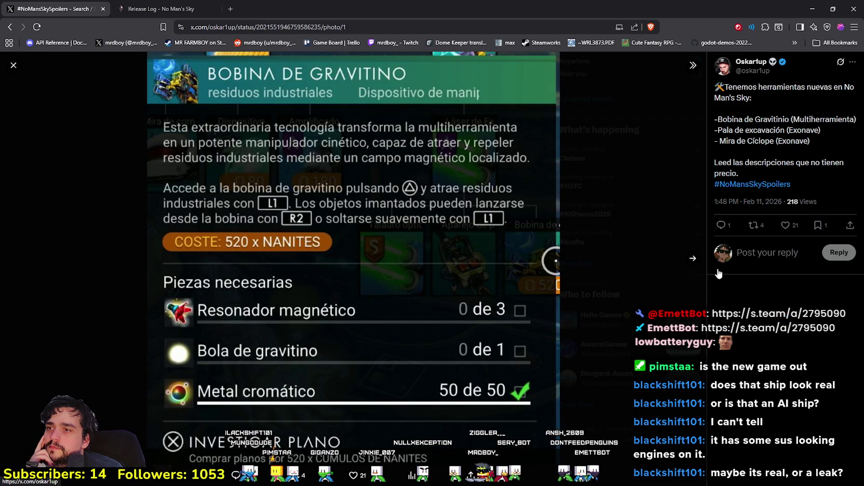
left_click(694, 260)
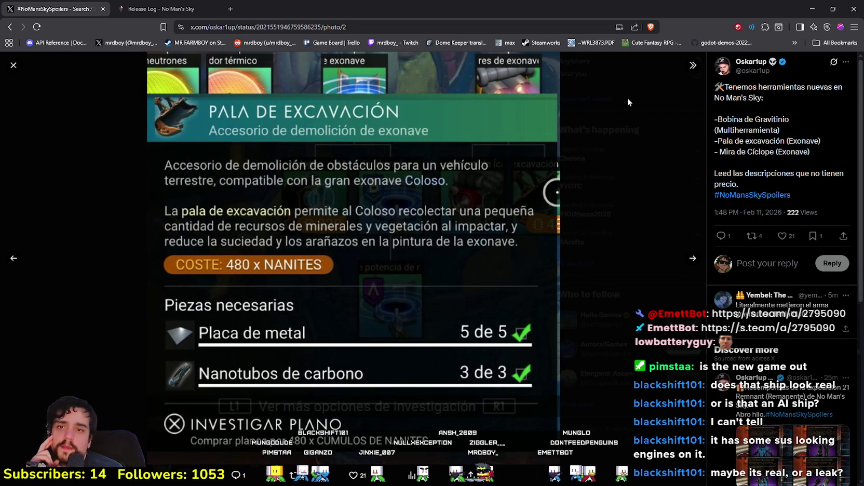
left_click(63, 132)
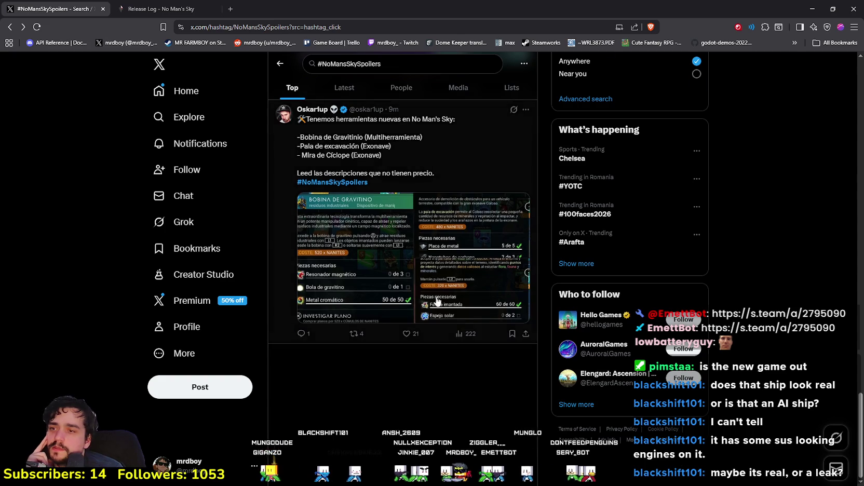
Scroll back up and return to the X Home feed
scroll(436, 301, "up", 10)
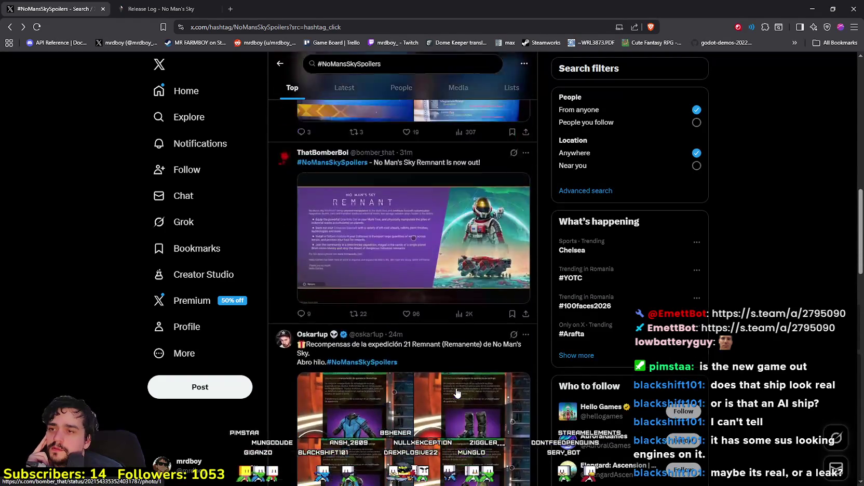
scroll(457, 393, "up", 10)
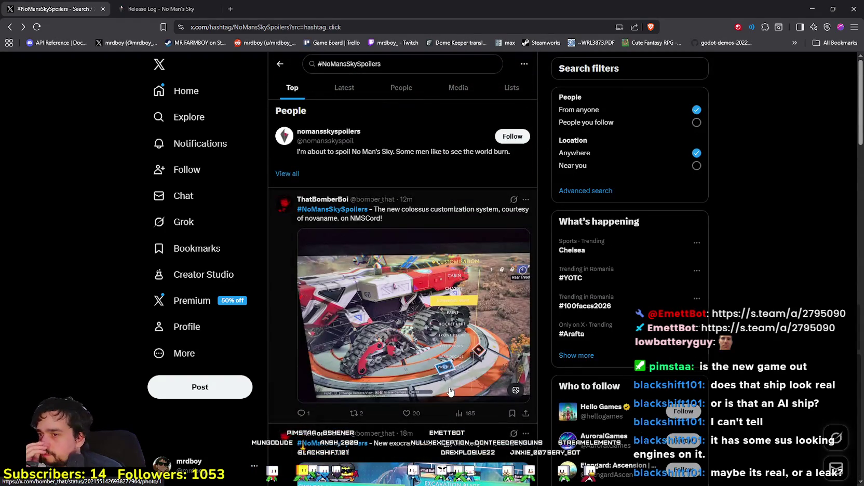
left_click(191, 90)
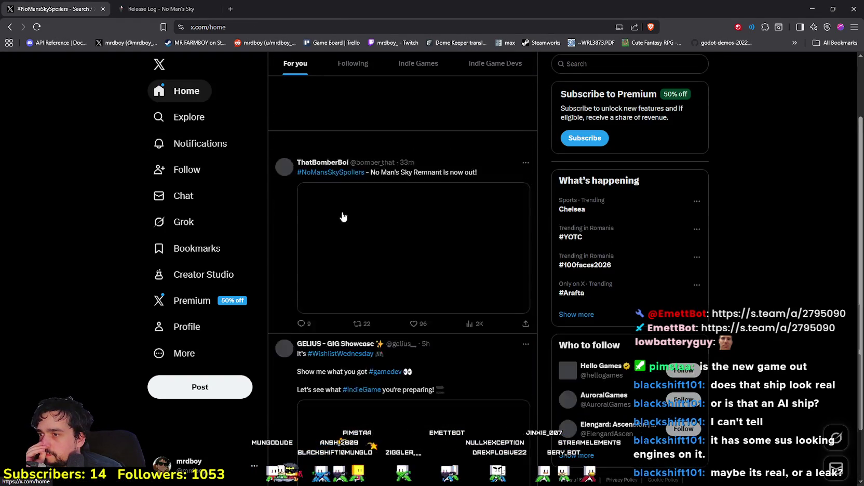